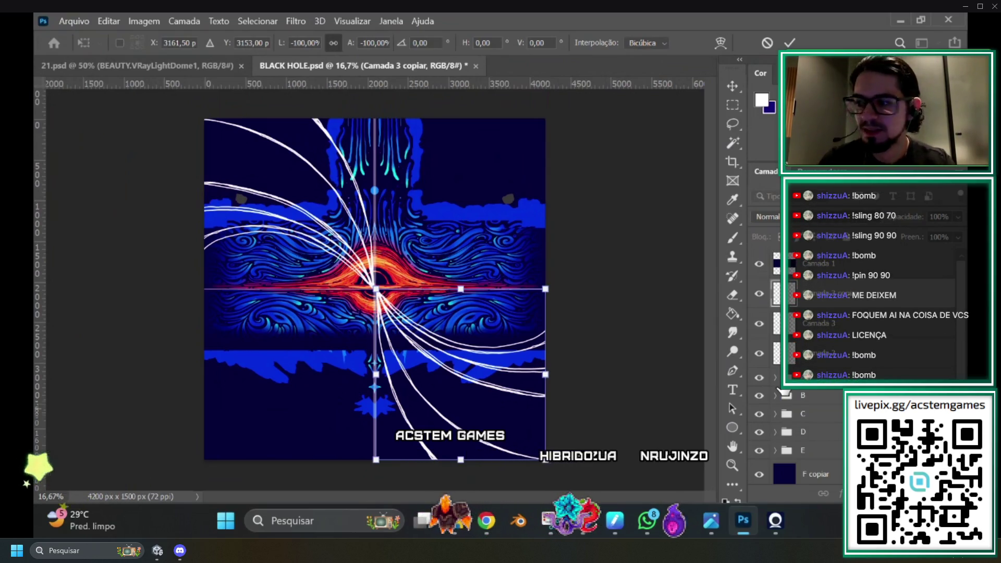
Duplicate Camada 3 and its copy, then rotate the duplicates -90° and apply.
{"action": "left_click", "coordinate": [843, 320]}
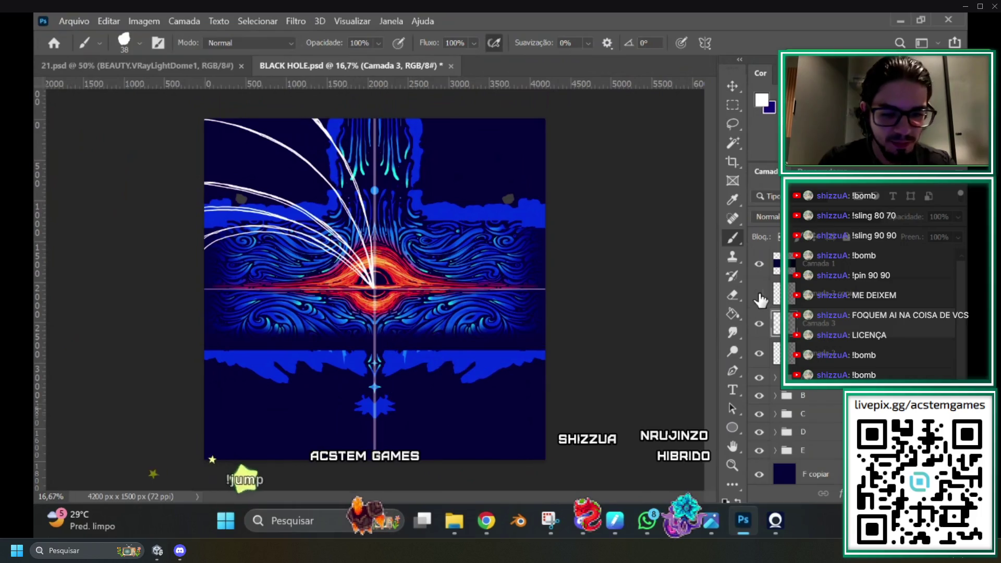
{"action": "left_click", "coordinate": [894, 333], "text": "ctrl"}
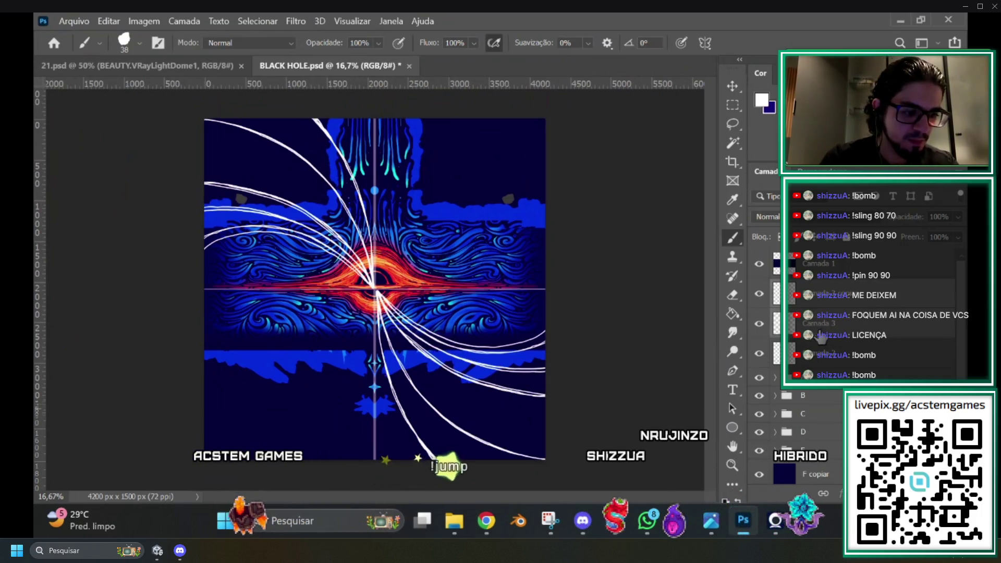
{"action": "left_click_drag", "start_coordinate": [894, 334], "coordinate": [895, 495]}
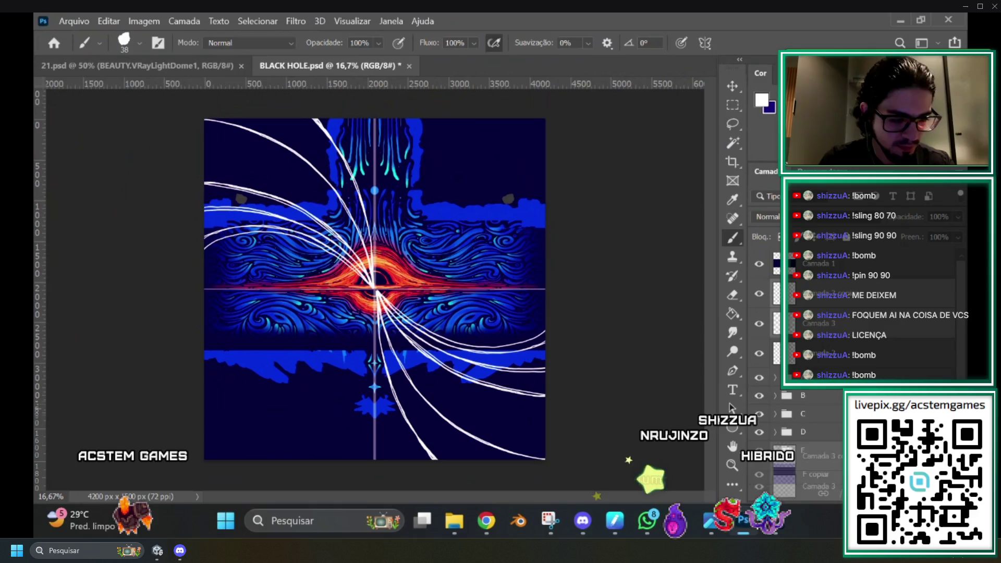
{"action": "left_click_drag", "start_coordinate": [813, 485], "coordinate": [865, 496]}
{"action": "key", "text": "ctrl+t"}
{"action": "mouse_move", "coordinate": [536, 94]}
{"action": "left_mouse_down"}
{"action": "mouse_move", "coordinate": [448, 92]}
{"action": "mouse_move", "coordinate": [287, 152]}
{"action": "mouse_move", "coordinate": [259, 176]}
{"action": "left_mouse_up"}
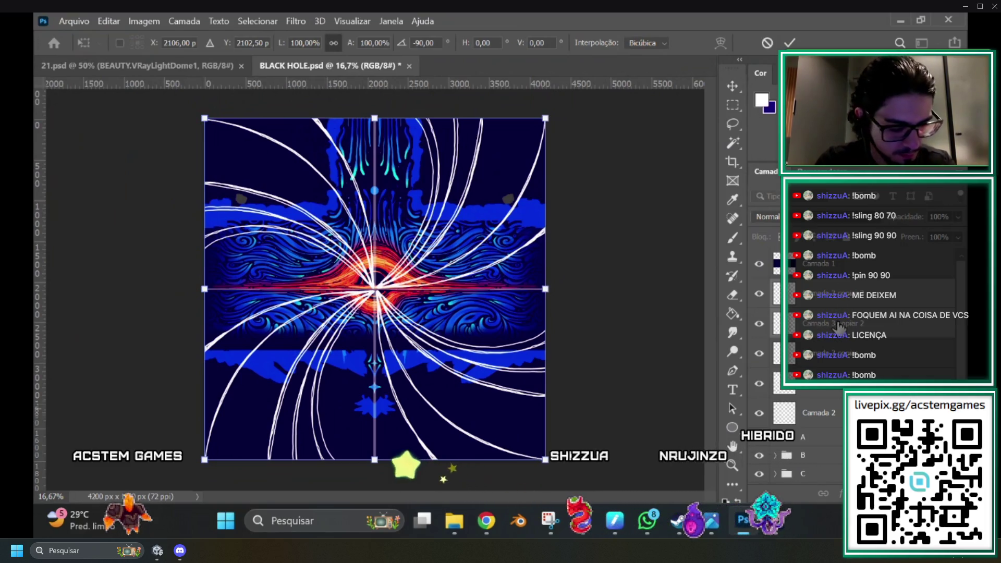
{"action": "key", "text": "Return"}
Adjust the stroke layers' rotation around the black hole centre.
{"action": "key", "text": "b"}
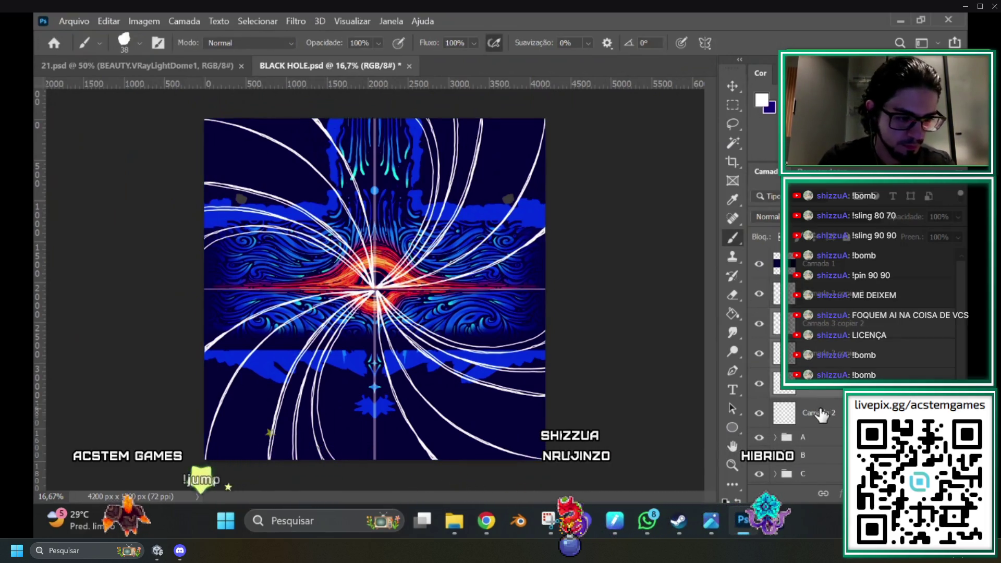
{"action": "key", "text": "ctrl+t"}
{"action": "mouse_move", "coordinate": [562, 470]}
{"action": "left_mouse_down"}
{"action": "mouse_move", "coordinate": [593, 420]}
{"action": "mouse_move", "coordinate": [586, 380]}
{"action": "mouse_move", "coordinate": [629, 339]}
{"action": "mouse_move", "coordinate": [625, 261]}
{"action": "mouse_move", "coordinate": [585, 157]}
{"action": "mouse_move", "coordinate": [542, 114]}
{"action": "mouse_move", "coordinate": [531, 459]}
{"action": "mouse_move", "coordinate": [635, 461]}
{"action": "mouse_move", "coordinate": [605, 464]}
{"action": "left_mouse_up"}
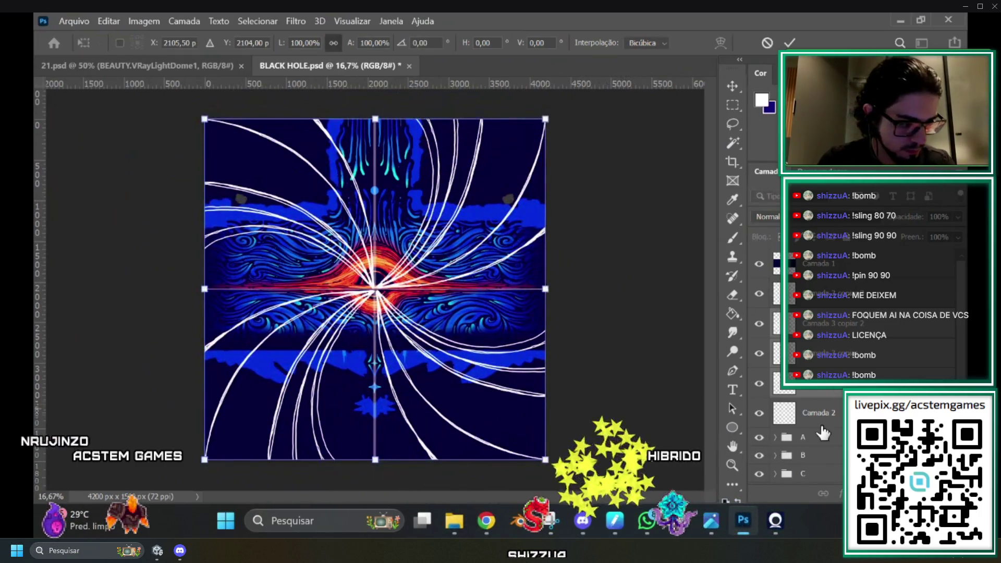
{"action": "key", "text": "Return"}
{"action": "key", "text": "b"}
{"action": "left_click", "coordinate": [847, 362]}
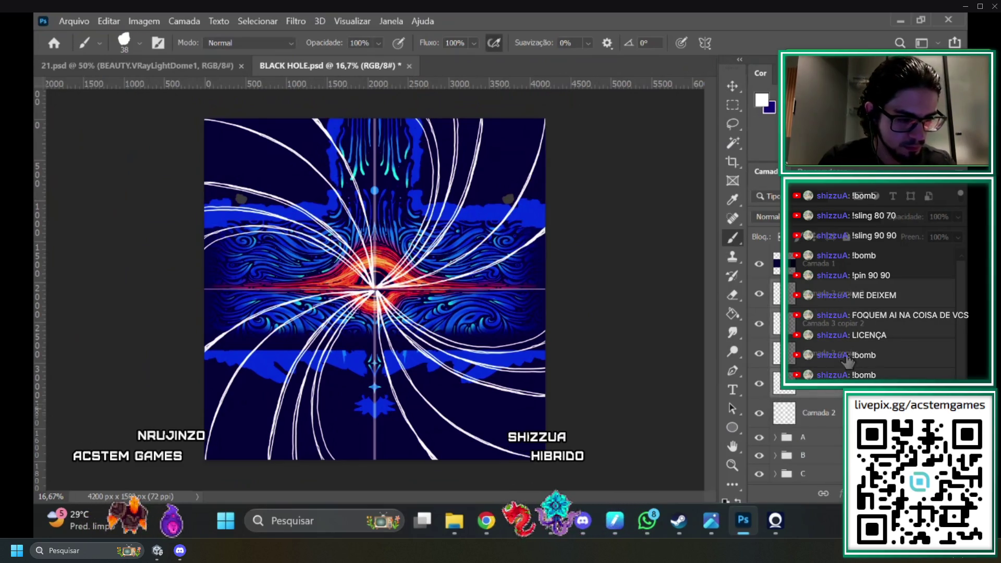
{"action": "key", "text": "ctrl+t"}
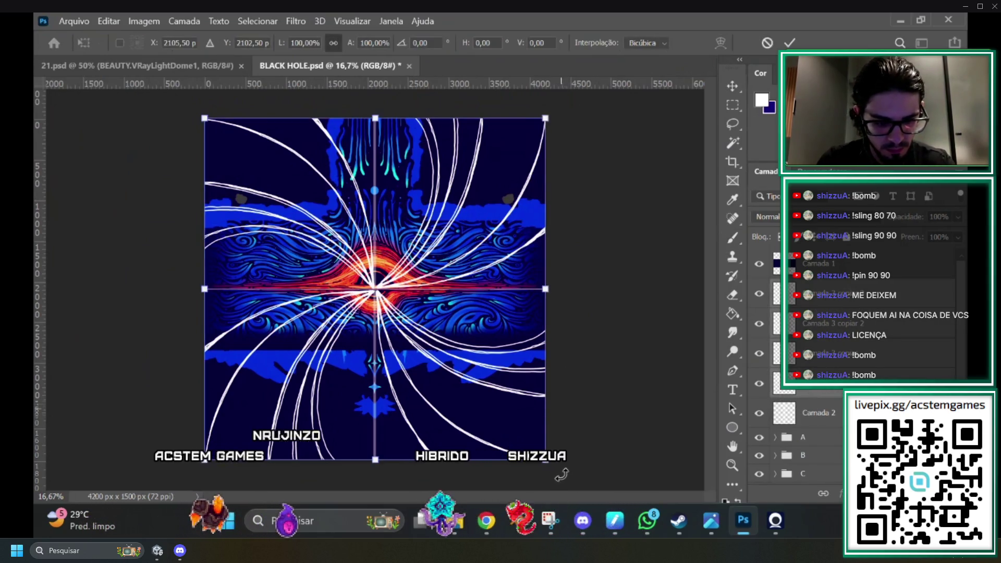
{"action": "mouse_move", "coordinate": [563, 469]}
{"action": "left_mouse_down"}
{"action": "mouse_move", "coordinate": [627, 381]}
{"action": "mouse_move", "coordinate": [578, 329]}
{"action": "mouse_move", "coordinate": [631, 297]}
{"action": "mouse_move", "coordinate": [633, 270]}
{"action": "mouse_move", "coordinate": [613, 226]}
{"action": "mouse_move", "coordinate": [523, 156]}
{"action": "mouse_move", "coordinate": [560, 218]}
{"action": "mouse_move", "coordinate": [573, 286]}
{"action": "mouse_move", "coordinate": [538, 400]}
{"action": "mouse_move", "coordinate": [495, 445]}
{"action": "mouse_move", "coordinate": [415, 483]}
{"action": "mouse_move", "coordinate": [457, 468]}
{"action": "mouse_move", "coordinate": [529, 413]}
{"action": "mouse_move", "coordinate": [497, 444]}
{"action": "left_mouse_up"}
{"action": "mouse_move", "coordinate": [589, 282]}
{"action": "left_mouse_down"}
{"action": "mouse_move", "coordinate": [605, 245]}
{"action": "mouse_move", "coordinate": [568, 209]}
{"action": "mouse_move", "coordinate": [442, 227]}
{"action": "mouse_move", "coordinate": [453, 261]}
{"action": "mouse_move", "coordinate": [443, 313]}
{"action": "mouse_move", "coordinate": [390, 331]}
{"action": "mouse_move", "coordinate": [567, 383]}
{"action": "mouse_move", "coordinate": [575, 356]}
{"action": "left_mouse_up"}
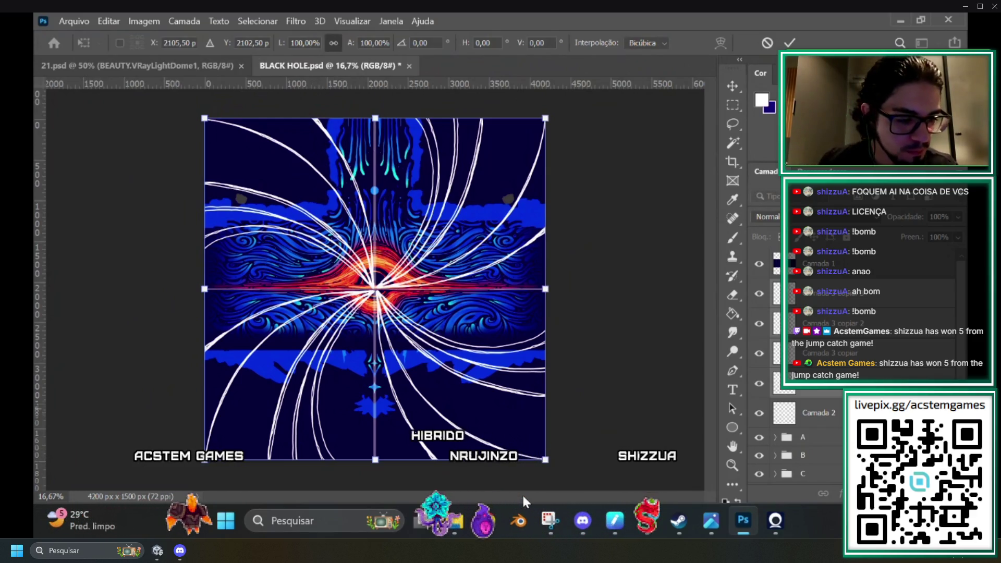
Finish the transform, zoom out, and toggle the two copied stroke layers' visibility to compare.
{"action": "key", "text": "Return"}
{"action": "key", "text": "b"}
{"action": "key", "text": "ctrl+plus"}
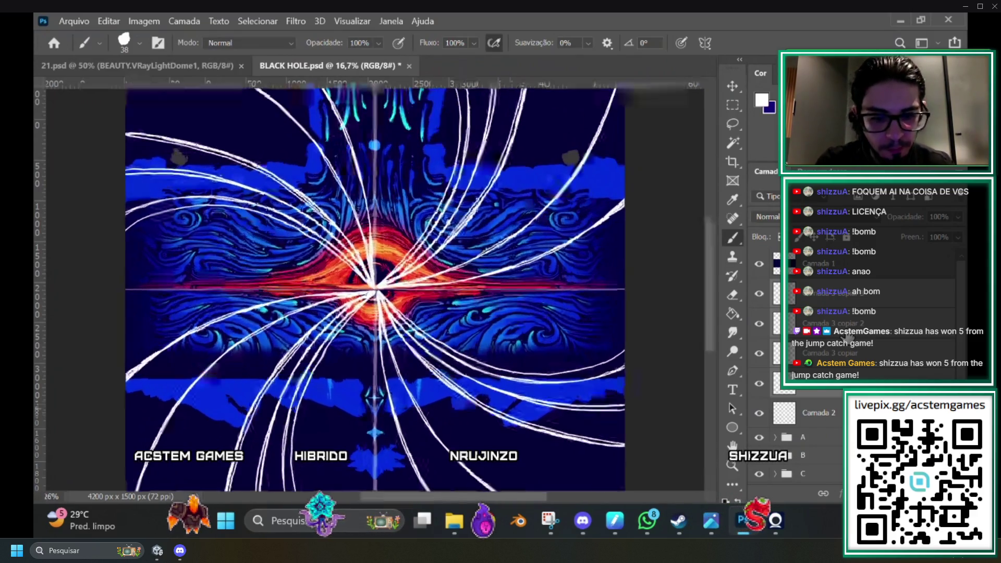
{"action": "key", "text": "ctrl+minus"}
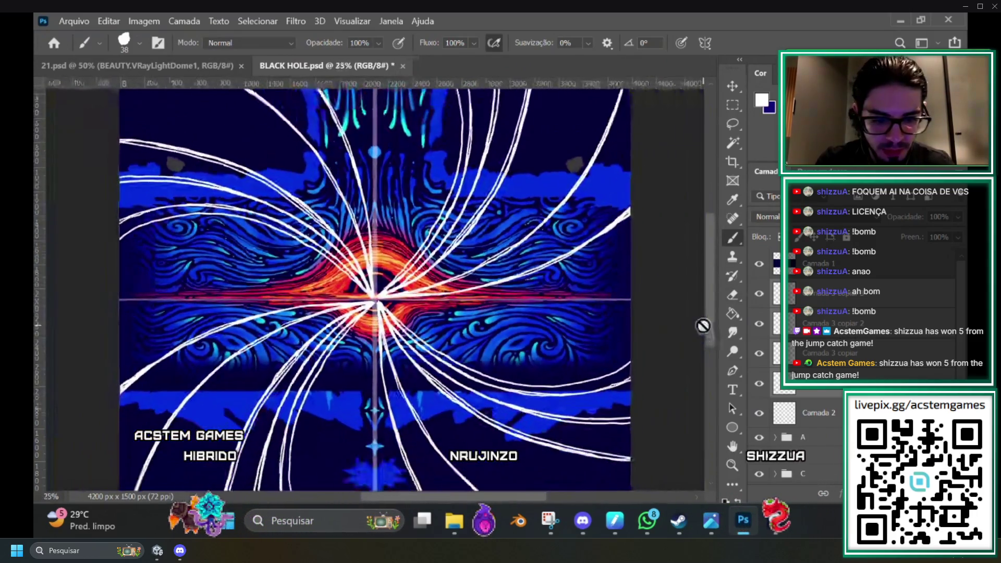
{"action": "left_click", "coordinate": [785, 293]}
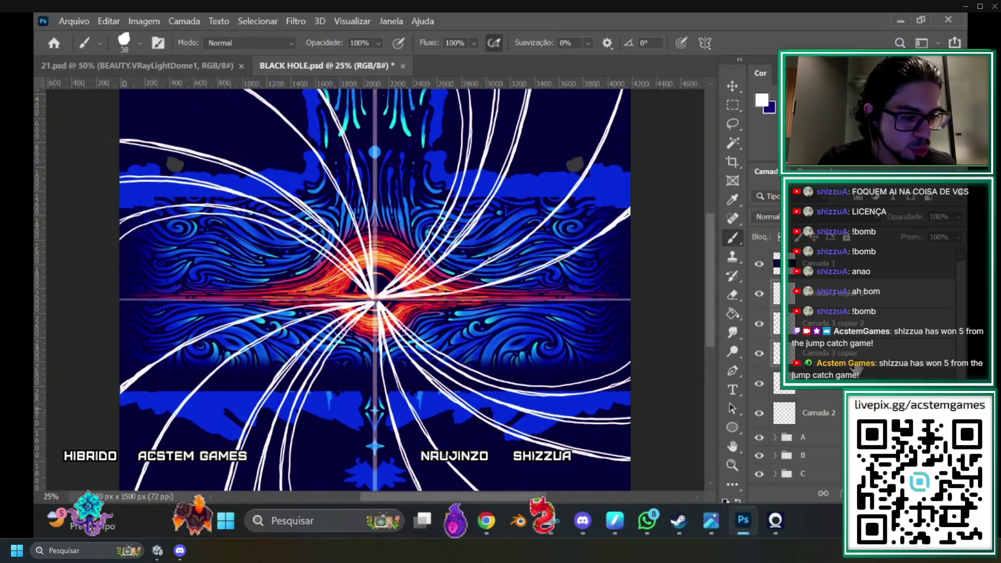
{"action": "left_click", "coordinate": [759, 293]}
{"action": "left_click", "coordinate": [759, 323]}
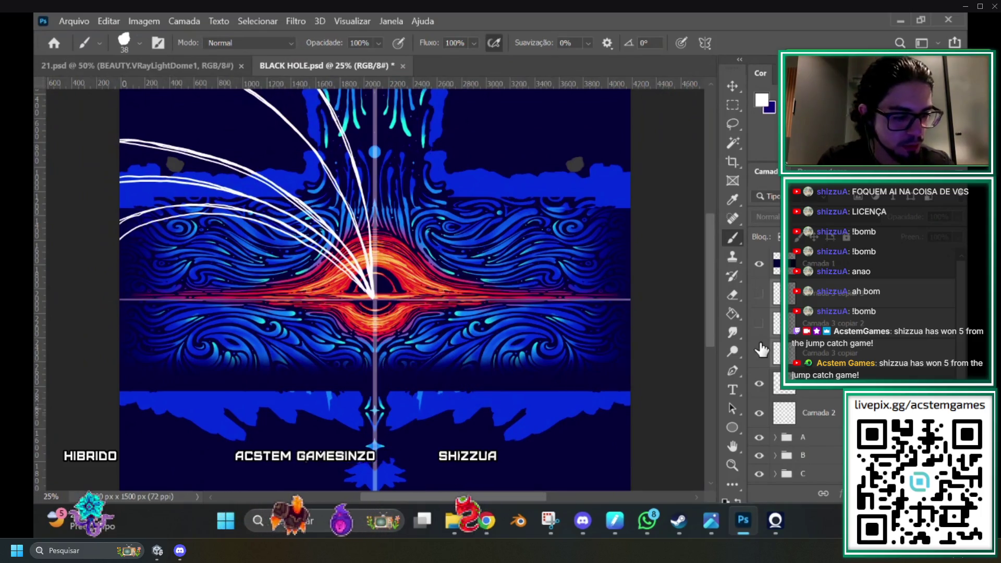
{"action": "left_click", "coordinate": [759, 293]}
{"action": "left_click", "coordinate": [759, 324]}
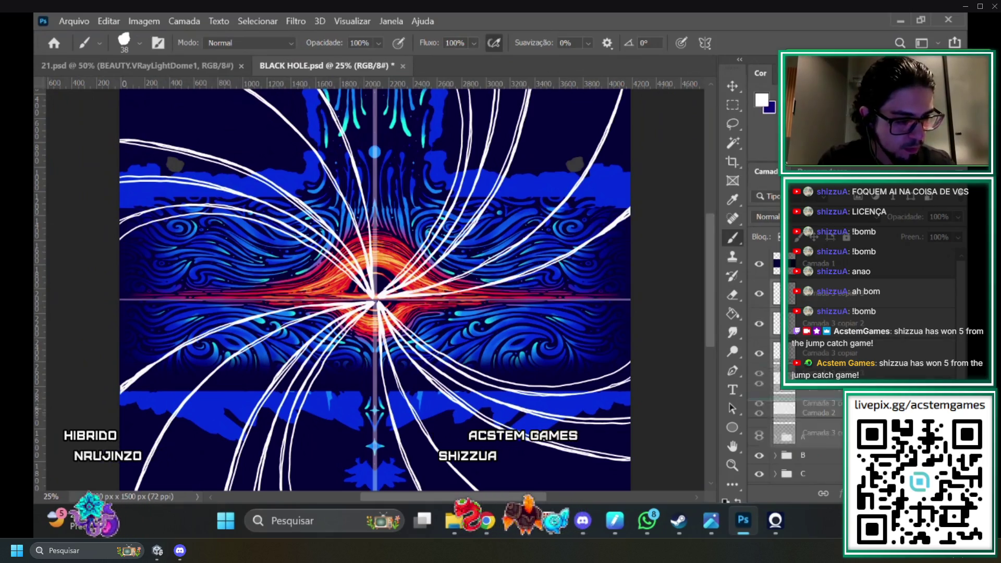
Delete the two Camada 3 copiar layers and zoom in on the upper-left strokes.
{"action": "key", "text": "Delete"}
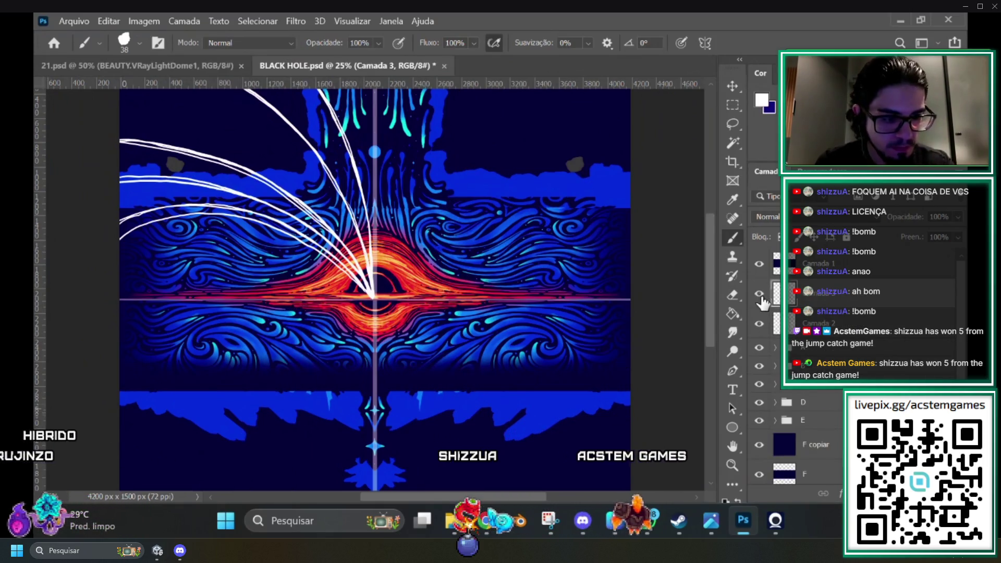
{"action": "key", "text": "ctrl+plus"}
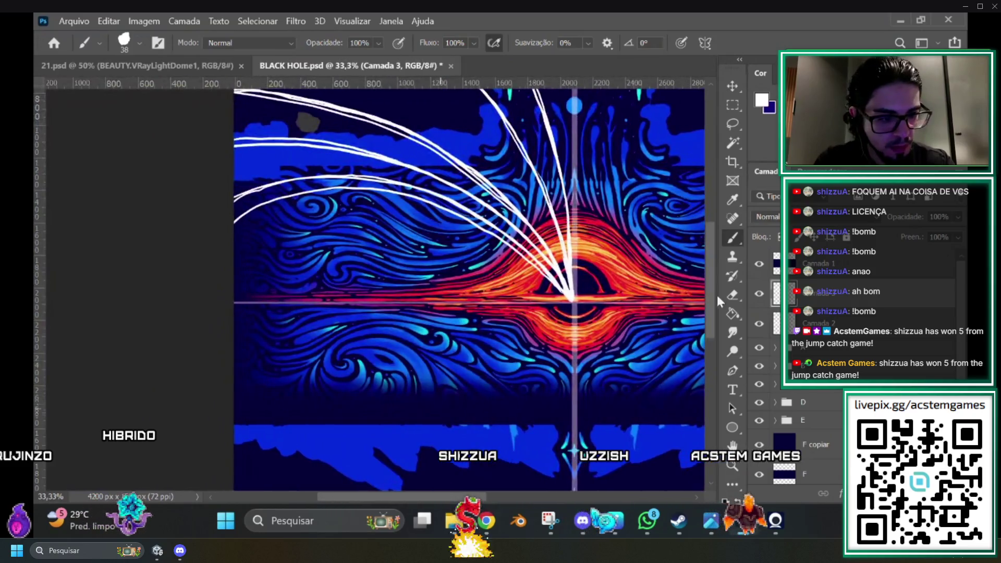
{"action": "key", "text": "ctrl+plus"}
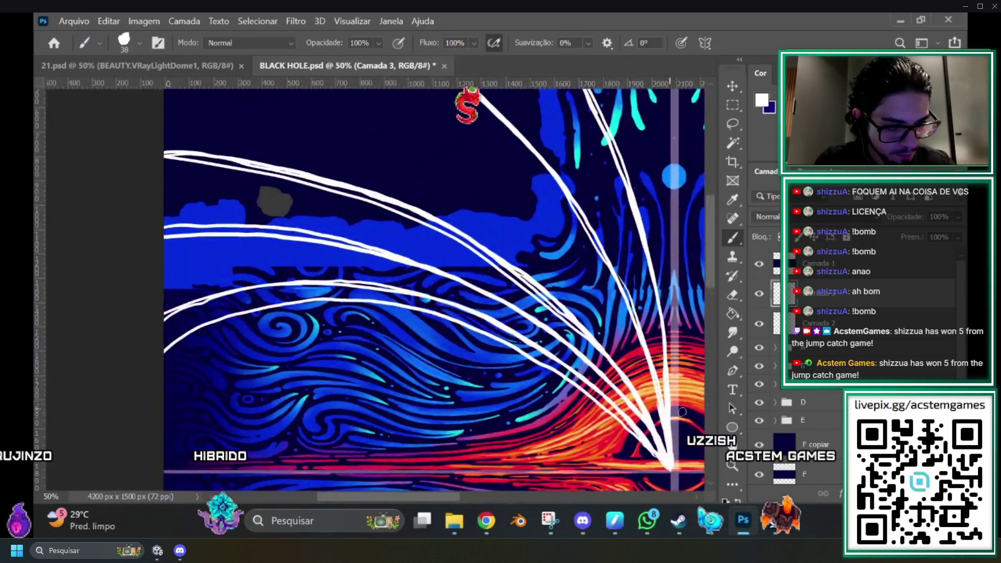
{"action": "scroll", "coordinate": [714, 278], "scroll_direction": "down", "scroll_amount": 2}
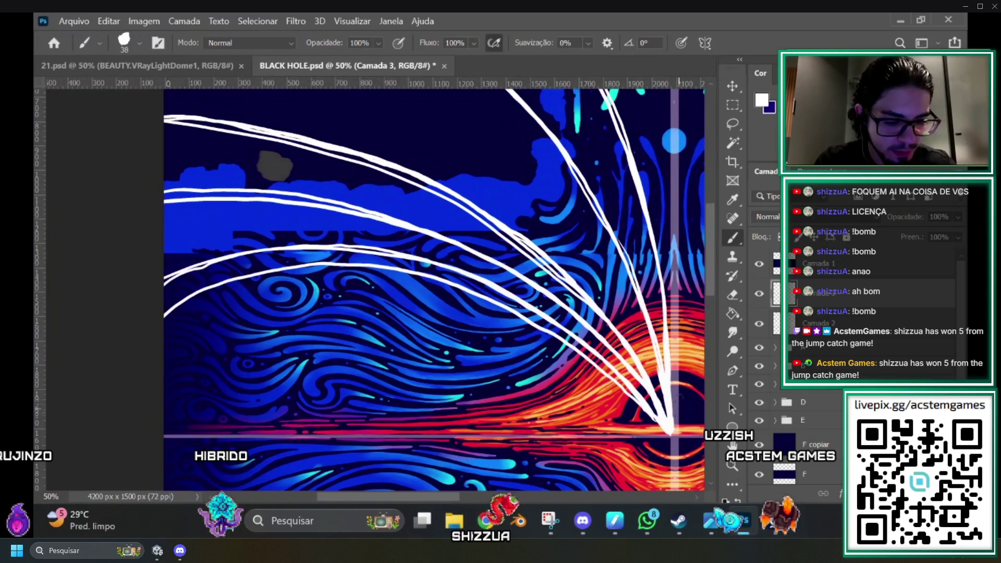
{"action": "left_click", "coordinate": [759, 294]}
{"action": "left_click", "coordinate": [759, 293]}
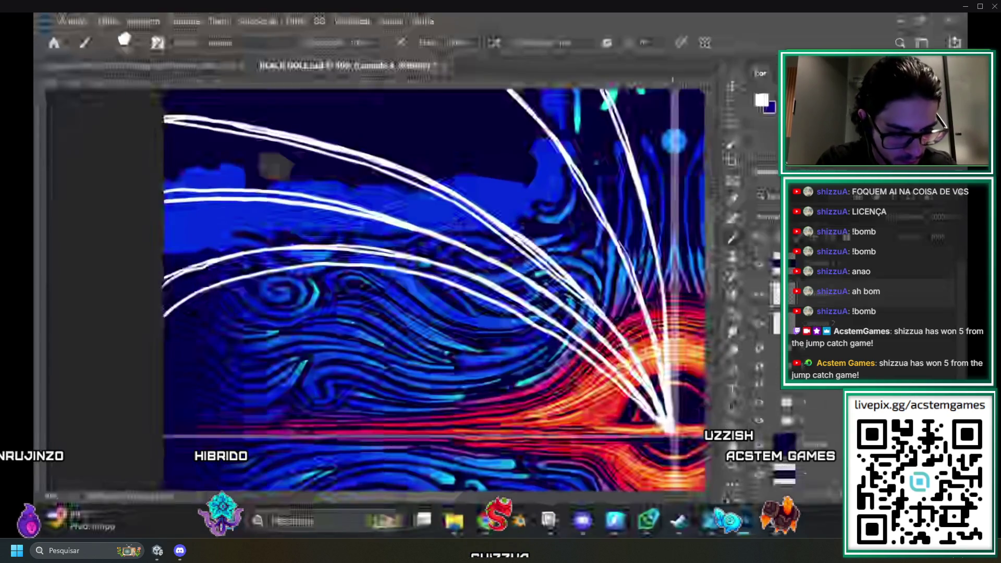
Widen the remaining stroke layer to 100.24% width with Free Transform.
{"action": "left_click_drag", "start_coordinate": [445, 499], "coordinate": [470, 500]}
{"action": "key", "text": "ctrl+t"}
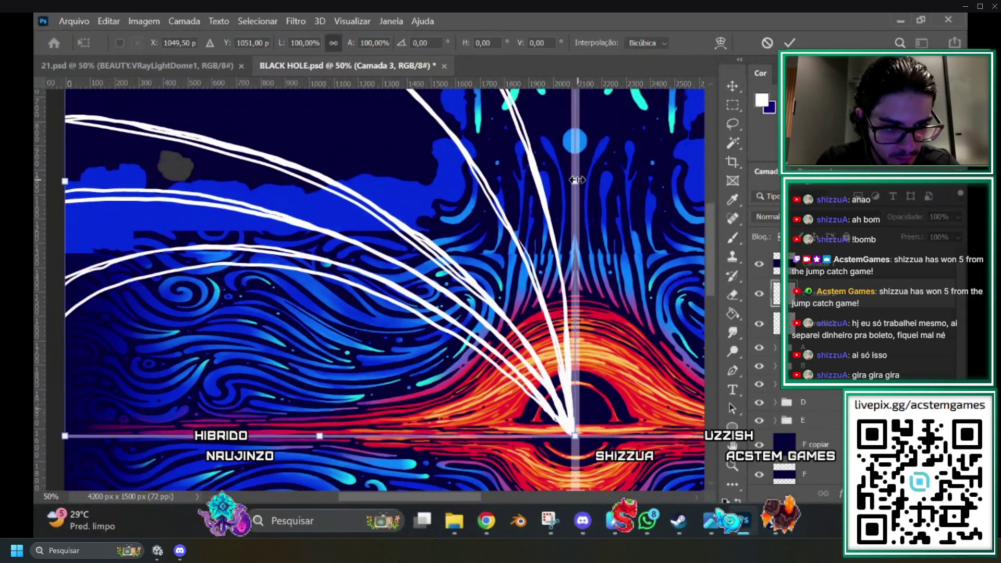
{"action": "left_click_drag", "start_coordinate": [577, 180], "coordinate": [578, 180]}
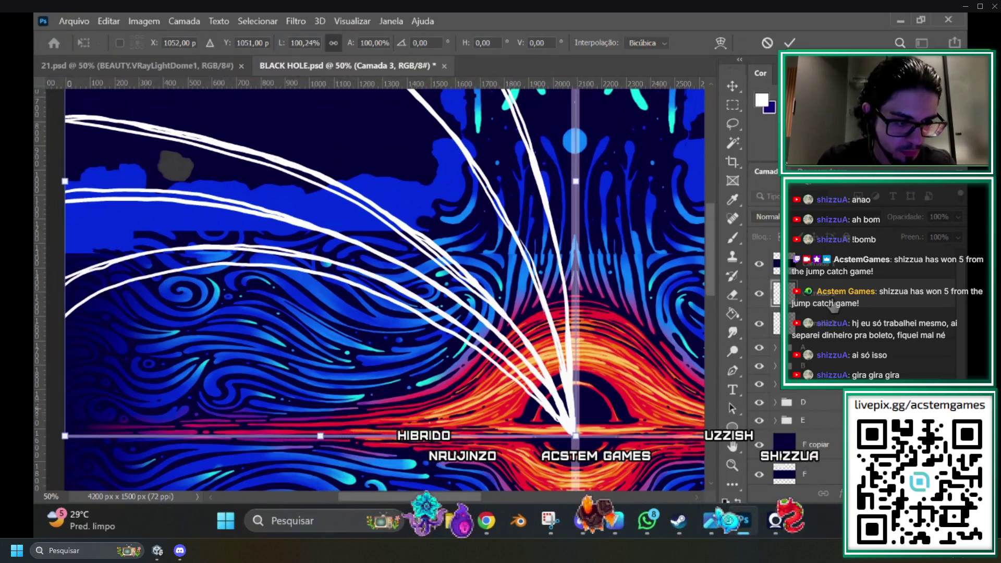
{"action": "key", "text": "Return"}
{"action": "left_click_drag", "start_coordinate": [453, 495], "coordinate": [442, 493]}
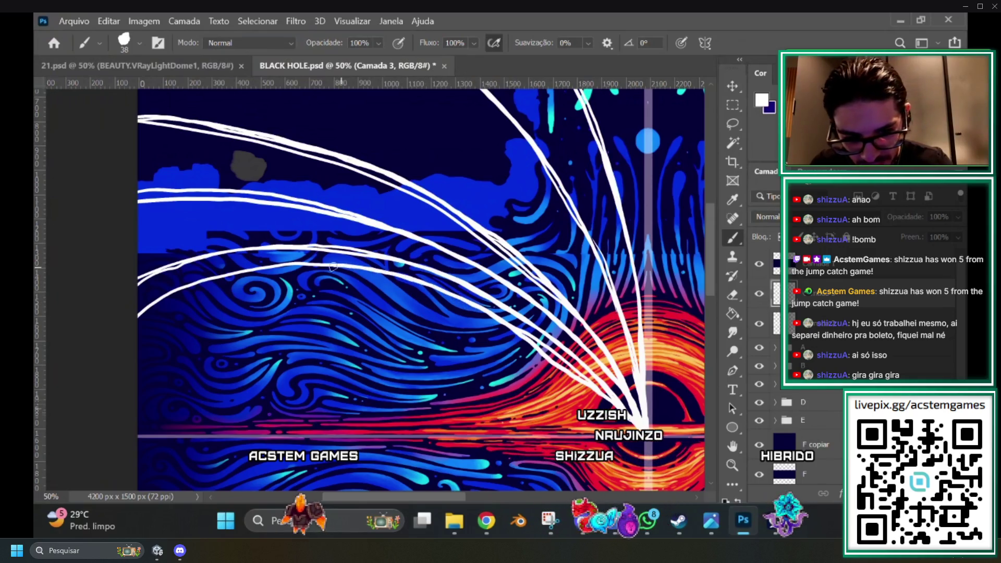
Paint a short white stroke along the lower line near the convergence point.
{"action": "left_click_drag", "start_coordinate": [248, 275], "coordinate": [194, 288]}
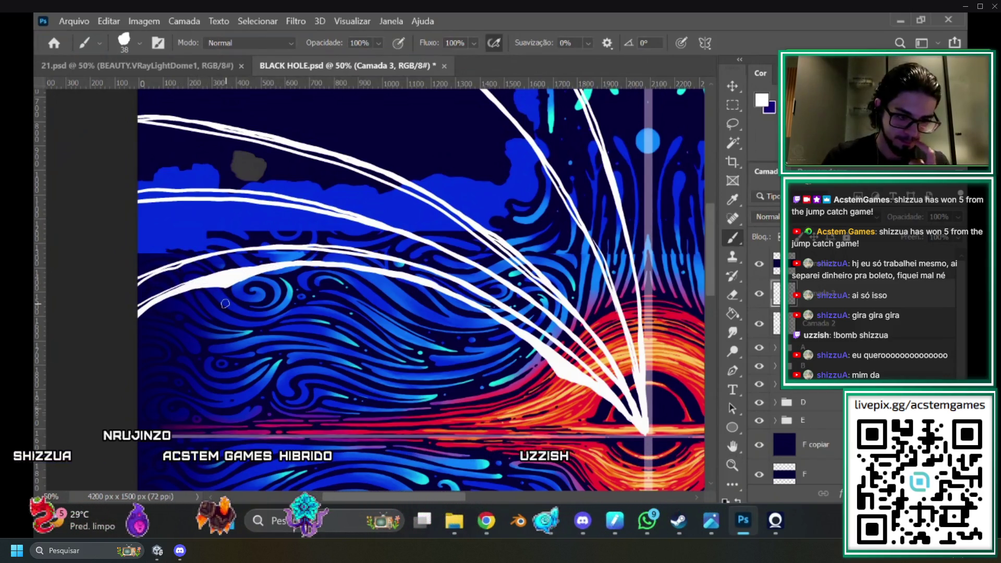
{"action": "left_click_drag", "start_coordinate": [709, 276], "coordinate": [708, 257]}
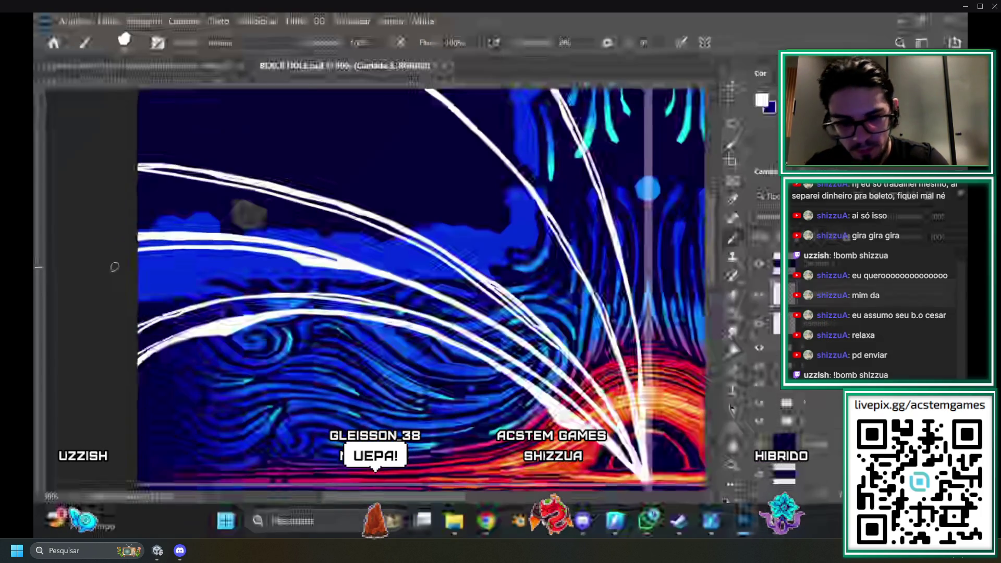
{"action": "scroll", "coordinate": [716, 293], "scroll_direction": "down", "scroll_amount": 2}
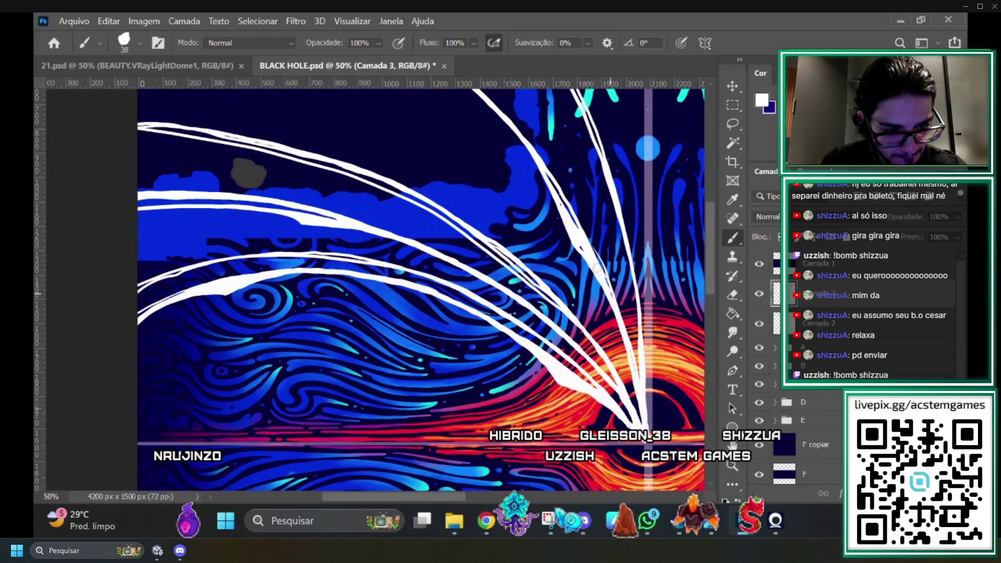
Switch briefly to the Eraser, then return to the Brush for white strokes.
{"action": "left_click", "coordinate": [733, 296]}
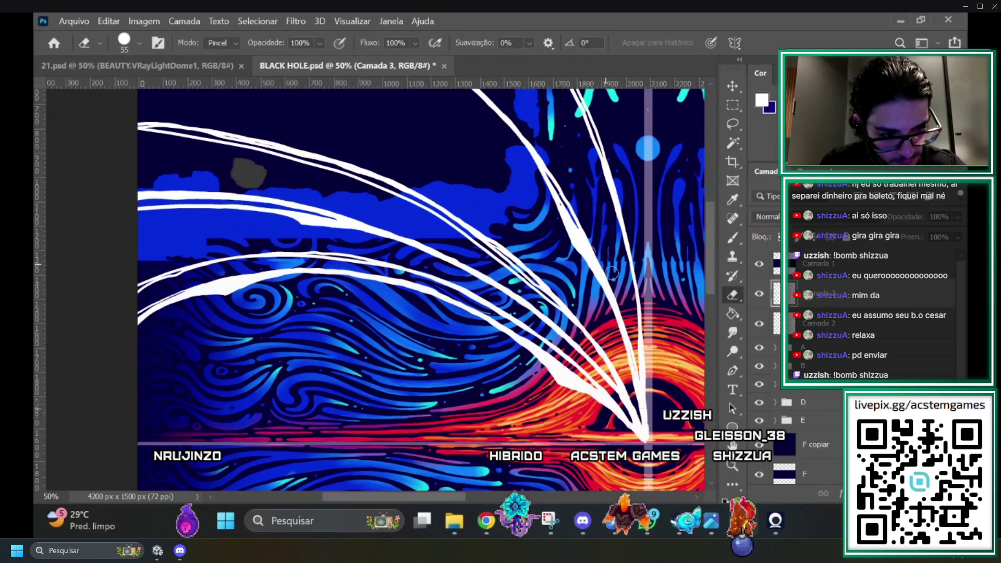
{"action": "left_click", "coordinate": [733, 239]}
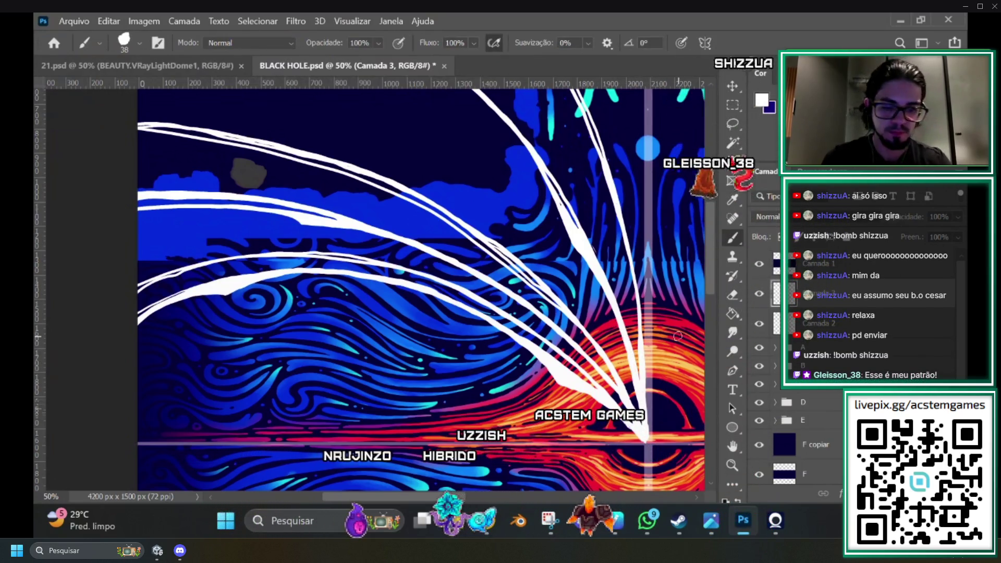
{"action": "scroll", "coordinate": [708, 273], "scroll_direction": "up", "scroll_amount": 2}
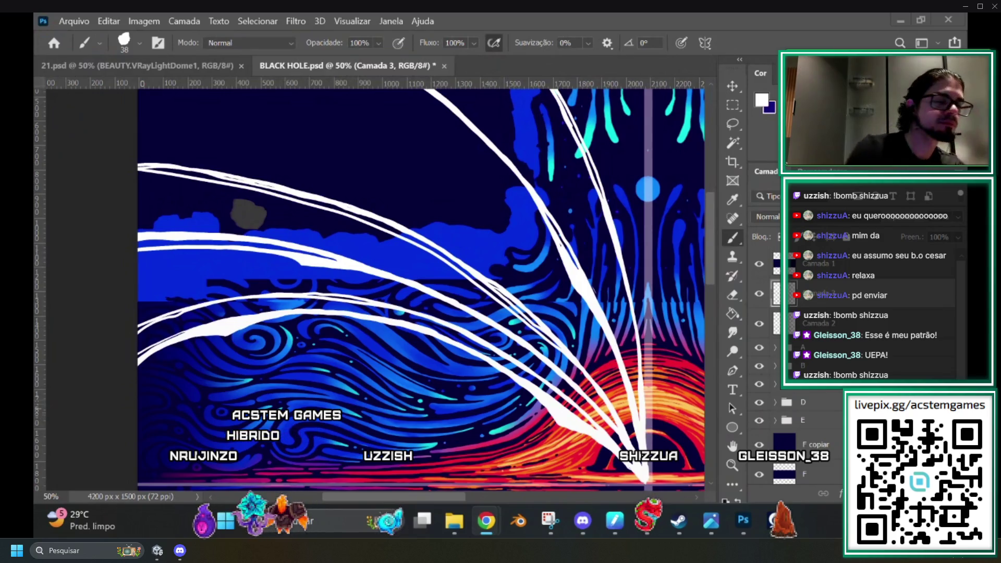
Select the Eraser tool at size 55 in Pincel mode.
{"action": "scroll", "coordinate": [712, 258], "scroll_direction": "down", "scroll_amount": 1}
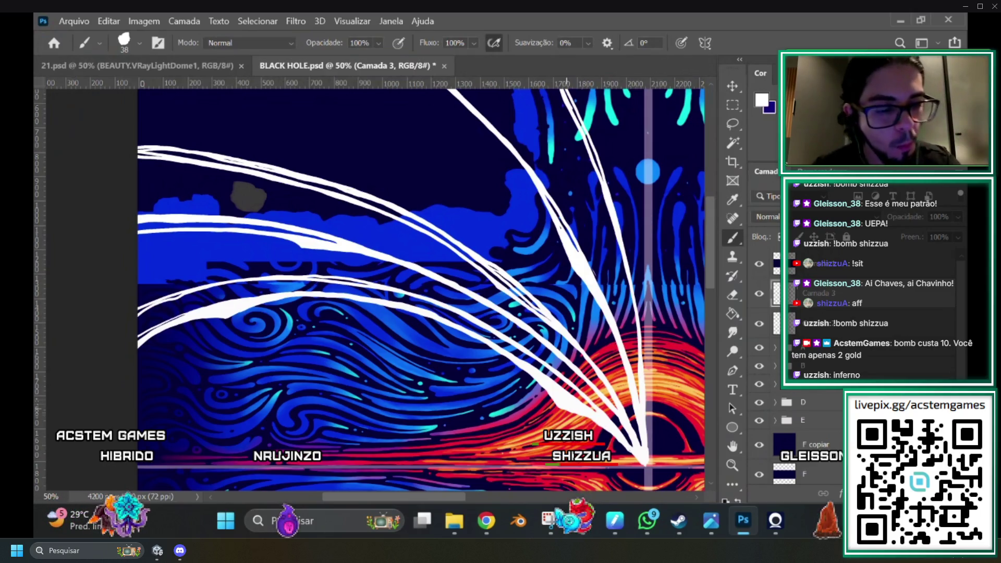
{"action": "left_click", "coordinate": [734, 295]}
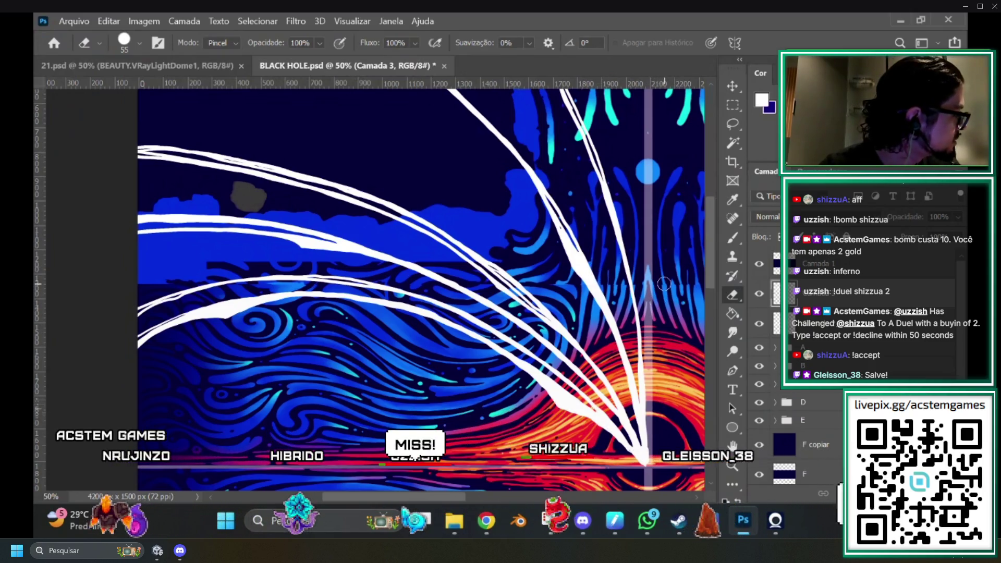
Paint a long curved white stroke with a size-38 brush out to the left edge.
{"action": "scroll", "coordinate": [709, 266], "scroll_direction": "up", "scroll_amount": 2}
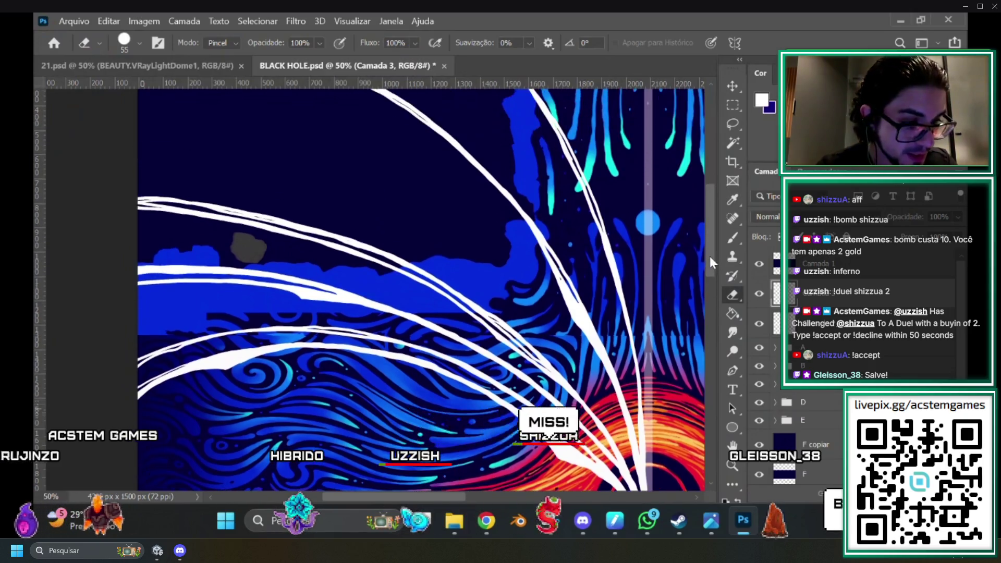
{"action": "left_click", "coordinate": [734, 240]}
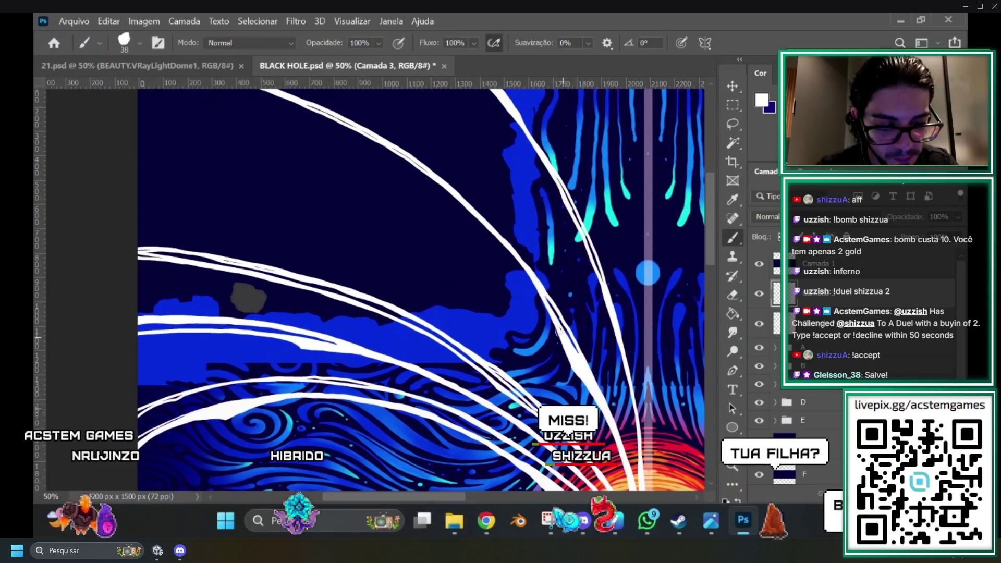
{"action": "scroll", "coordinate": [705, 240], "scroll_direction": "up", "scroll_amount": 1}
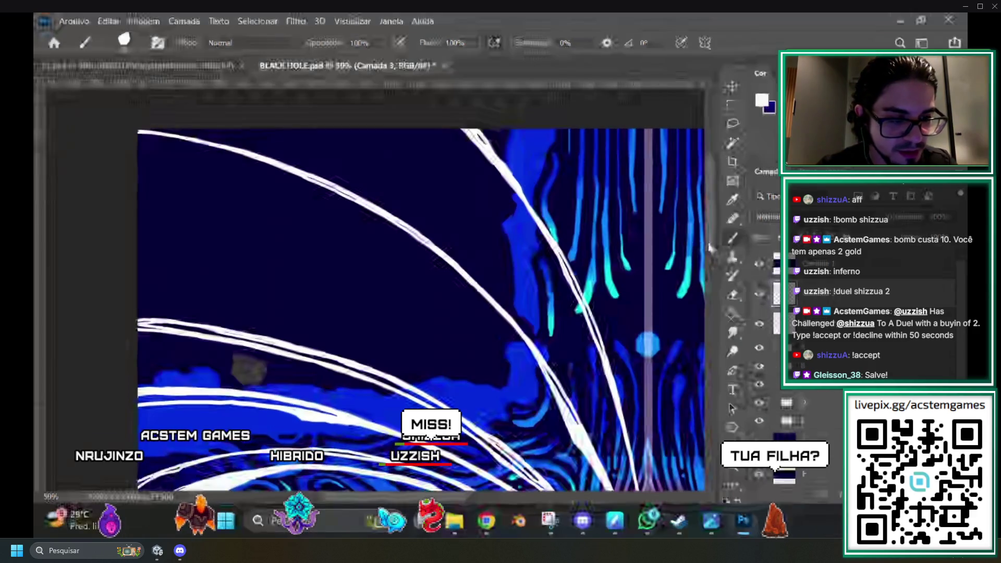
{"action": "scroll", "coordinate": [710, 248], "scroll_direction": "down", "scroll_amount": 3}
{"action": "scroll", "coordinate": [710, 262], "scroll_direction": "up", "scroll_amount": 3}
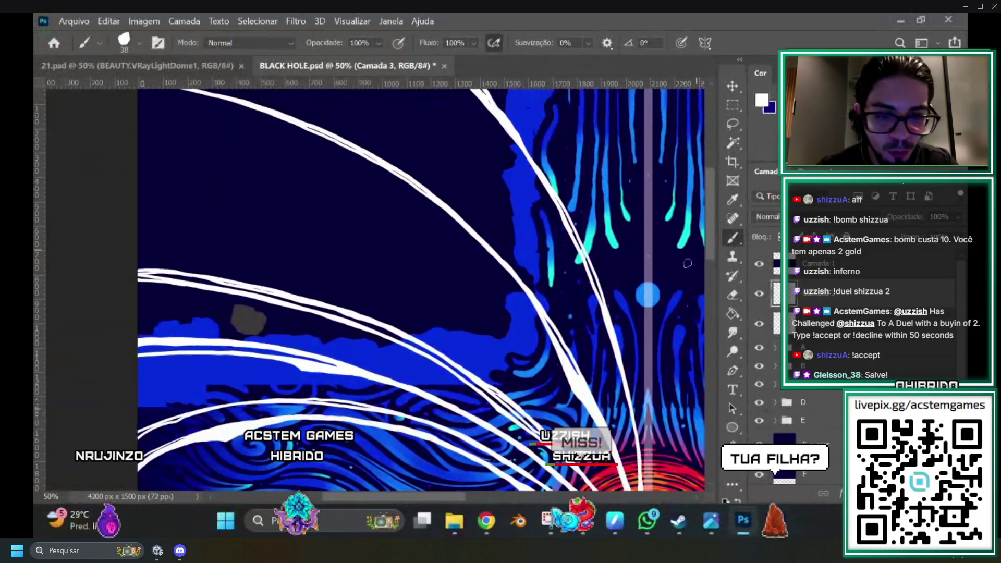
{"action": "scroll", "coordinate": [469, 493], "scroll_direction": "left", "scroll_amount": 2}
{"action": "scroll", "coordinate": [443, 492], "scroll_direction": "left", "scroll_amount": 1}
{"action": "scroll", "coordinate": [710, 239], "scroll_direction": "up", "scroll_amount": 2}
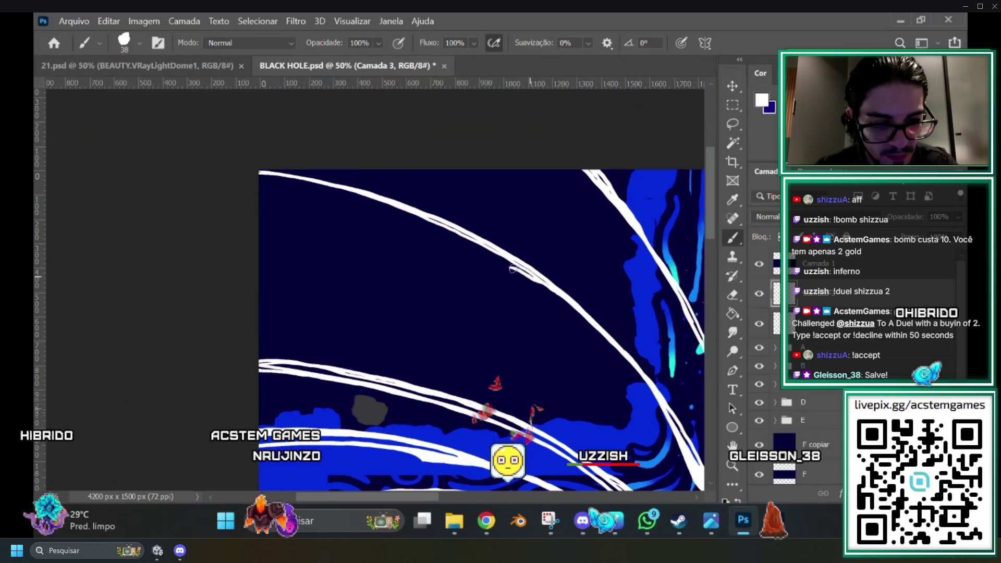
{"action": "mouse_move", "coordinate": [512, 269]}
{"action": "left_mouse_down"}
{"action": "mouse_move", "coordinate": [339, 229]}
{"action": "mouse_move", "coordinate": [250, 234]}
{"action": "left_mouse_up"}
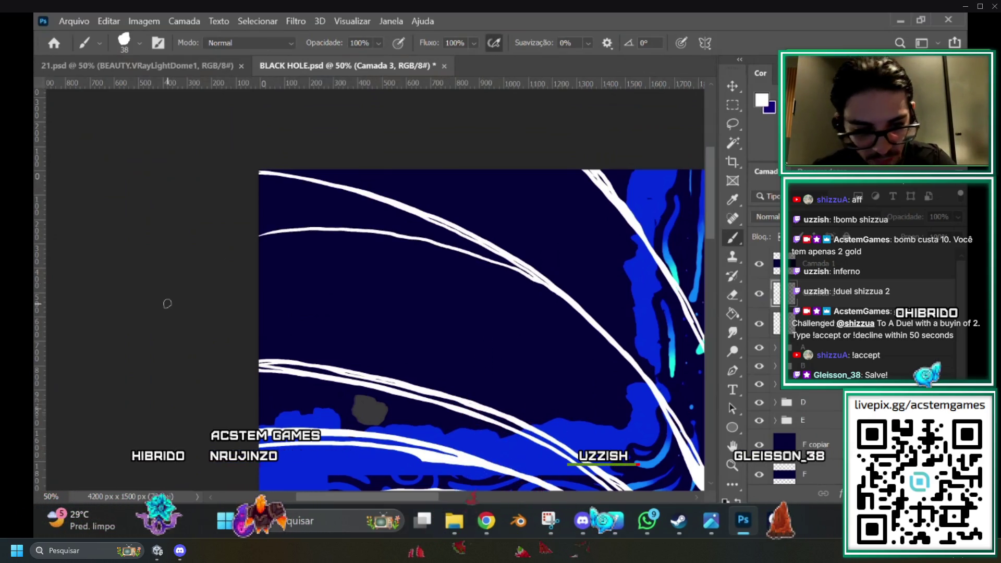
Zoom out and back in to check the new stroke across the artwork.
{"action": "key", "text": "ctrl+minus"}
{"action": "key", "text": "ctrl+minus"}
{"action": "key", "text": "ctrl+plus"}
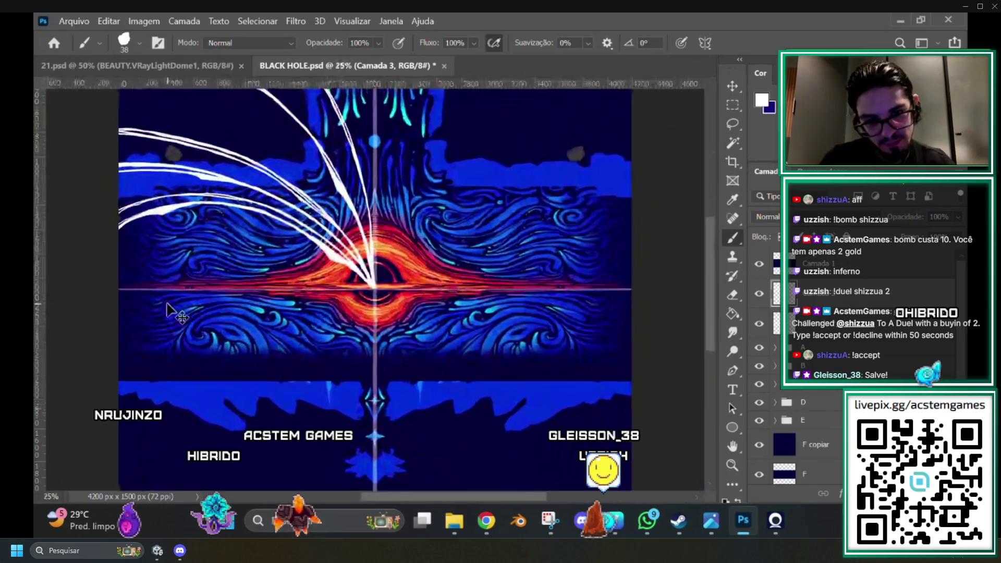
{"action": "key", "text": "ctrl+plus"}
{"action": "scroll", "coordinate": [705, 276], "scroll_direction": "up", "scroll_amount": 3}
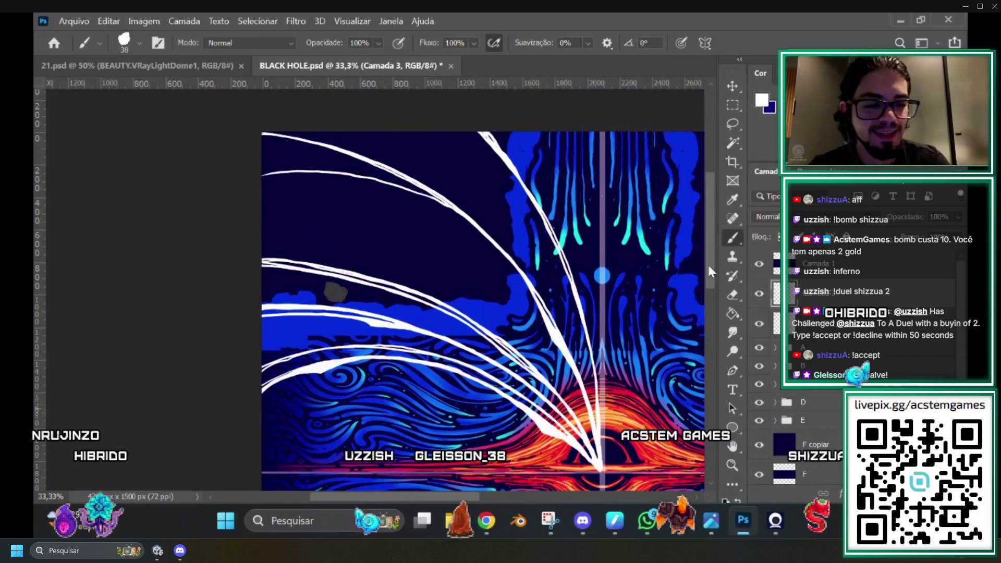
{"action": "scroll", "coordinate": [708, 265], "scroll_direction": "up", "scroll_amount": 2}
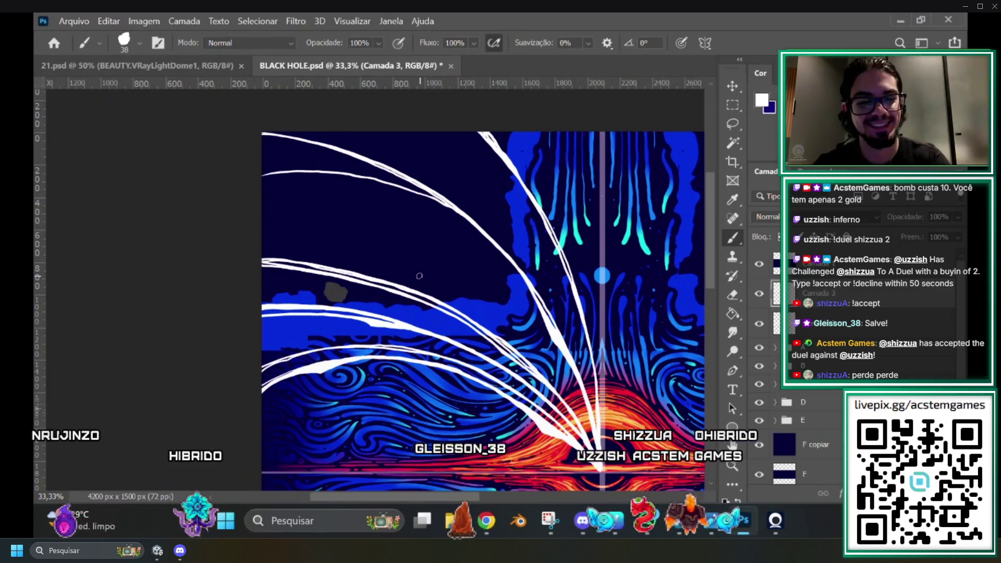
{"action": "scroll", "coordinate": [711, 255], "scroll_direction": "down", "scroll_amount": 1}
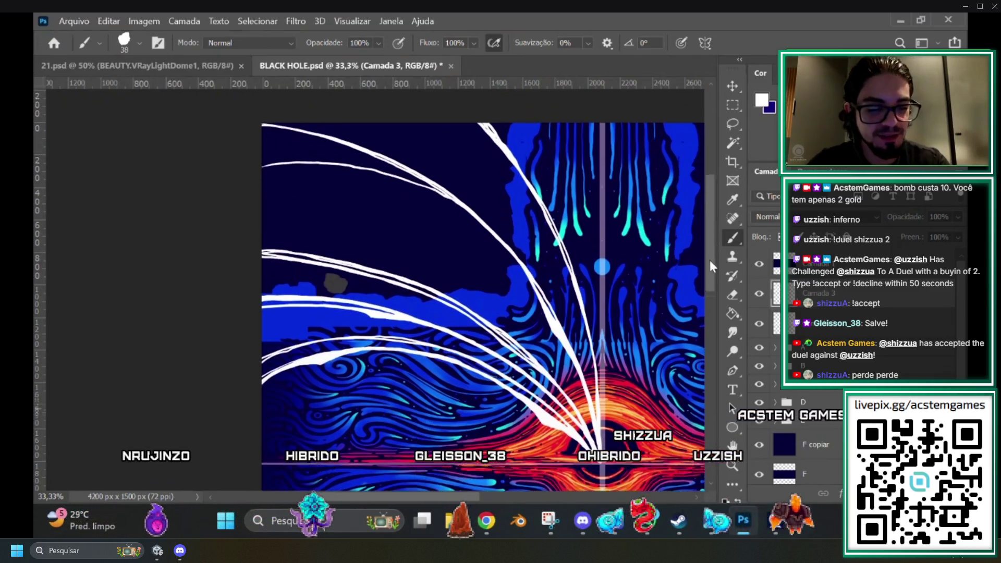
{"action": "scroll", "coordinate": [708, 258], "scroll_direction": "up", "scroll_amount": 2}
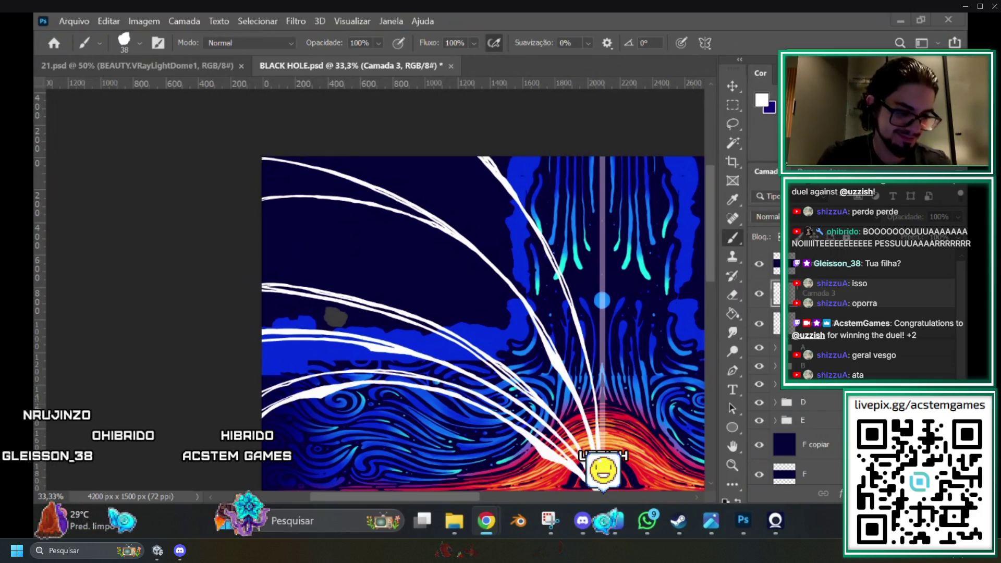
{"action": "scroll", "coordinate": [456, 221], "scroll_direction": "up", "scroll_amount": 2}
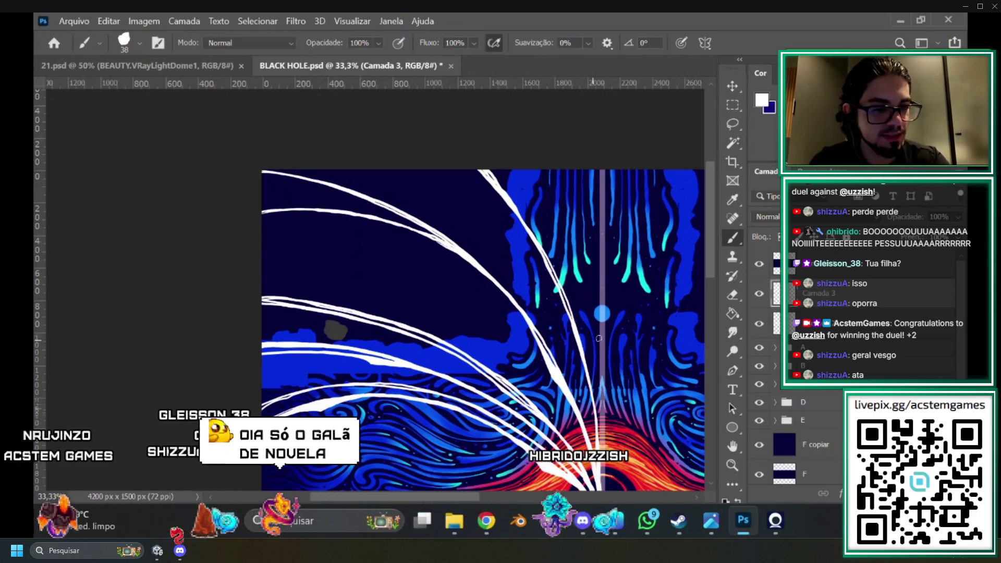
{"action": "scroll", "coordinate": [712, 238], "scroll_direction": "down", "scroll_amount": 2}
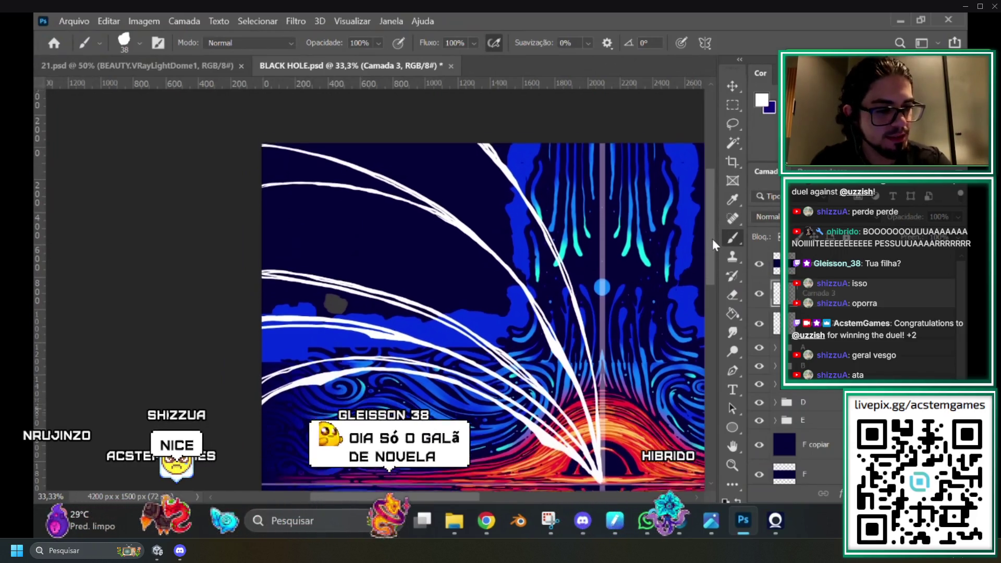
{"action": "scroll", "coordinate": [712, 238], "scroll_direction": "down", "scroll_amount": 1}
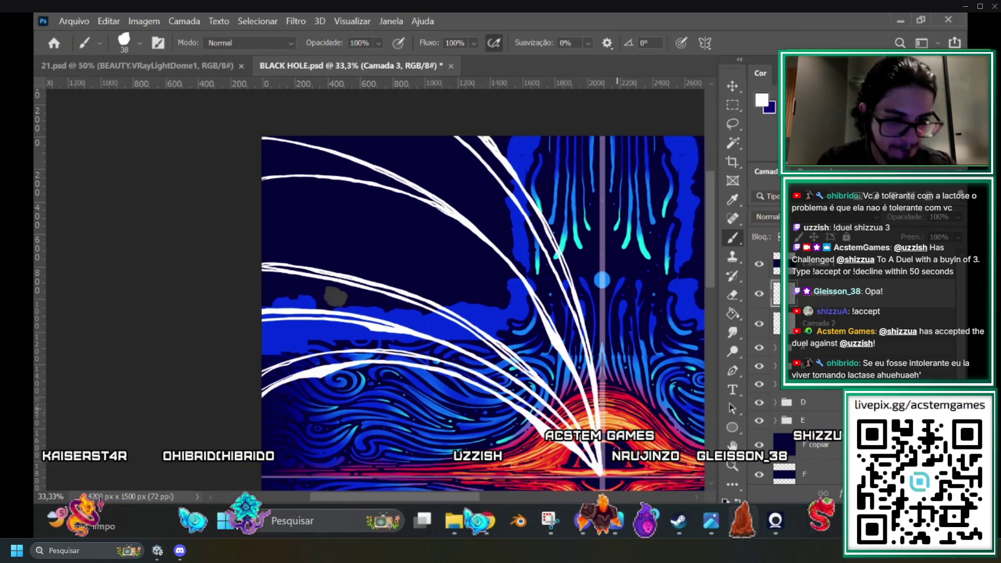
Paint two short white strands extending the swirls up and to the left.
{"action": "scroll", "coordinate": [701, 305], "scroll_direction": "down", "scroll_amount": 3}
{"action": "scroll", "coordinate": [718, 204], "scroll_direction": "up", "scroll_amount": 2}
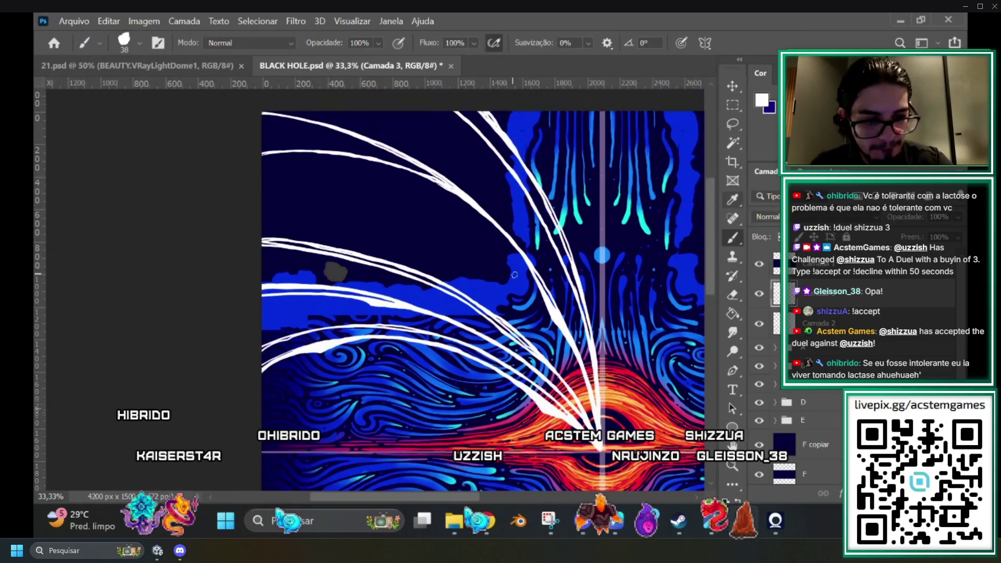
{"action": "mouse_move", "coordinate": [505, 258]}
{"action": "left_mouse_down"}
{"action": "mouse_move", "coordinate": [482, 235]}
{"action": "mouse_move", "coordinate": [364, 179]}
{"action": "left_mouse_up"}
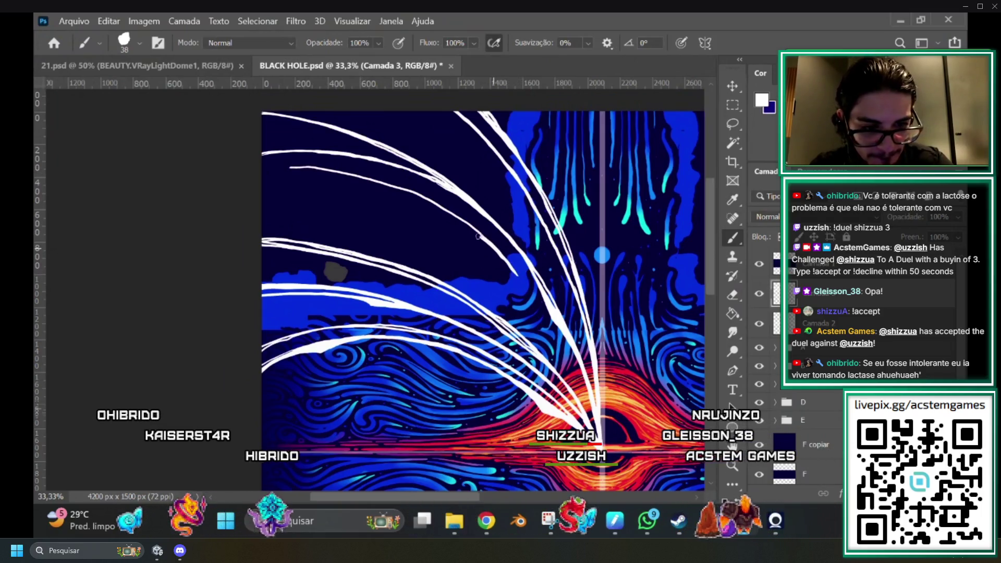
{"action": "left_click_drag", "start_coordinate": [387, 191], "coordinate": [363, 181]}
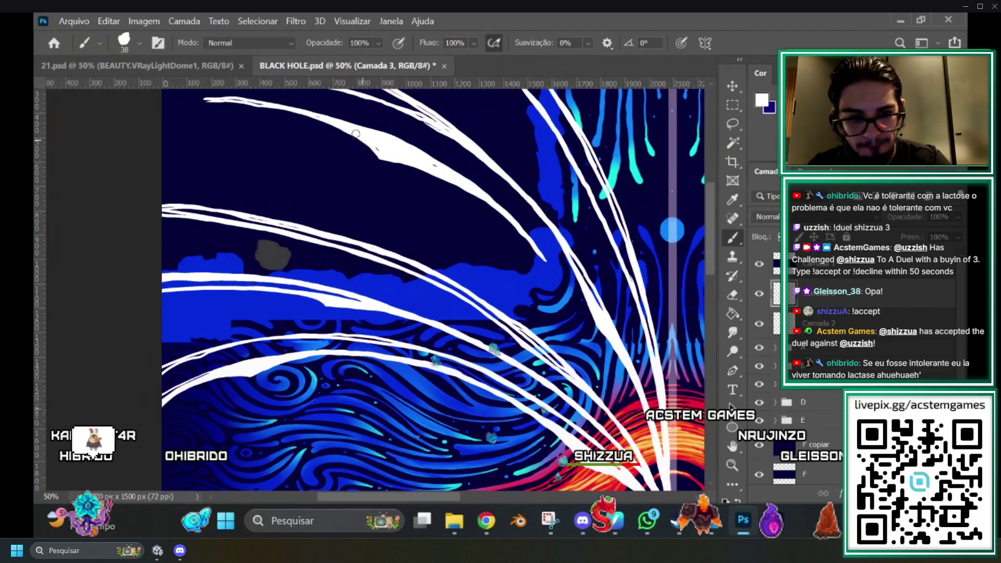
{"action": "key", "text": "ctrl+minus"}
{"action": "key", "text": "ctrl+minus"}
{"action": "key", "text": "ctrl+minus"}
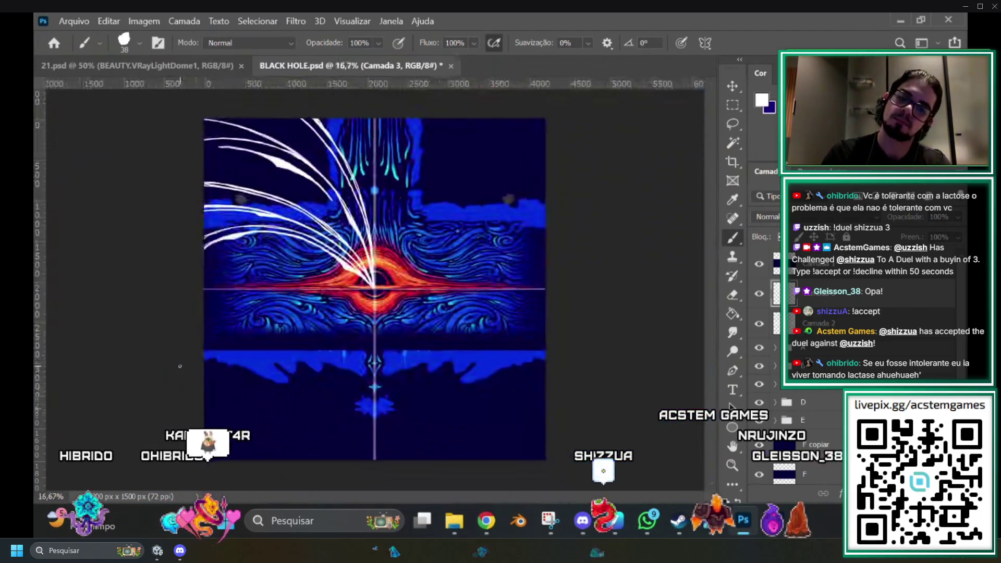
{"action": "scroll", "coordinate": [180, 367], "scroll_direction": "up", "scroll_amount": 2}
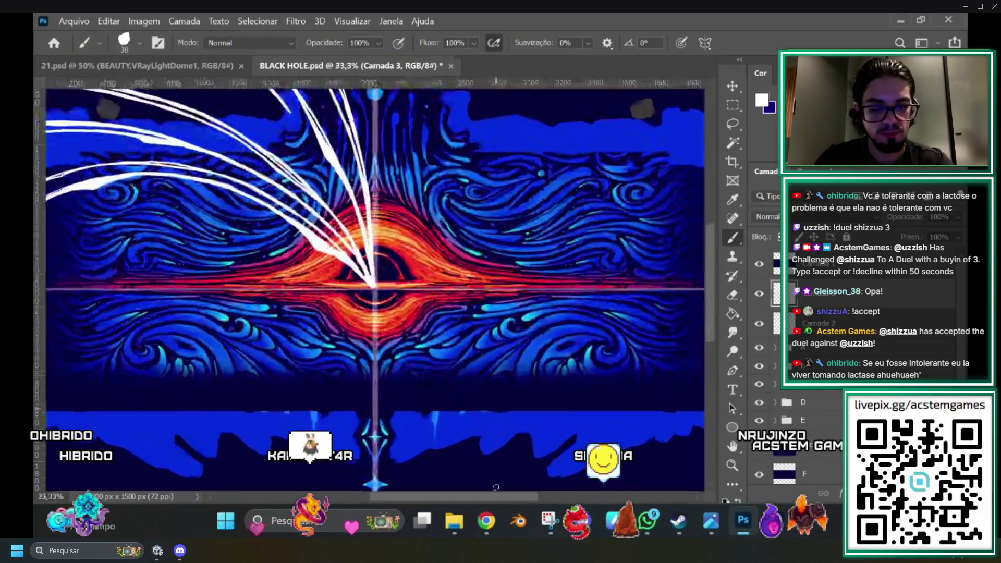
{"action": "scroll", "coordinate": [361, 339], "scroll_direction": "up", "scroll_amount": 2}
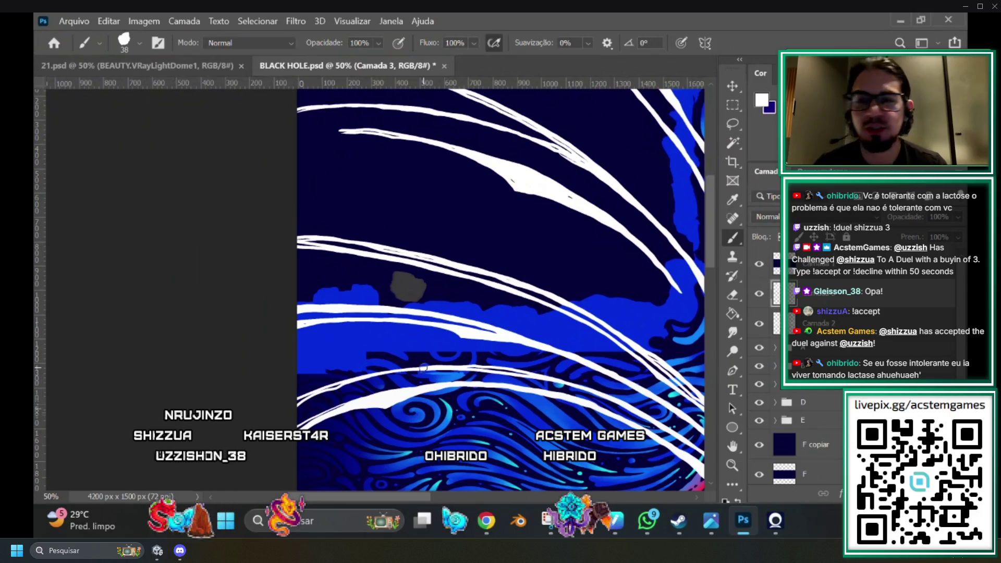
{"action": "scroll", "coordinate": [709, 239], "scroll_direction": "up", "scroll_amount": 2}
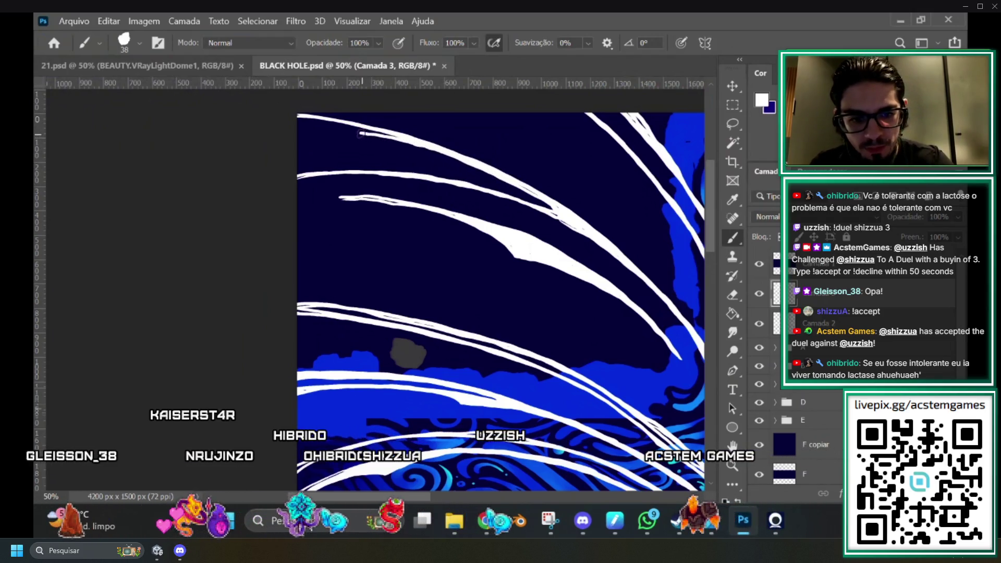
{"action": "key", "text": "ctrl+0"}
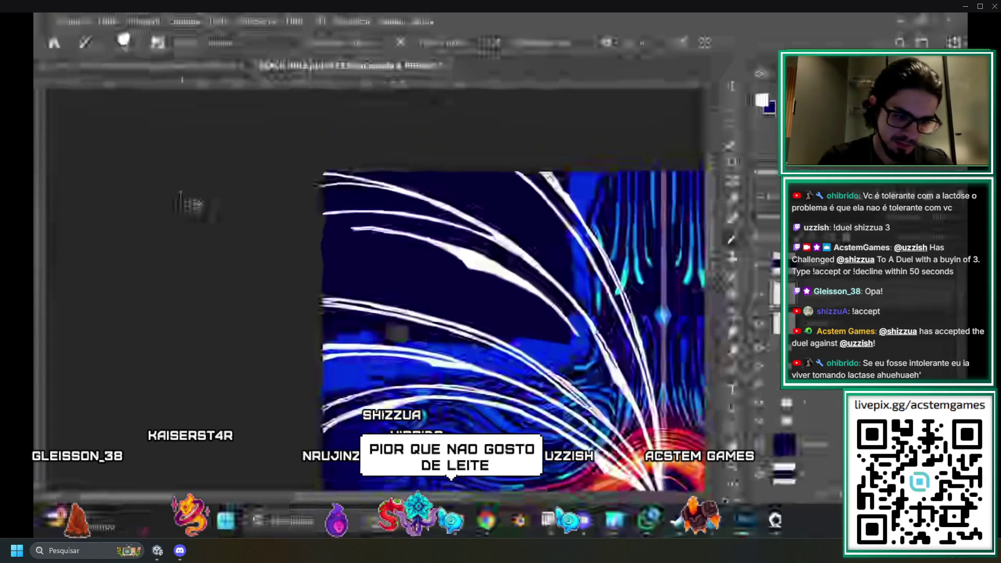
{"action": "key", "text": "ctrl+plus"}
{"action": "key", "text": "ctrl+plus"}
{"action": "key", "text": "ctrl+plus"}
{"action": "scroll", "coordinate": [242, 112], "scroll_direction": "up", "scroll_amount": 4}
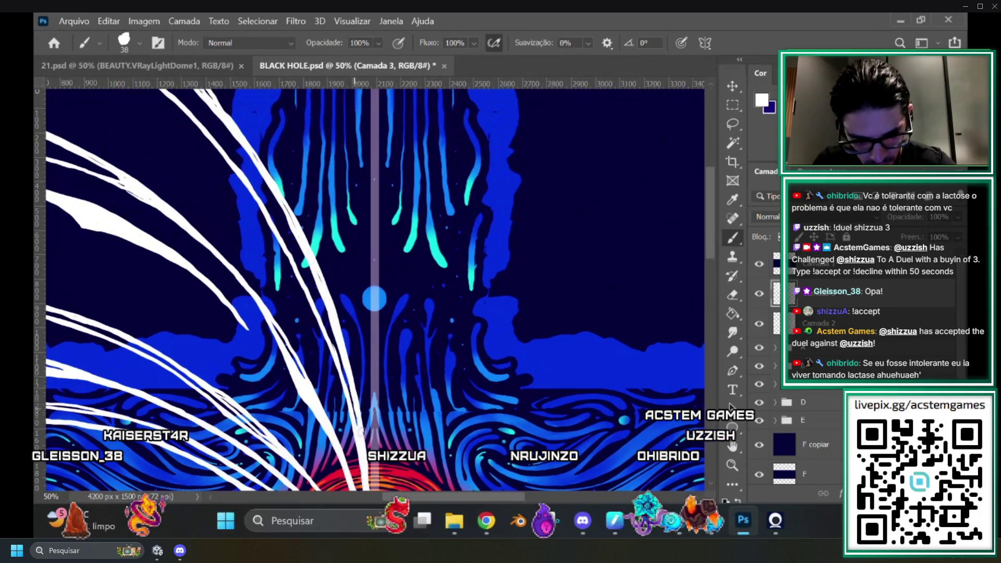
{"action": "scroll", "coordinate": [385, 472], "scroll_direction": "down", "scroll_amount": 5}
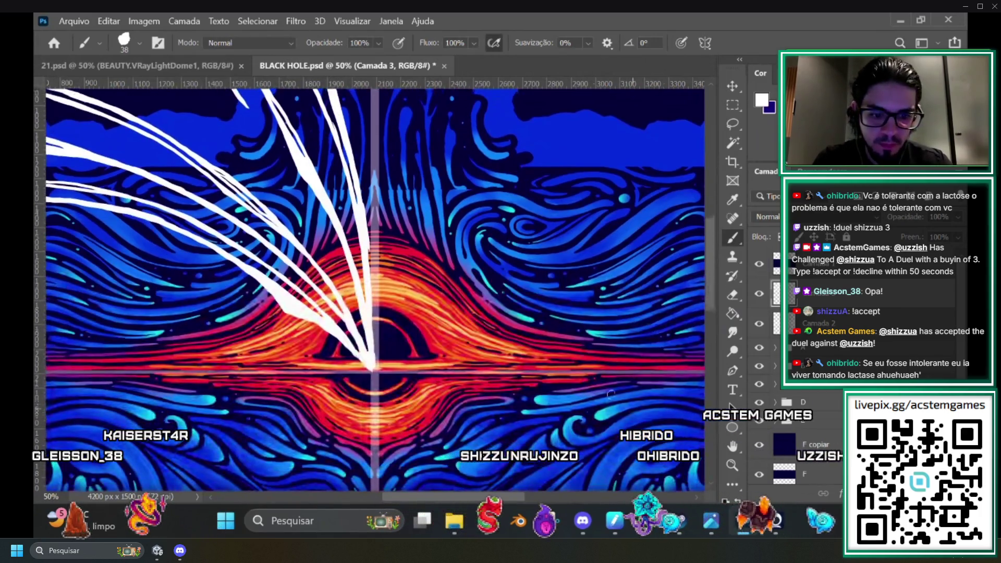
{"action": "scroll", "coordinate": [445, 493], "scroll_direction": "left", "scroll_amount": 6}
{"action": "key", "text": "ctrl+minus"}
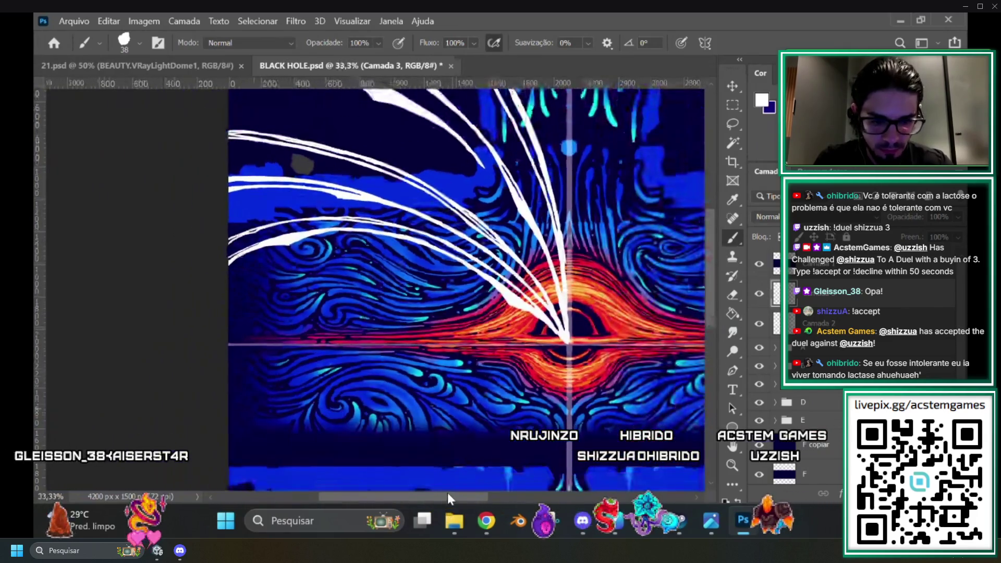
{"action": "mouse_move", "coordinate": [708, 276]}
{"action": "left_mouse_down"}
{"action": "mouse_move", "coordinate": [708, 237]}
{"action": "mouse_move", "coordinate": [709, 289]}
{"action": "mouse_move", "coordinate": [709, 232]}
{"action": "mouse_move", "coordinate": [714, 253]}
{"action": "left_mouse_up"}
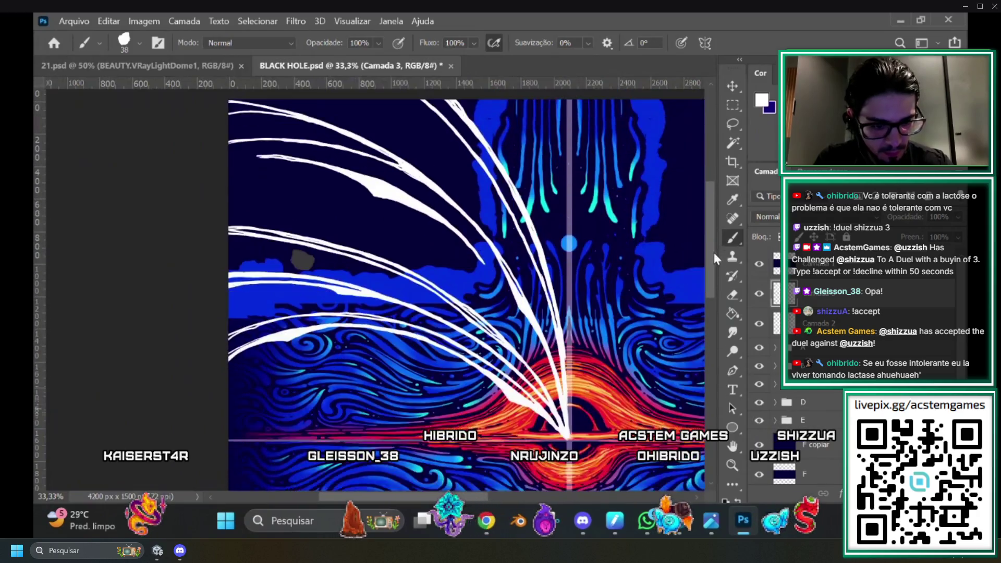
{"action": "key", "text": "ctrl+plus"}
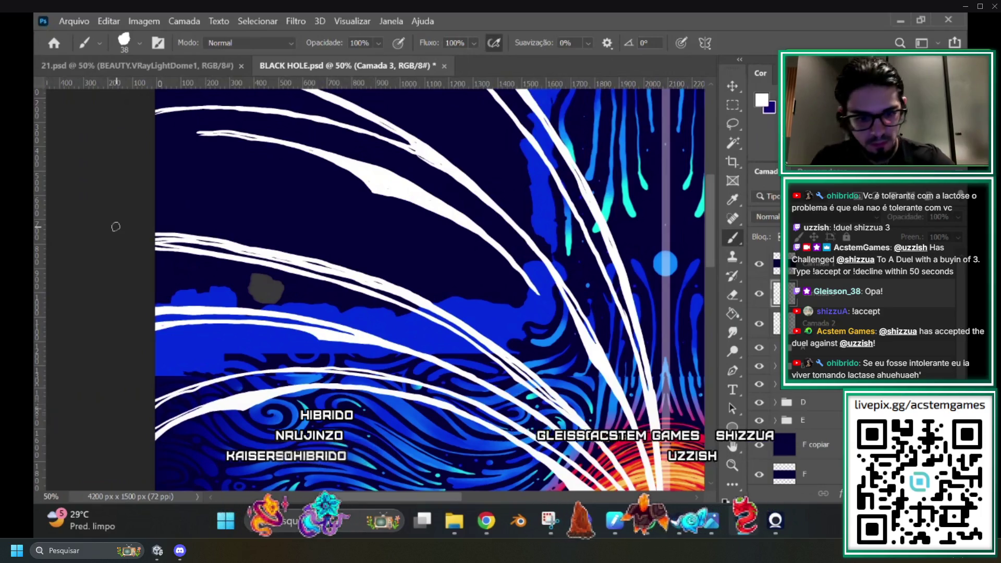
{"action": "scroll", "coordinate": [115, 227], "scroll_direction": "down", "scroll_amount": 1}
{"action": "scroll", "coordinate": [116, 227], "scroll_direction": "down", "scroll_amount": 1}
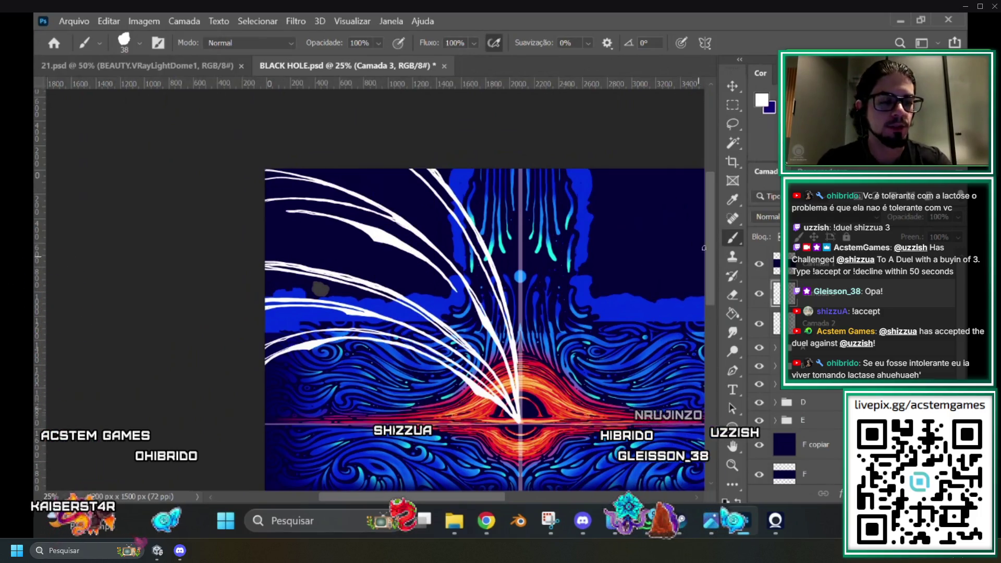
{"action": "mouse_move", "coordinate": [712, 252]}
{"action": "left_mouse_down"}
{"action": "mouse_move", "coordinate": [709, 292]}
{"action": "mouse_move", "coordinate": [702, 261]}
{"action": "mouse_move", "coordinate": [707, 299]}
{"action": "left_mouse_up"}
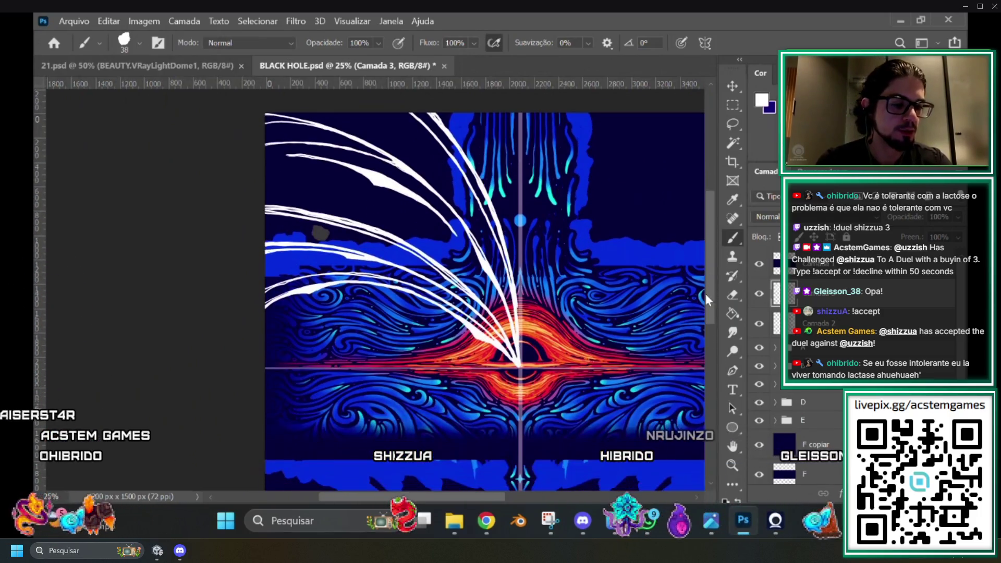
{"action": "mouse_move", "coordinate": [711, 248]}
{"action": "left_mouse_down"}
{"action": "mouse_move", "coordinate": [709, 224]}
{"action": "mouse_move", "coordinate": [716, 270]}
{"action": "left_mouse_up"}
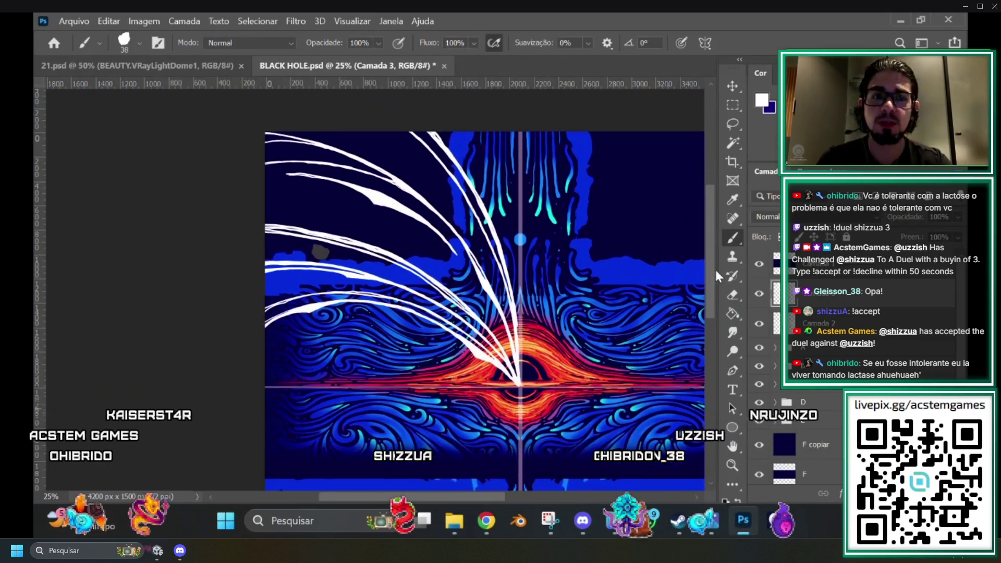
{"action": "scroll", "coordinate": [668, 289], "scroll_direction": "right", "scroll_amount": 3}
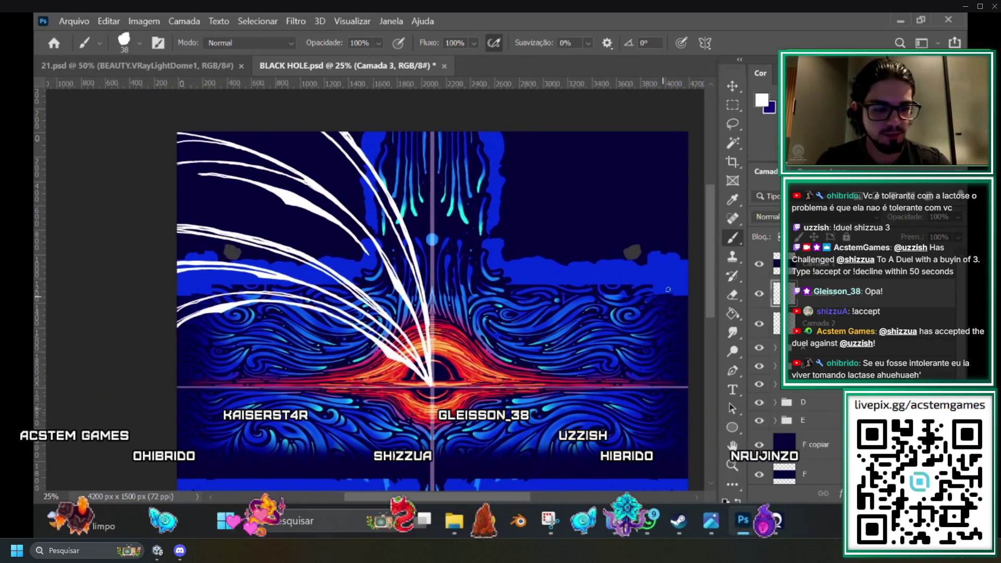
{"action": "left_click_drag", "start_coordinate": [713, 264], "coordinate": [712, 248]}
{"action": "left_click_drag", "start_coordinate": [487, 493], "coordinate": [455, 496]}
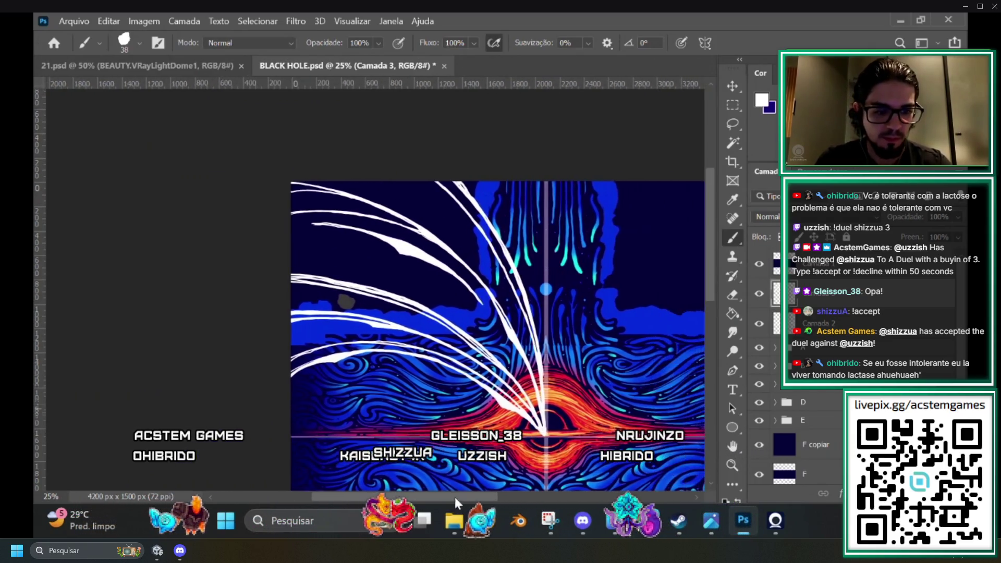
{"action": "key", "text": "ctrl+plus"}
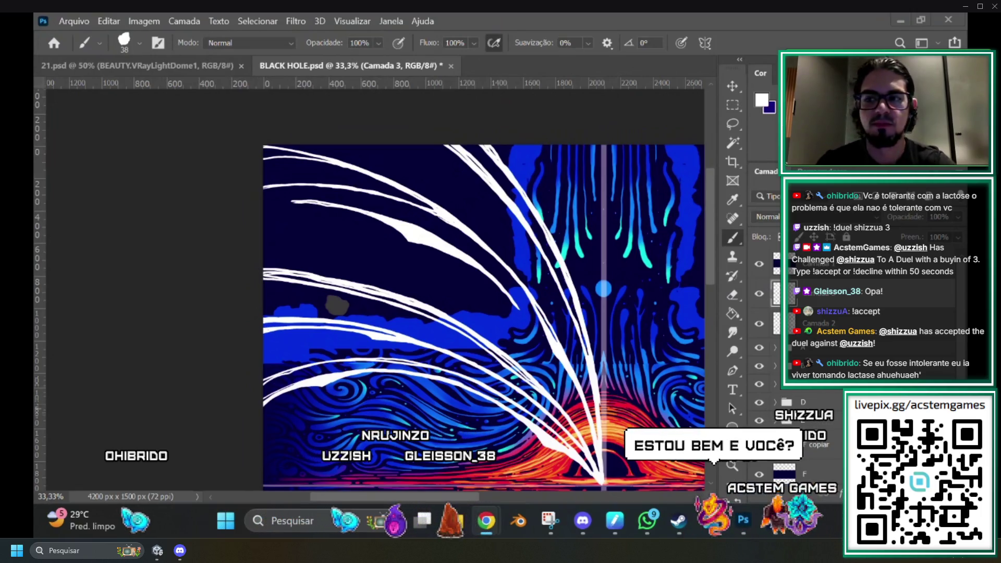
{"action": "scroll", "coordinate": [677, 266], "scroll_direction": "down", "scroll_amount": 2}
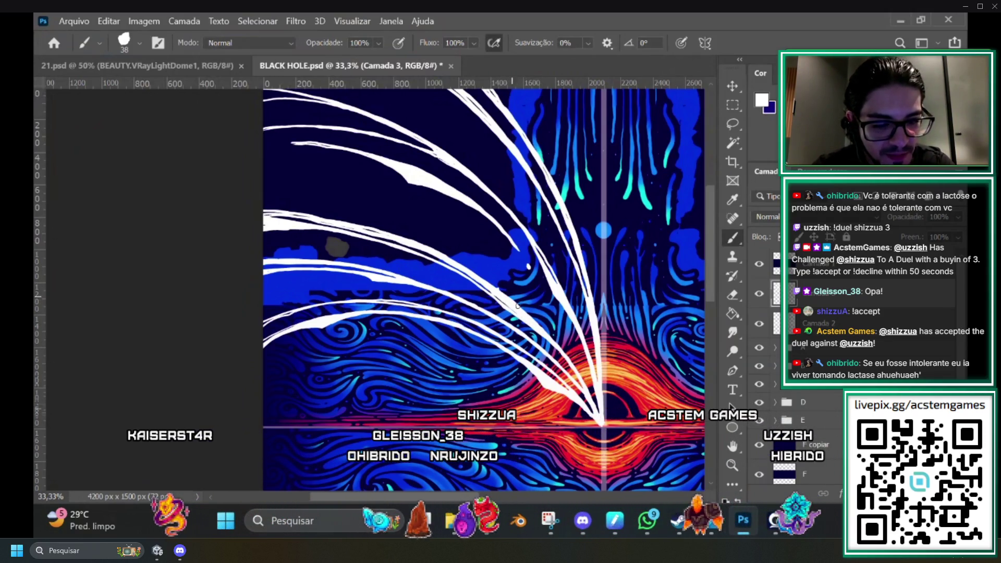
{"action": "scroll", "coordinate": [708, 260], "scroll_direction": "up", "scroll_amount": 1}
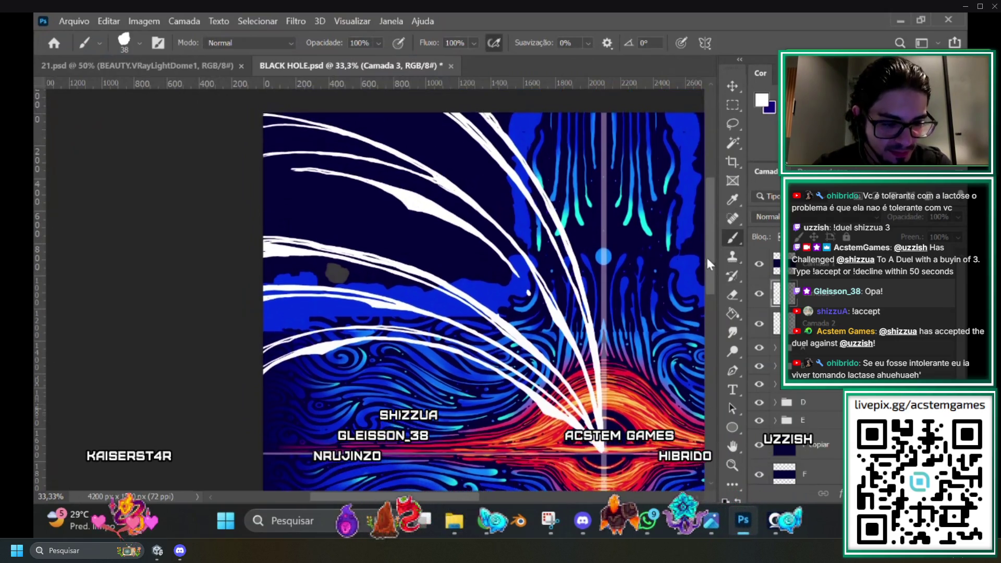
{"action": "left_click", "coordinate": [732, 295]}
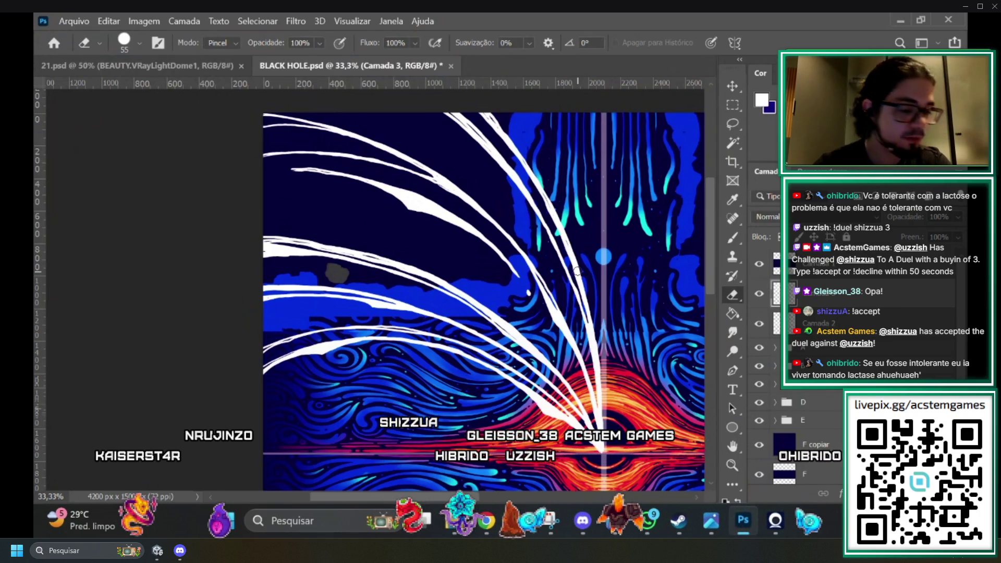
Paint a new white brush stroke near the bottom of the artwork.
{"action": "left_click", "coordinate": [732, 237]}
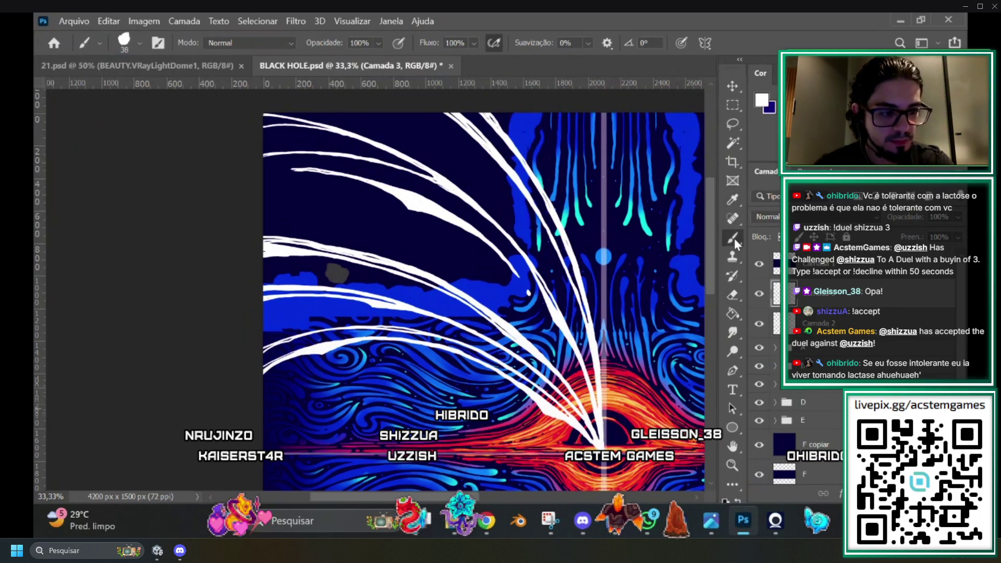
{"action": "scroll", "coordinate": [707, 256], "scroll_direction": "down", "scroll_amount": 6}
{"action": "scroll", "coordinate": [699, 302], "scroll_direction": "up", "scroll_amount": 4}
{"action": "scroll", "coordinate": [701, 259], "scroll_direction": "up", "scroll_amount": 2}
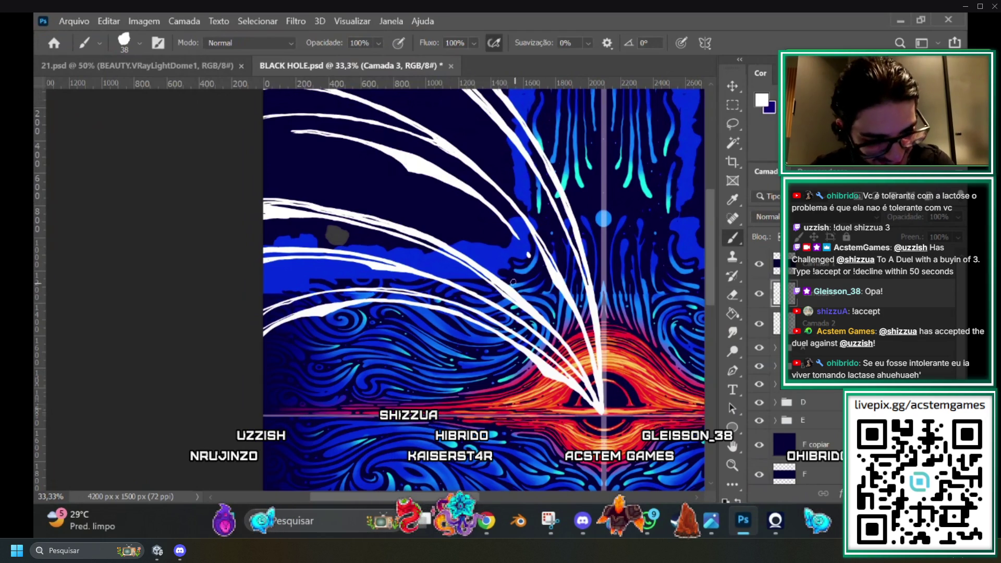
{"action": "left_click_drag", "start_coordinate": [708, 259], "coordinate": [710, 214]}
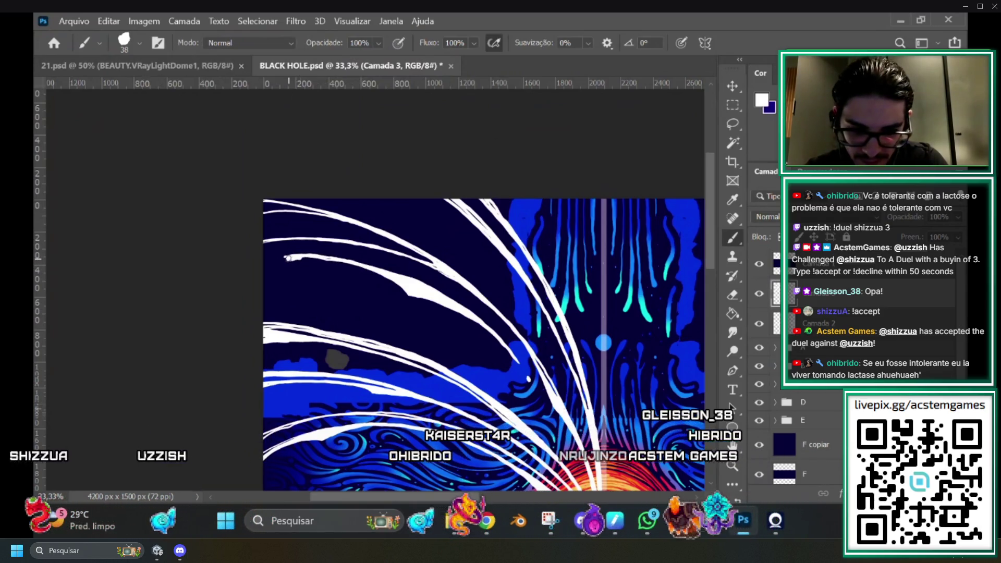
{"action": "left_click_drag", "start_coordinate": [284, 257], "coordinate": [333, 259]}
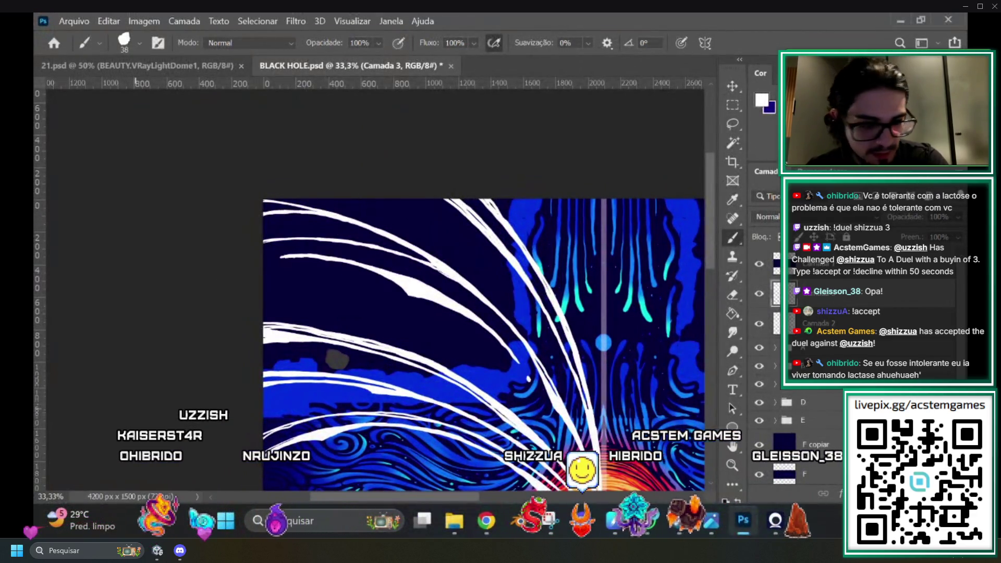
{"action": "scroll", "coordinate": [147, 460], "scroll_direction": "down", "scroll_amount": 3}
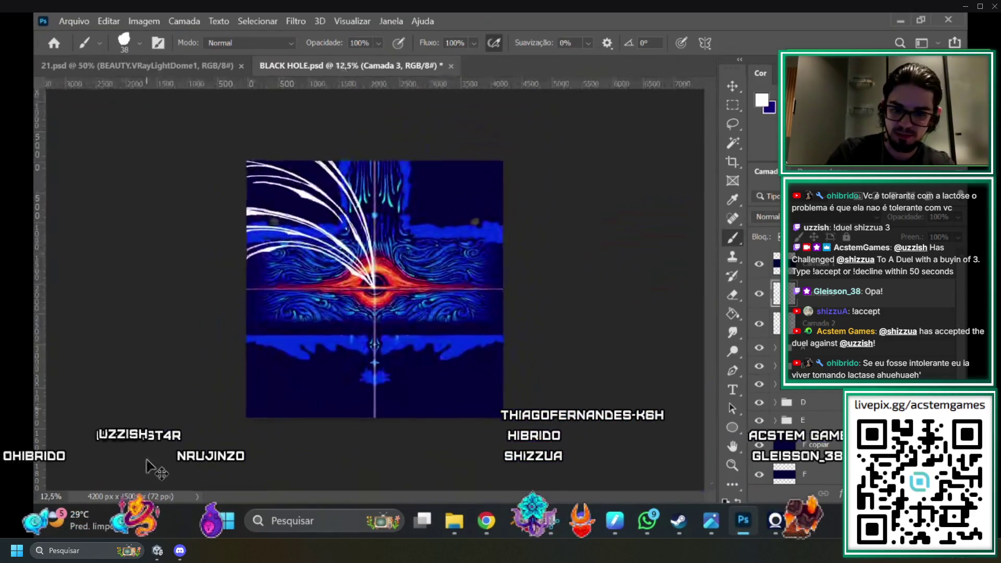
{"action": "scroll", "coordinate": [146, 460], "scroll_direction": "up", "scroll_amount": 2}
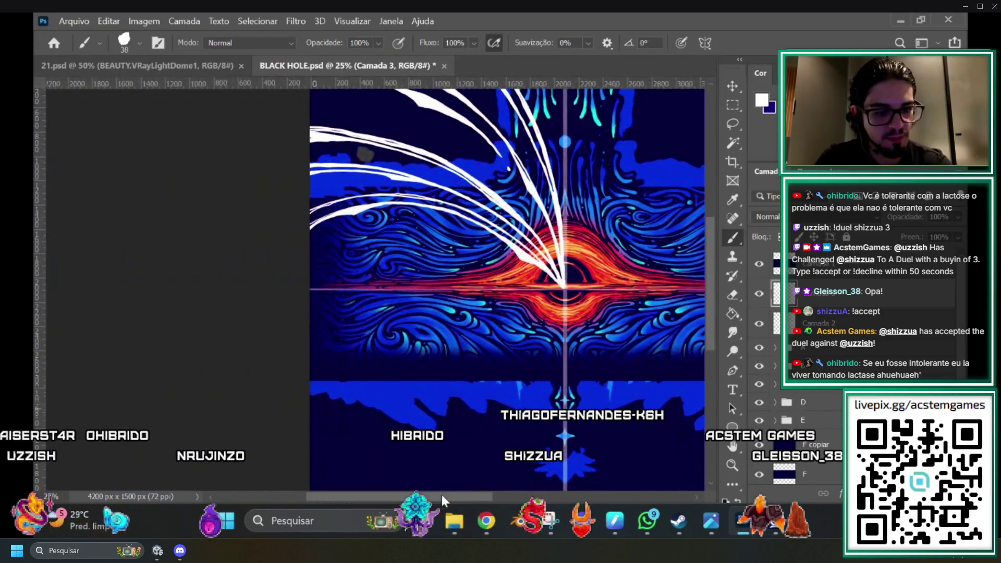
{"action": "scroll", "coordinate": [713, 289], "scroll_direction": "up", "scroll_amount": 2}
{"action": "scroll", "coordinate": [712, 289], "scroll_direction": "up", "scroll_amount": 1}
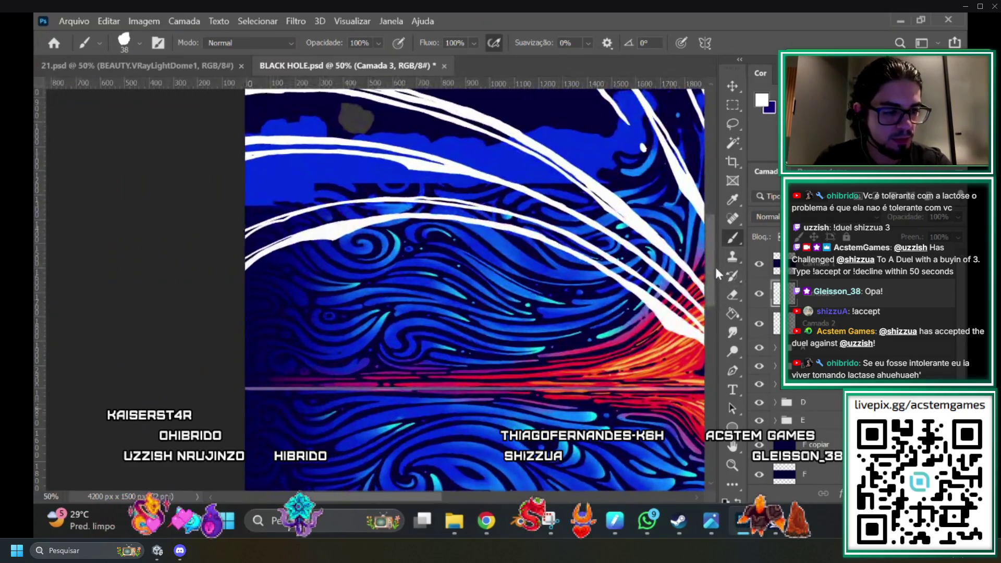
{"action": "scroll", "coordinate": [715, 265], "scroll_direction": "down", "scroll_amount": 1}
{"action": "mouse_move", "coordinate": [412, 498]}
{"action": "left_mouse_down"}
{"action": "mouse_move", "coordinate": [449, 500]}
{"action": "mouse_move", "coordinate": [434, 495]}
{"action": "left_mouse_up"}
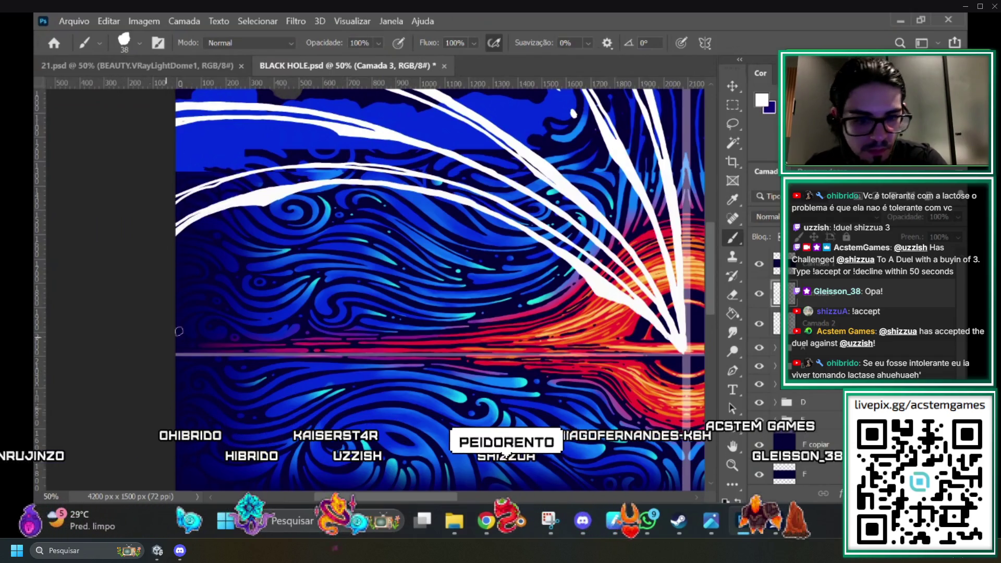
{"action": "scroll", "coordinate": [712, 285], "scroll_direction": "up", "scroll_amount": 1}
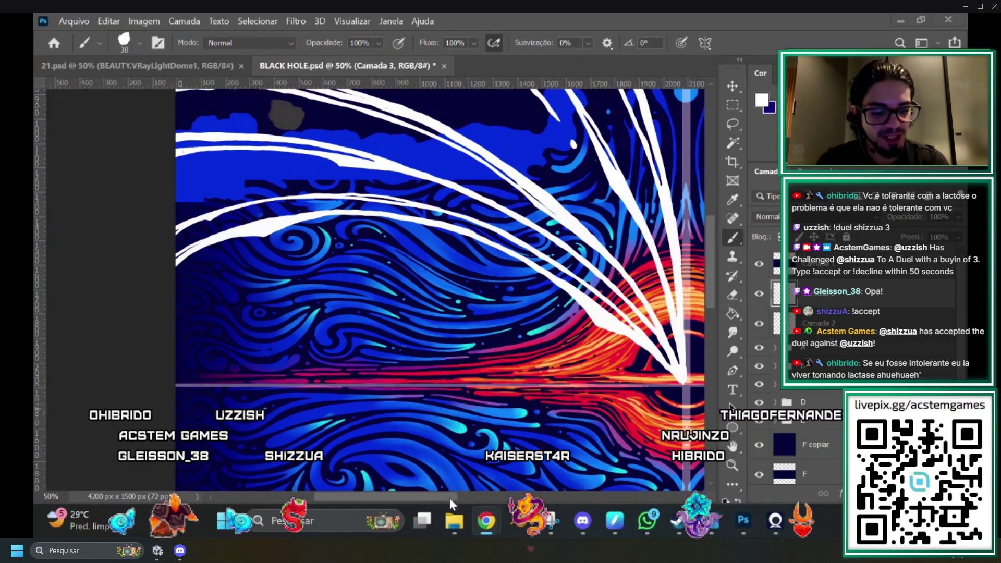
Zoom out to view the whole artwork, then zoom back in on the black hole.
{"action": "key", "text": "ctrl+minus"}
{"action": "left_click_drag", "start_coordinate": [461, 495], "coordinate": [523, 493]}
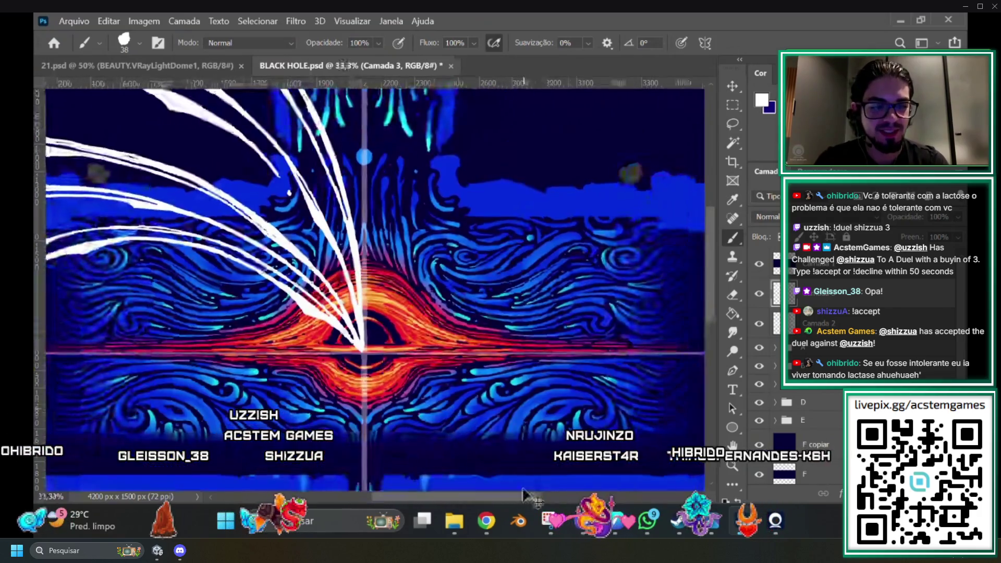
{"action": "key", "text": "ctrl+minus"}
{"action": "key", "text": "ctrl+minus"}
{"action": "key", "text": "ctrl+plus"}
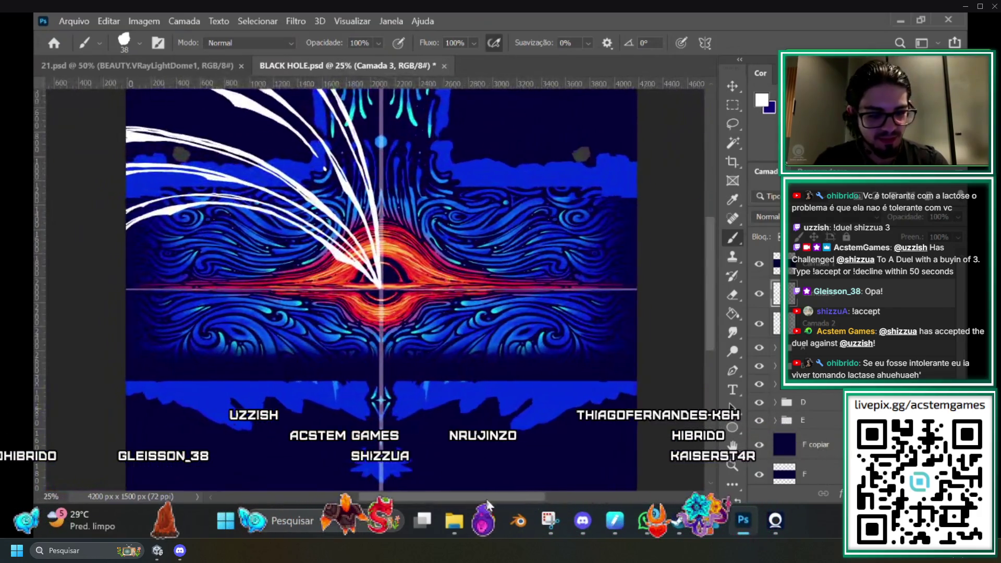
Hide the white swirl strokes layer, compare zoomed out and in, then show it again.
{"action": "left_click", "coordinate": [759, 293]}
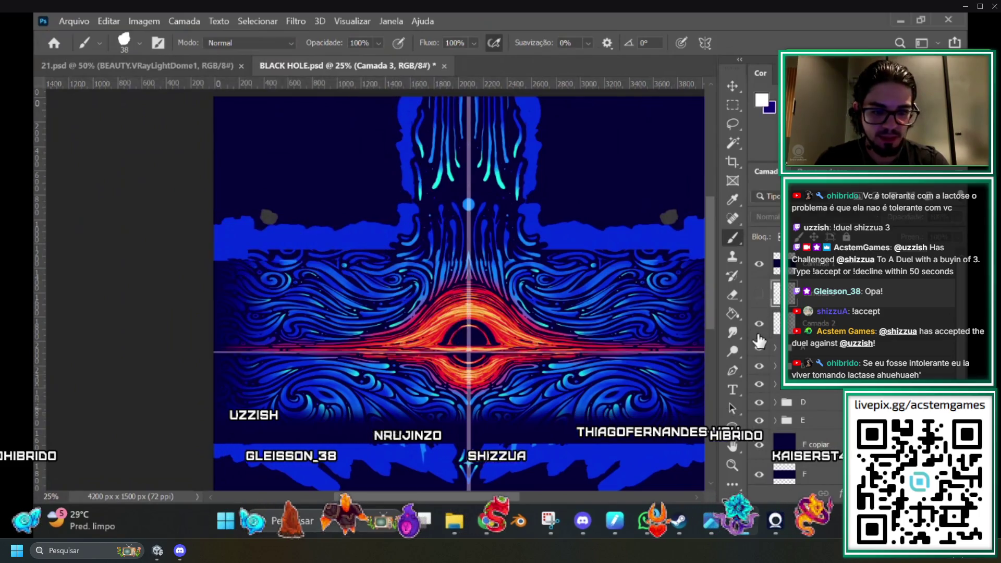
{"action": "key", "text": "ctrl+minus"}
{"action": "key", "text": "ctrl+plus"}
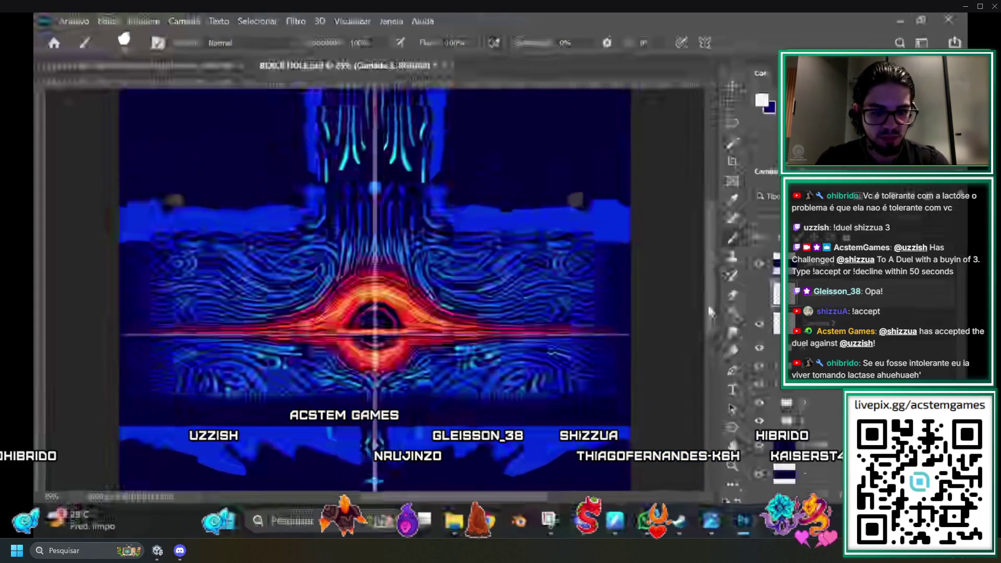
{"action": "key", "text": "ctrl+minus"}
{"action": "key", "text": "ctrl+plus"}
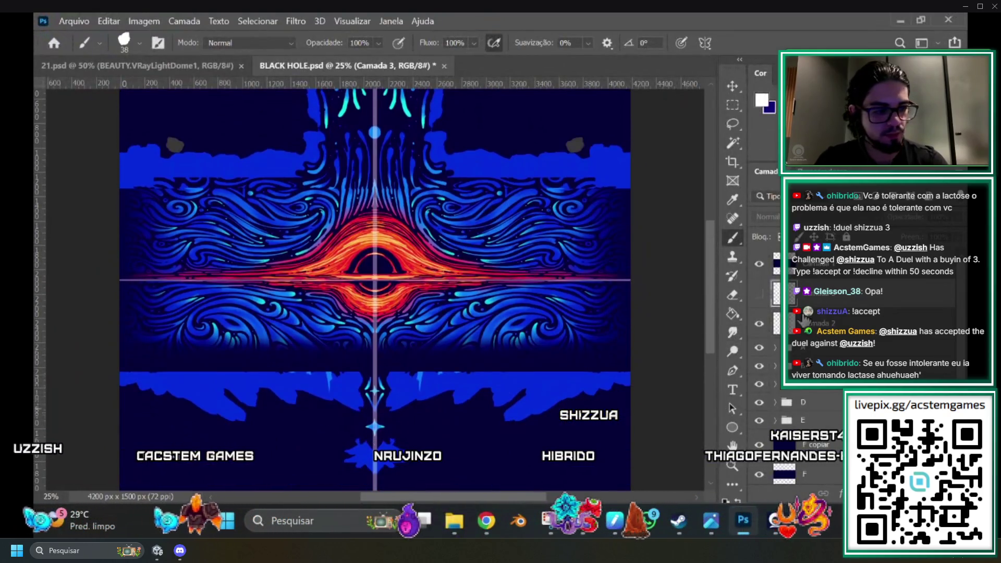
{"action": "left_click", "coordinate": [759, 294]}
Zoom out to the whole canvas and duplicate the strokes layer as Camada 3 copiar for transforming.
{"action": "scroll", "coordinate": [99, 98], "scroll_direction": "up", "scroll_amount": 2}
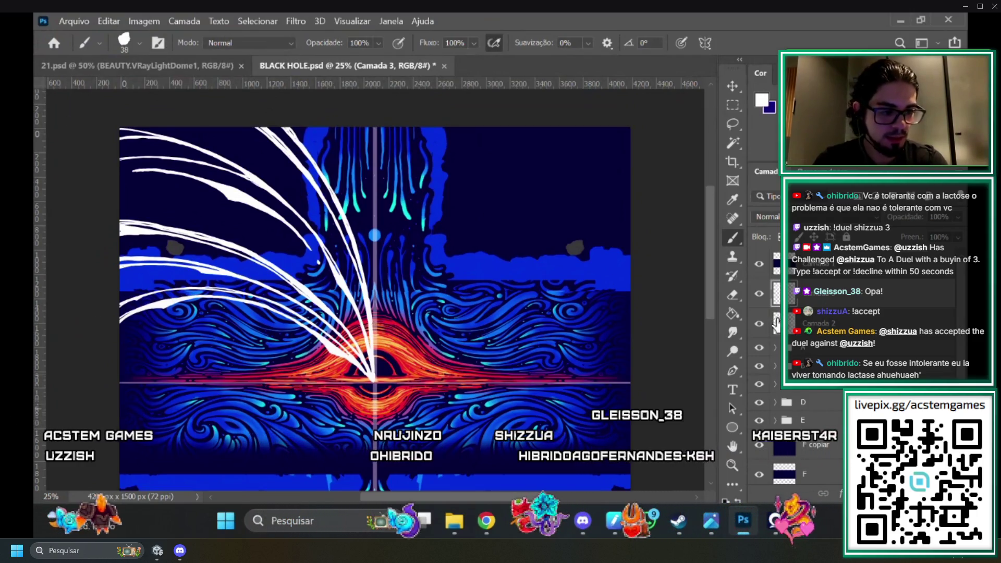
{"action": "key", "text": "ctrl+minus"}
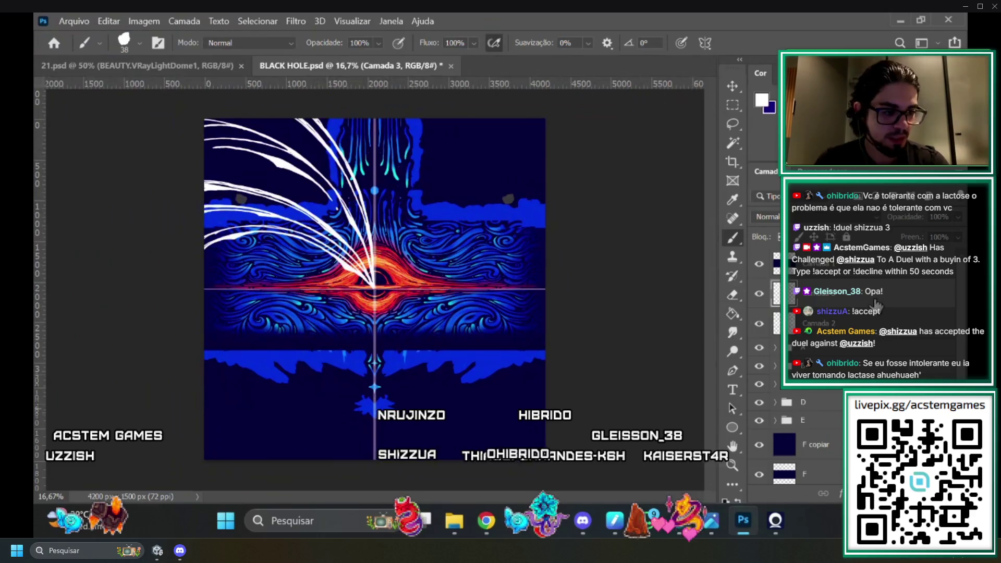
{"action": "key", "text": "ctrl+j"}
{"action": "key", "text": "ctrl+t"}
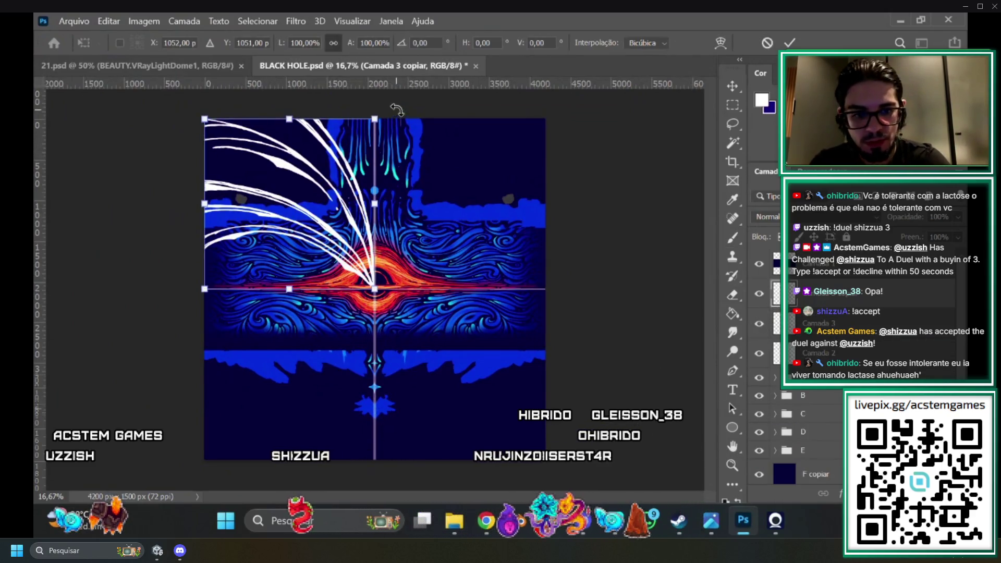
Mirror the copied strokes into the lower-right quadrant and apply the transform.
{"action": "mouse_move", "coordinate": [397, 110]}
{"action": "left_mouse_down"}
{"action": "mouse_move", "coordinate": [375, 108]}
{"action": "mouse_move", "coordinate": [417, 112]}
{"action": "mouse_move", "coordinate": [333, 117]}
{"action": "mouse_move", "coordinate": [255, 241]}
{"action": "mouse_move", "coordinate": [346, 255]}
{"action": "mouse_move", "coordinate": [490, 438]}
{"action": "mouse_move", "coordinate": [529, 440]}
{"action": "mouse_move", "coordinate": [521, 438]}
{"action": "left_mouse_up"}
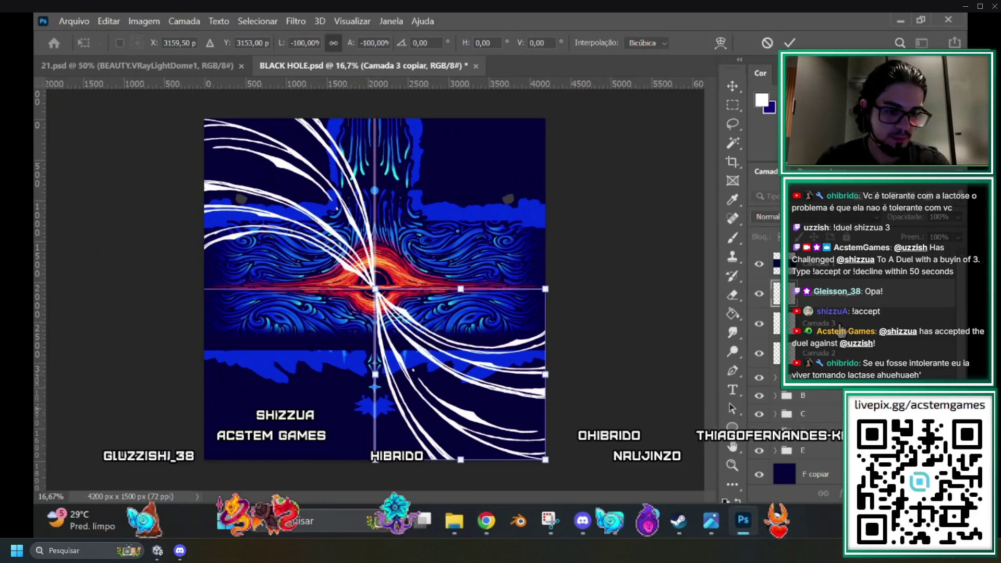
{"action": "key", "text": "Return"}
{"action": "key", "text": "b"}
Select both stroke layers and rotate them a quarter turn around the core.
{"action": "left_click", "coordinate": [842, 338]}
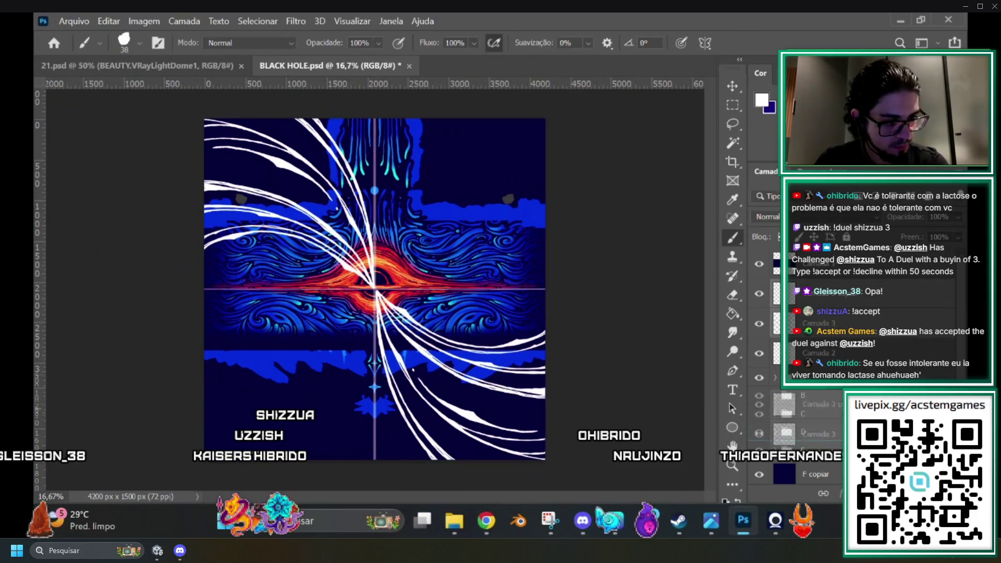
{"action": "key", "text": "ctrl+t"}
{"action": "mouse_move", "coordinate": [558, 118]}
{"action": "left_mouse_down"}
{"action": "mouse_move", "coordinate": [536, 94]}
{"action": "mouse_move", "coordinate": [266, 168]}
{"action": "mouse_move", "coordinate": [266, 157]}
{"action": "left_mouse_up"}
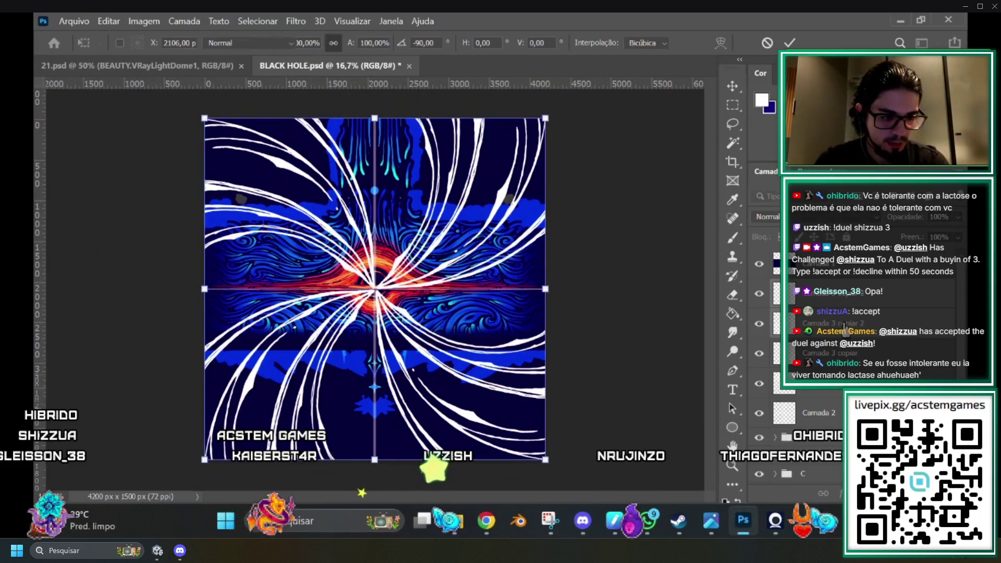
{"action": "key", "text": "Return"}
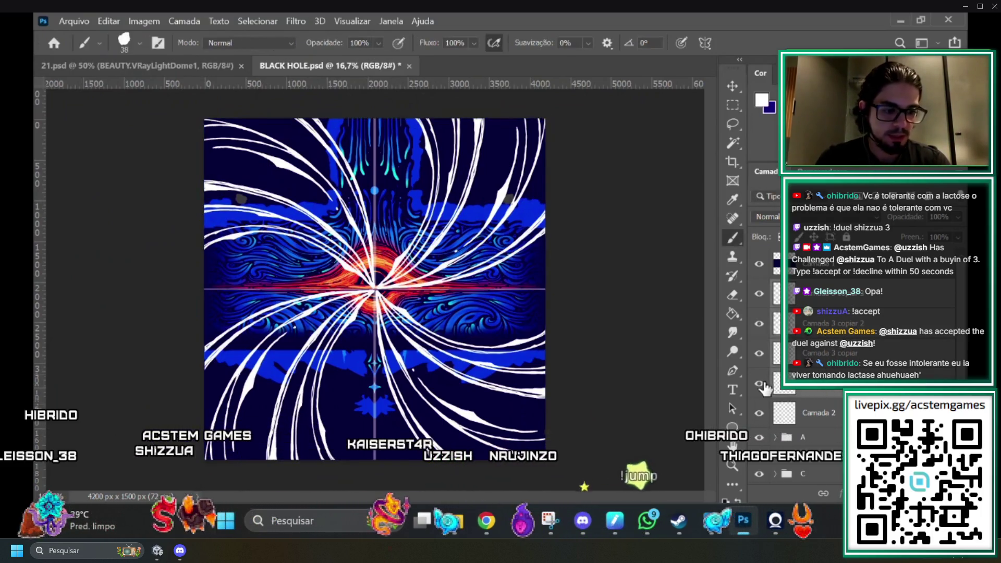
Briefly hide and reshow the top-left swirl quadrant, ready to transform the swirl artwork.
{"action": "left_click", "coordinate": [760, 384]}
{"action": "left_click", "coordinate": [760, 384]}
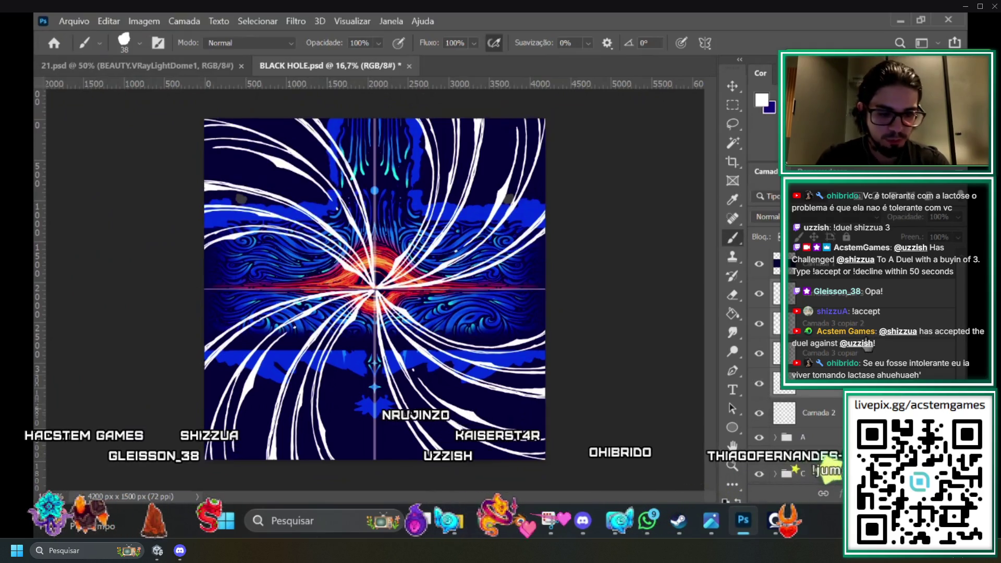
{"action": "key", "text": "ctrl+t"}
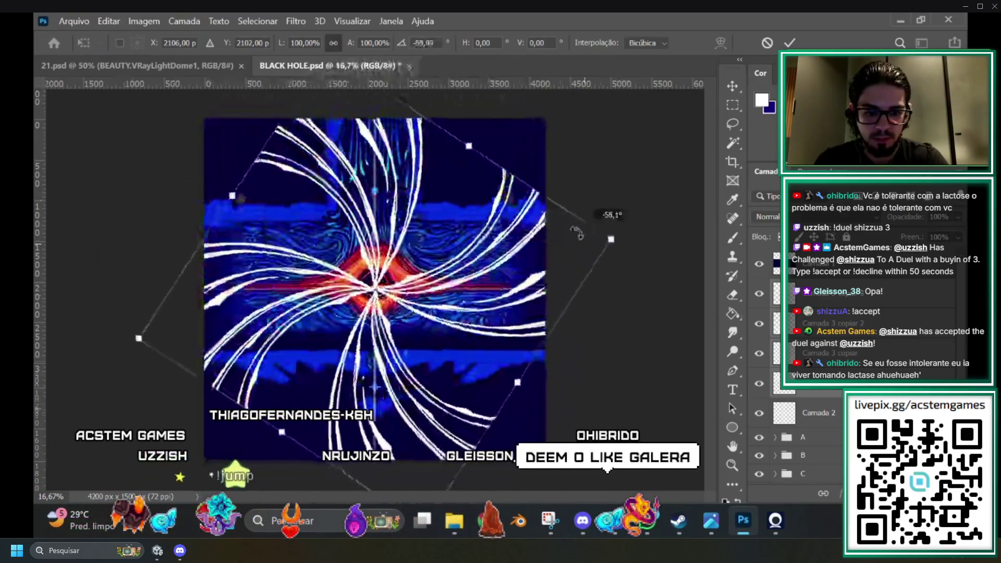
Rotate the swirl strokes around the black hole centre and lower the layer opacity to about 22%.
{"action": "mouse_move", "coordinate": [240, 198]}
{"action": "left_mouse_down"}
{"action": "mouse_move", "coordinate": [315, 140]}
{"action": "mouse_move", "coordinate": [404, 132]}
{"action": "mouse_move", "coordinate": [487, 176]}
{"action": "mouse_move", "coordinate": [531, 256]}
{"action": "mouse_move", "coordinate": [495, 375]}
{"action": "mouse_move", "coordinate": [451, 412]}
{"action": "mouse_move", "coordinate": [589, 380]}
{"action": "mouse_move", "coordinate": [584, 365]}
{"action": "mouse_move", "coordinate": [568, 385]}
{"action": "left_mouse_up"}
{"action": "left_click", "coordinate": [958, 216]}
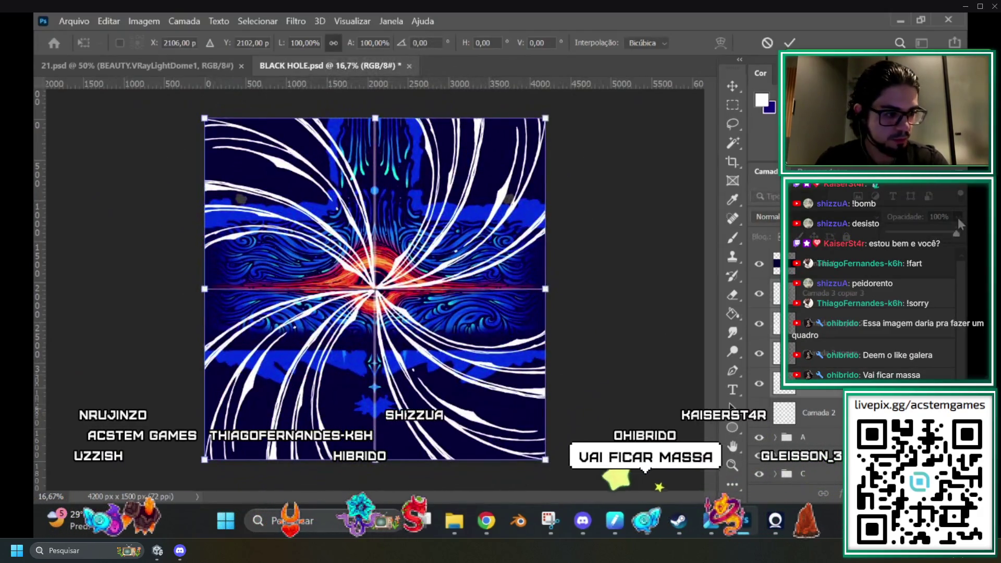
{"action": "left_click_drag", "start_coordinate": [959, 232], "coordinate": [921, 234]}
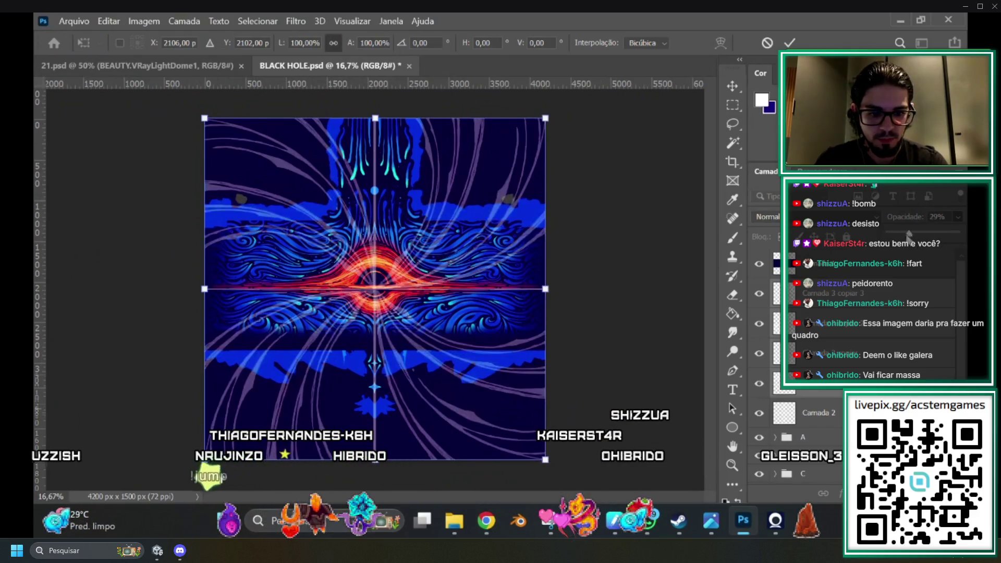
{"action": "mouse_move", "coordinate": [923, 238]}
{"action": "left_mouse_down"}
{"action": "mouse_move", "coordinate": [955, 233]}
{"action": "mouse_move", "coordinate": [893, 235]}
{"action": "mouse_move", "coordinate": [959, 233]}
{"action": "left_mouse_up"}
Restore the swirl layer to 100% opacity, commit the transform and return to the Brush.
{"action": "key", "text": "Return"}
{"action": "key", "text": "b"}
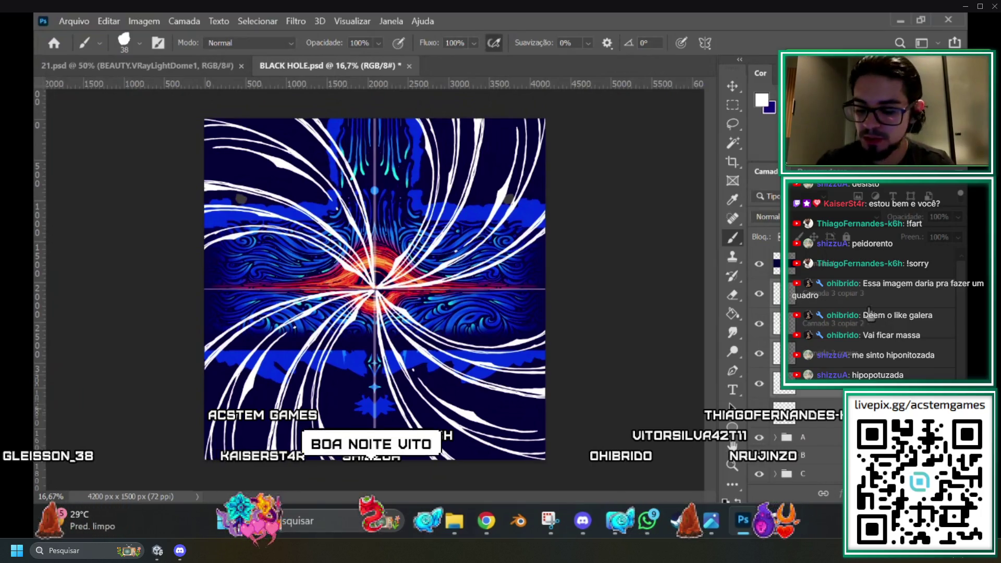
Delete the mirrored Camada 3 copy layers, leaving only the upper-left strokes.
{"action": "left_click", "coordinate": [878, 323]}
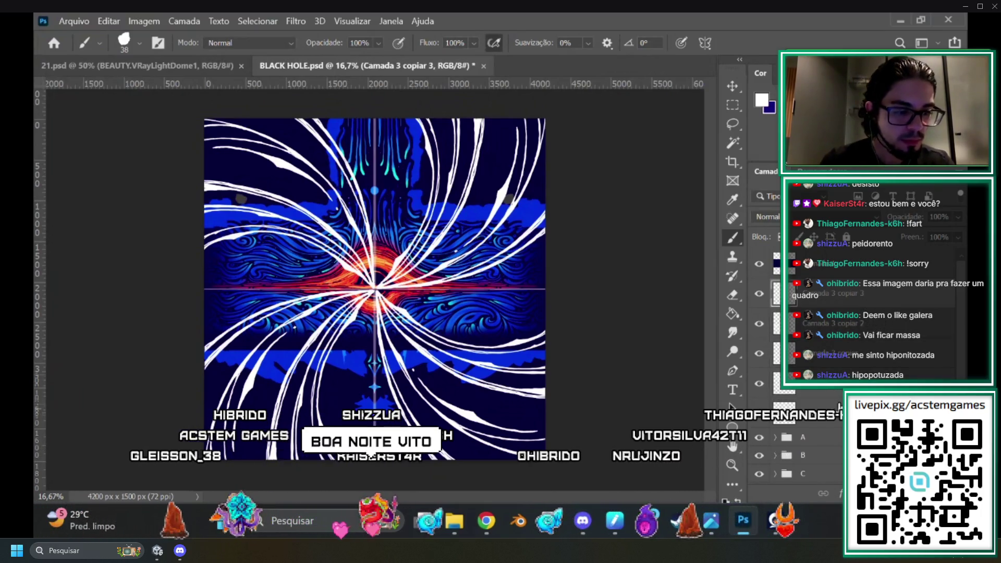
{"action": "left_click", "coordinate": [889, 365], "text": "shift"}
{"action": "left_click_drag", "start_coordinate": [889, 366], "coordinate": [916, 338]}
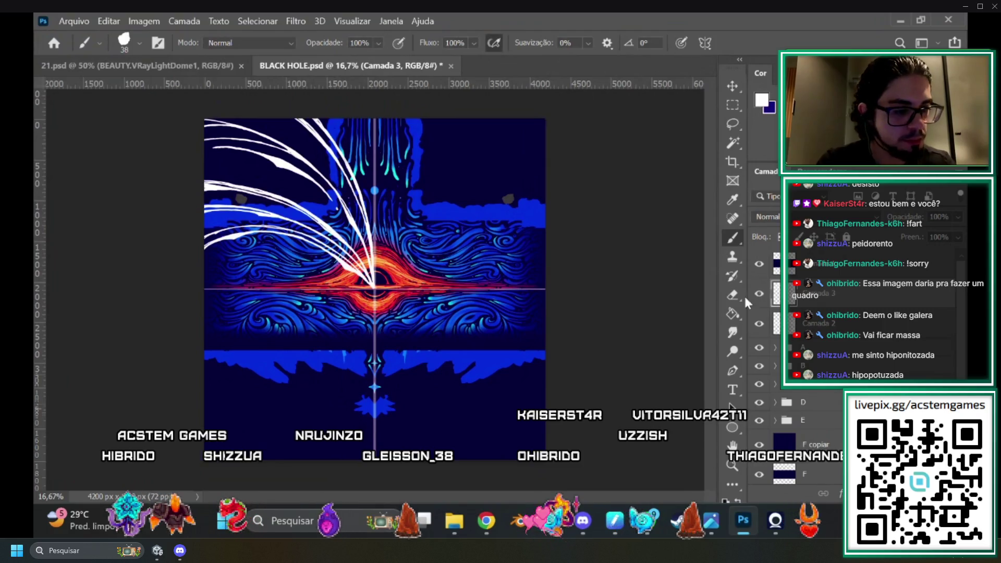
Zoom in to 50% on the remaining upper-left stroked quadrant.
{"action": "key", "text": "ctrl+plus"}
{"action": "key", "text": "ctrl+plus"}
{"action": "scroll", "coordinate": [707, 313], "scroll_direction": "left", "scroll_amount": 5}
{"action": "key", "text": "ctrl+plus"}
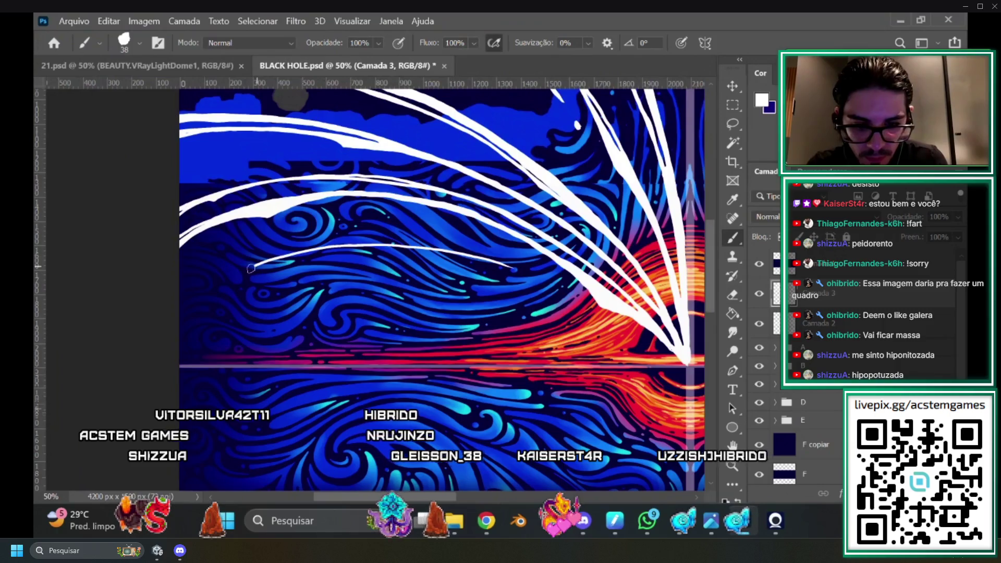
Undo the thin stray line and paint a thick white stroke toward the core.
{"action": "key", "text": "ctrl+z"}
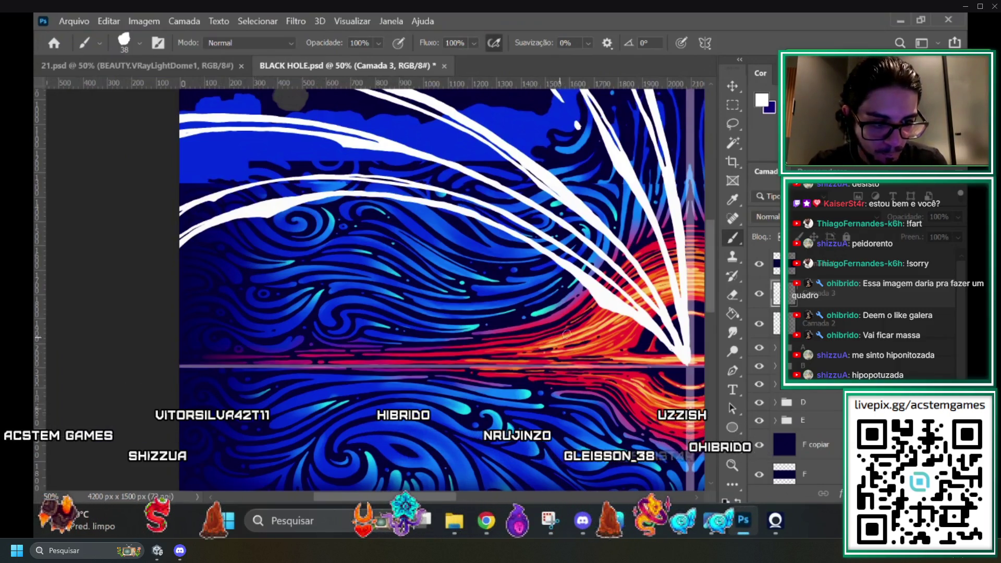
{"action": "left_click_drag", "start_coordinate": [567, 295], "coordinate": [538, 285]}
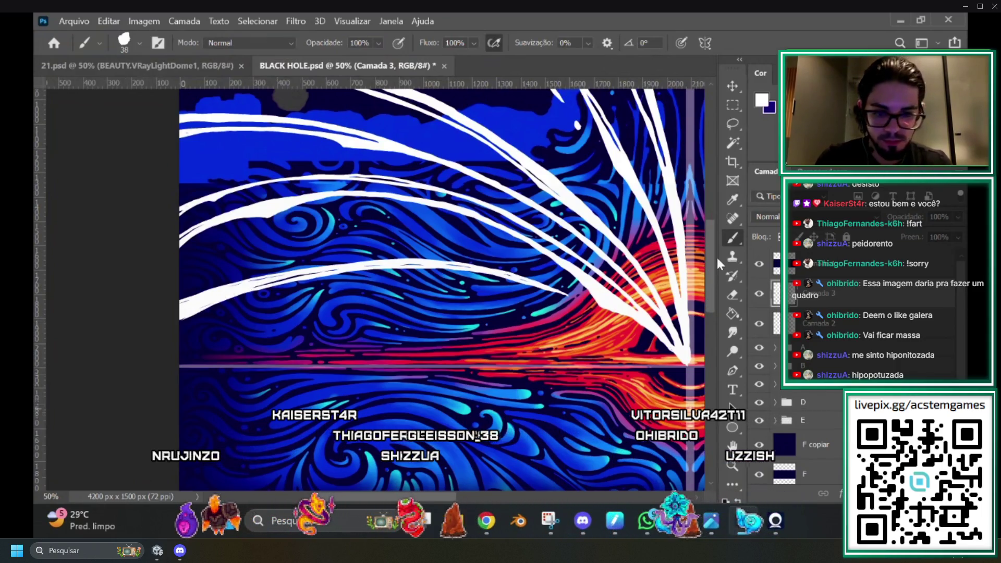
Lasso-select the lowest white swirl stroke.
{"action": "scroll", "coordinate": [707, 269], "scroll_direction": "down", "scroll_amount": 3}
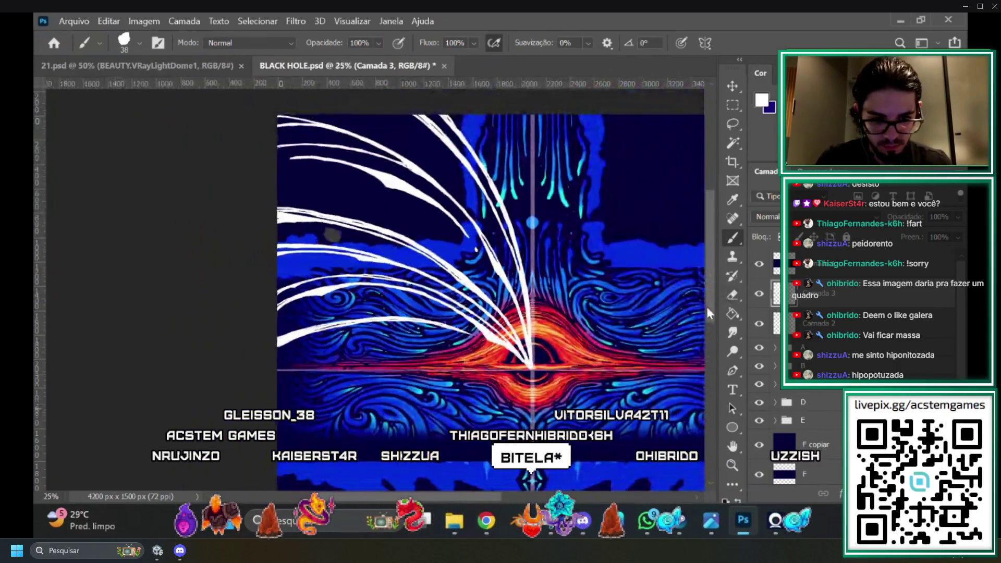
{"action": "scroll", "coordinate": [705, 305], "scroll_direction": "up", "scroll_amount": 4}
{"action": "scroll", "coordinate": [716, 292], "scroll_direction": "down", "scroll_amount": 3}
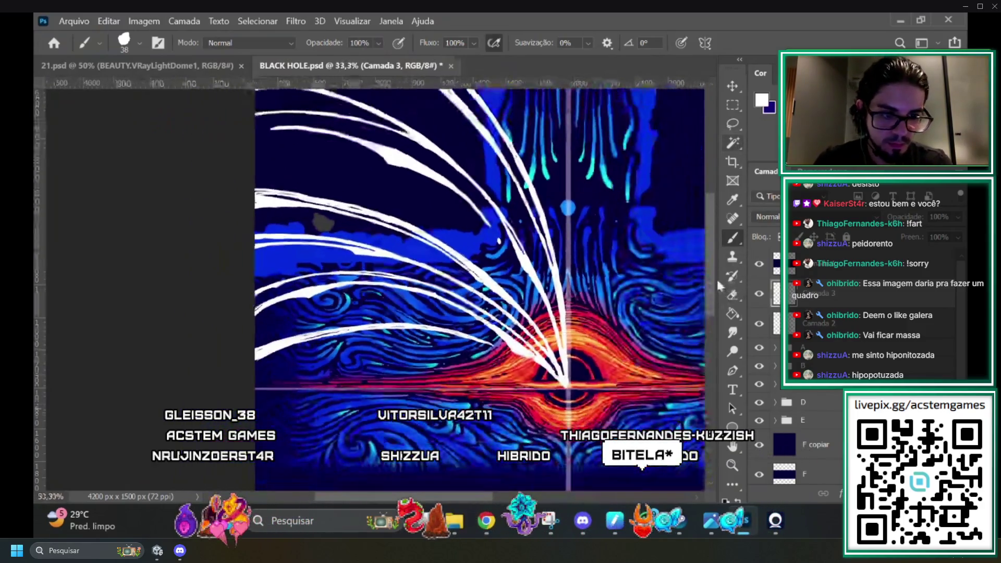
{"action": "scroll", "coordinate": [704, 297], "scroll_direction": "up", "scroll_amount": 1}
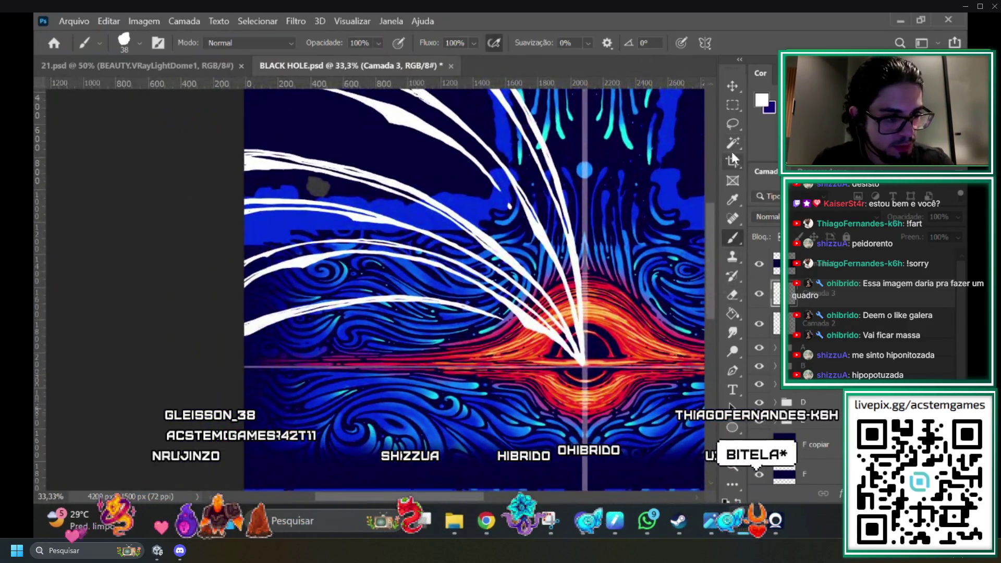
{"action": "left_click", "coordinate": [734, 124]}
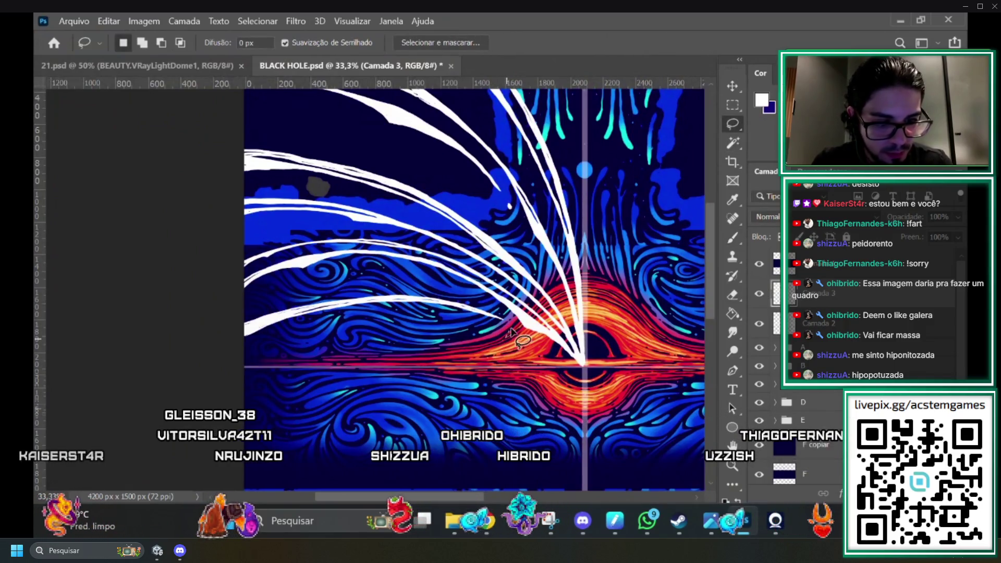
{"action": "left_click_drag", "start_coordinate": [508, 323], "coordinate": [420, 291]}
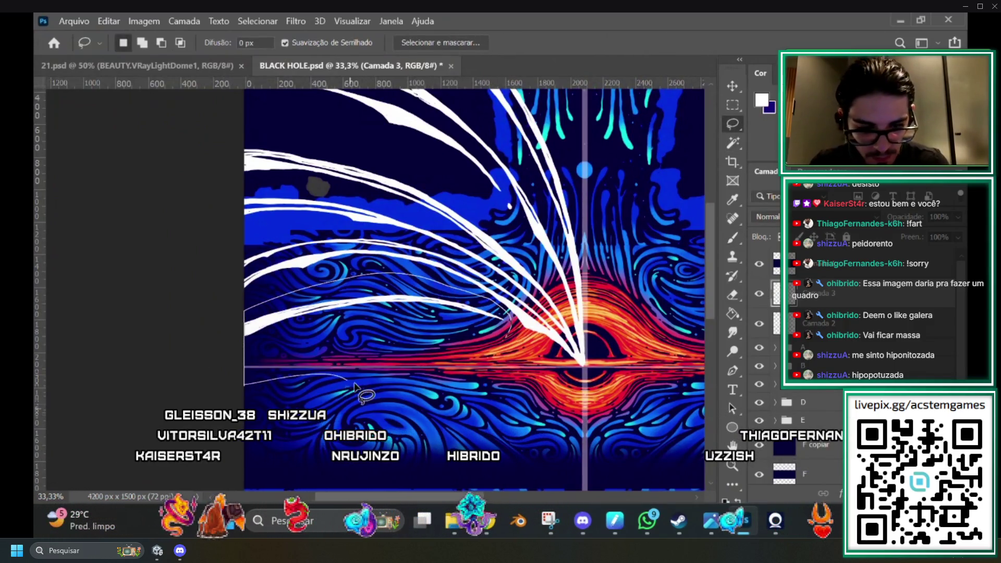
Skew the stroke about -3.9° by lowering its left end, commit, and return to the Brush.
{"action": "key", "text": "ctrl+t"}
{"action": "left_click_drag", "start_coordinate": [244, 333], "coordinate": [241, 347]}
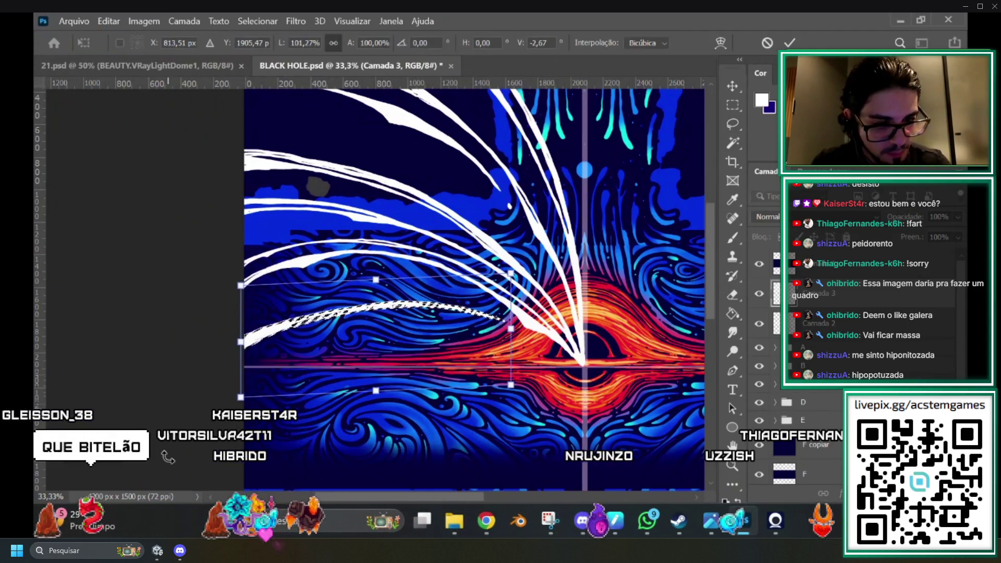
{"action": "scroll", "coordinate": [711, 268], "scroll_direction": "down", "scroll_amount": 1}
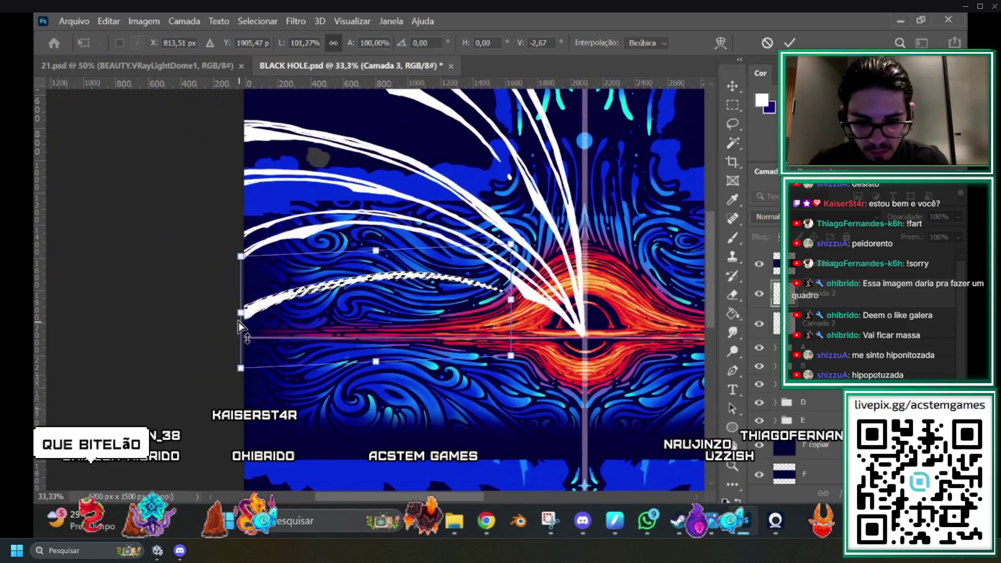
{"action": "left_click_drag", "start_coordinate": [241, 327], "coordinate": [241, 334]}
{"action": "scroll", "coordinate": [715, 241], "scroll_direction": "up", "scroll_amount": 4}
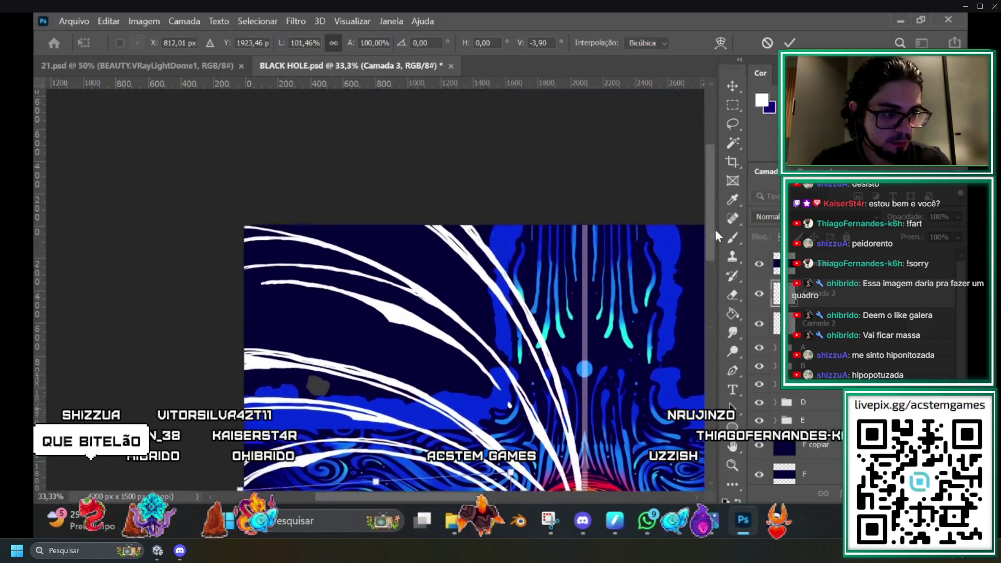
{"action": "left_click", "coordinate": [727, 142]}
{"action": "scroll", "coordinate": [712, 172], "scroll_direction": "down", "scroll_amount": 8}
{"action": "key", "text": "b"}
{"action": "scroll", "coordinate": [711, 247], "scroll_direction": "up", "scroll_amount": 1}
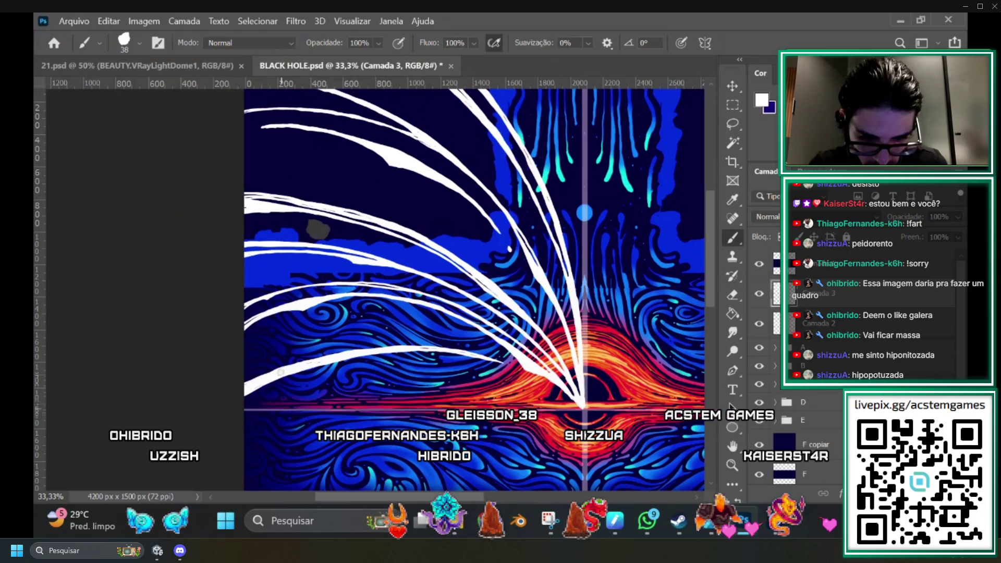
{"action": "scroll", "coordinate": [292, 384], "scroll_direction": "down", "scroll_amount": 2}
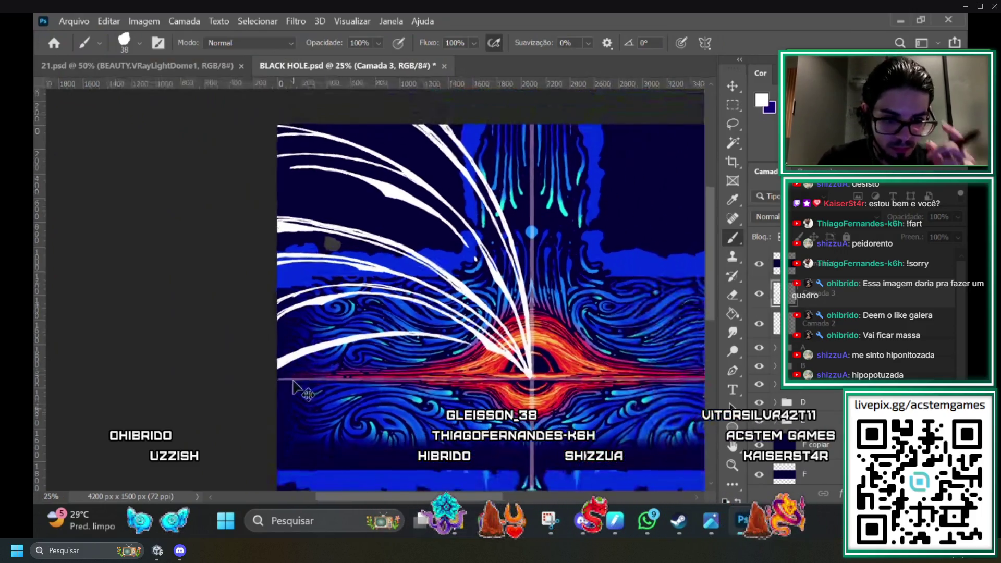
{"action": "scroll", "coordinate": [514, 482], "scroll_direction": "up", "scroll_amount": 1}
{"action": "scroll", "coordinate": [513, 484], "scroll_direction": "up", "scroll_amount": 1}
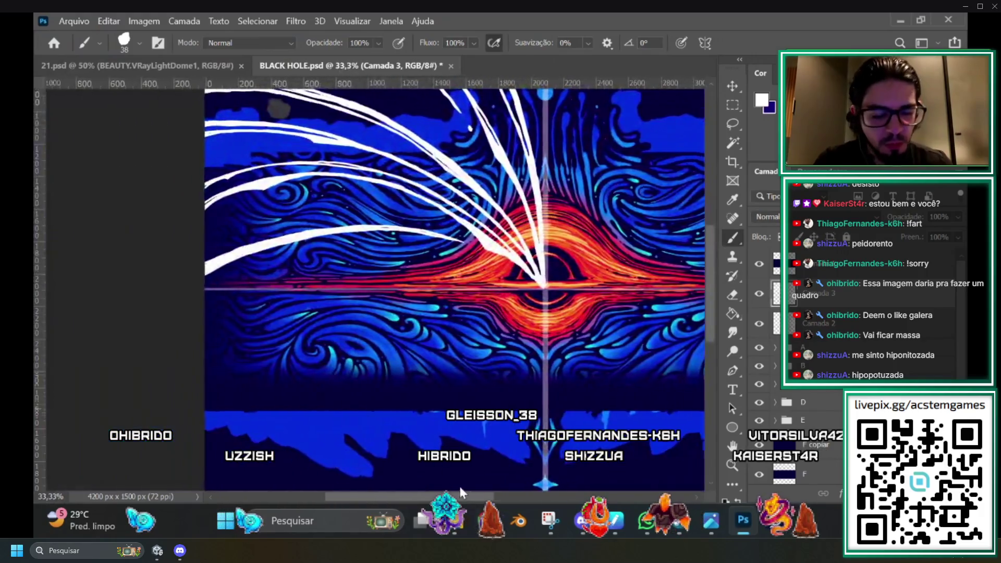
{"action": "scroll", "coordinate": [705, 286], "scroll_direction": "up", "scroll_amount": 2}
{"action": "scroll", "coordinate": [699, 292], "scroll_direction": "up", "scroll_amount": 1}
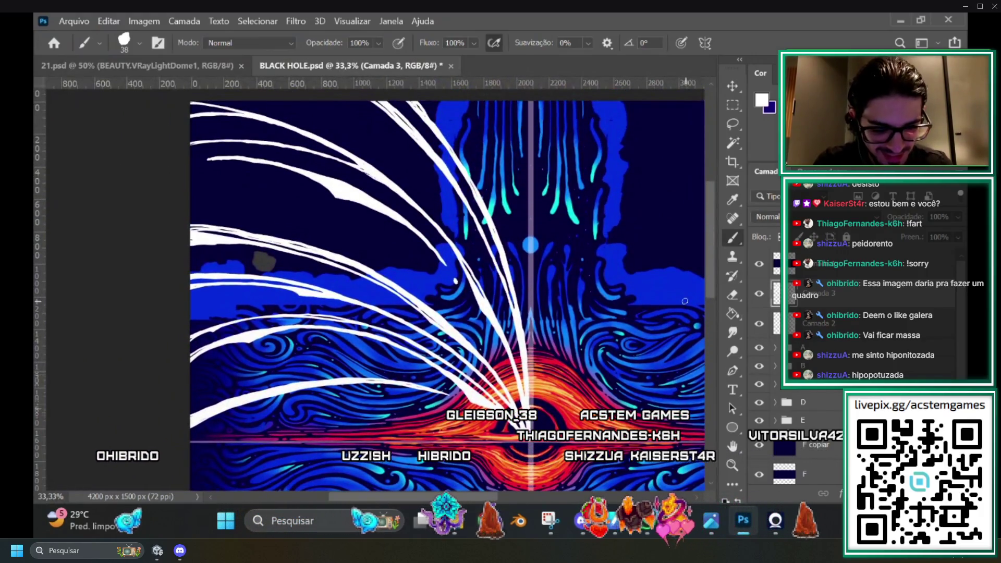
{"action": "scroll", "coordinate": [698, 292], "scroll_direction": "up", "scroll_amount": 2}
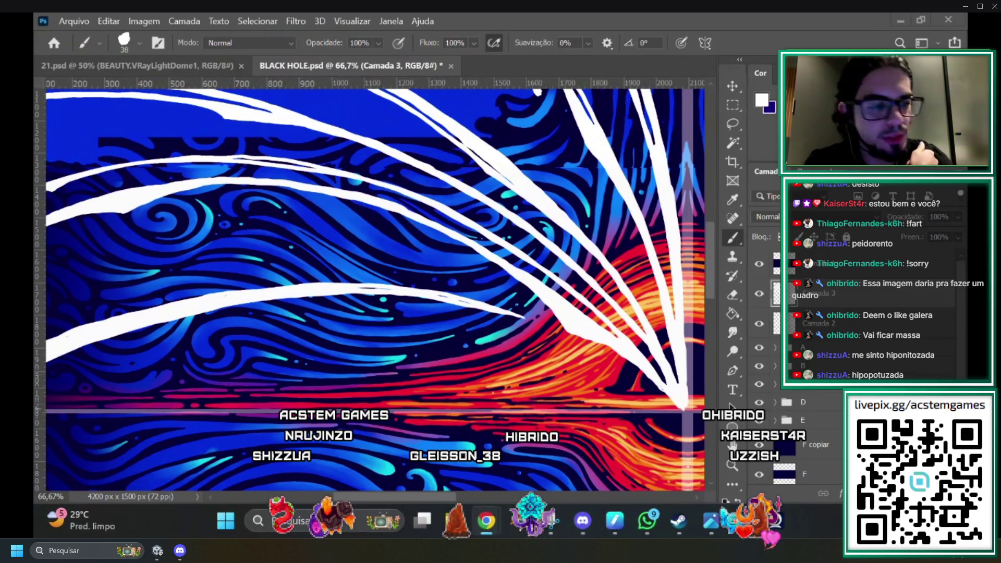
{"action": "scroll", "coordinate": [813, 313], "scroll_direction": "down", "scroll_amount": 1}
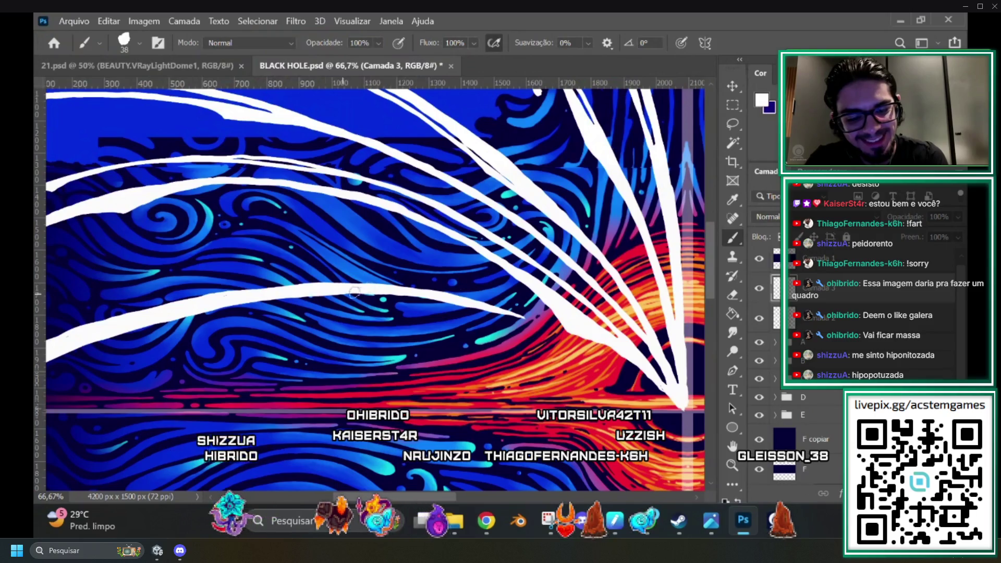
{"action": "left_click_drag", "start_coordinate": [447, 497], "coordinate": [400, 495]}
{"action": "left_click_drag", "start_coordinate": [714, 282], "coordinate": [706, 240]}
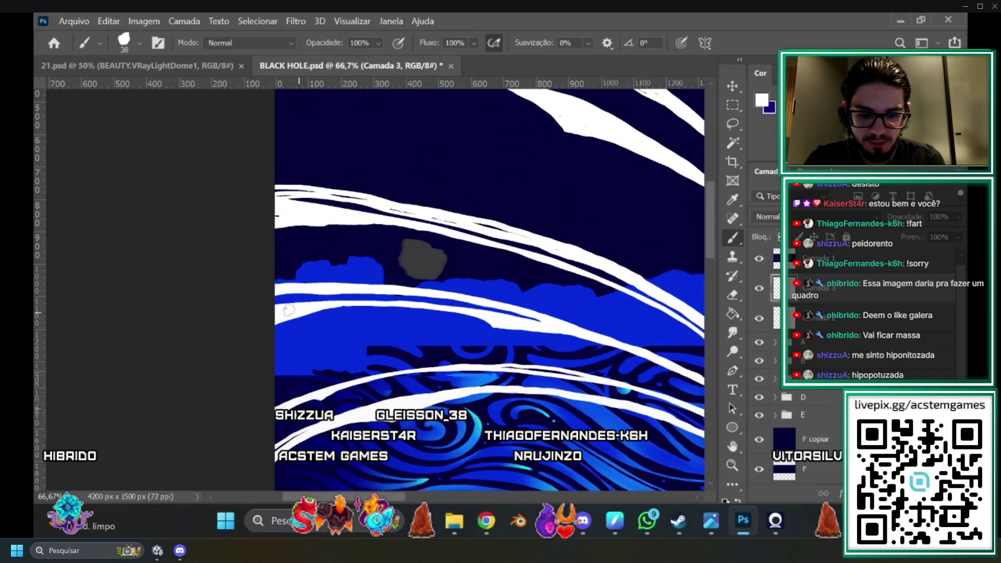
{"action": "left_click_drag", "start_coordinate": [715, 270], "coordinate": [708, 235]}
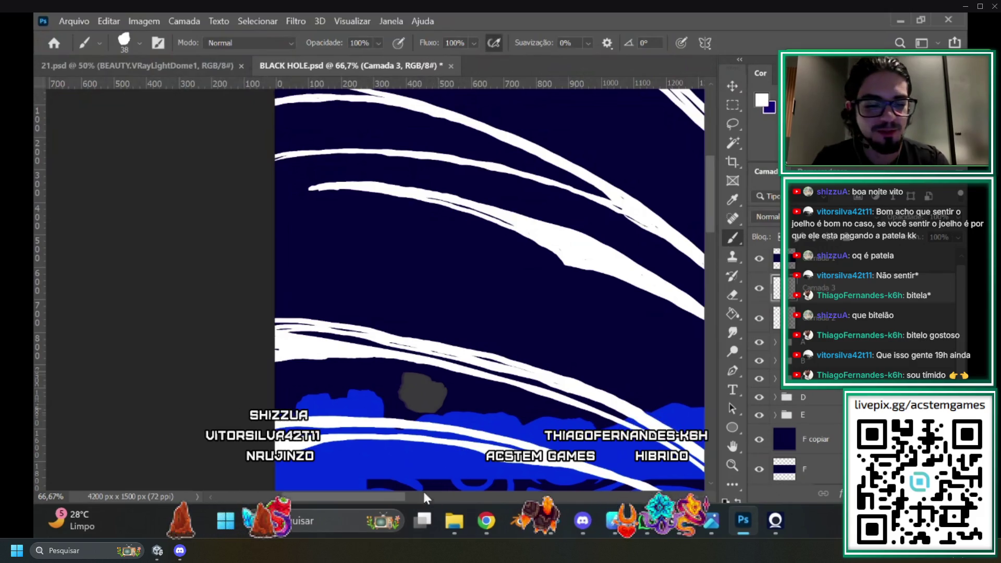
{"action": "key", "text": "ctrl+minus"}
{"action": "key", "text": "ctrl+minus"}
{"action": "key", "text": "ctrl+minus"}
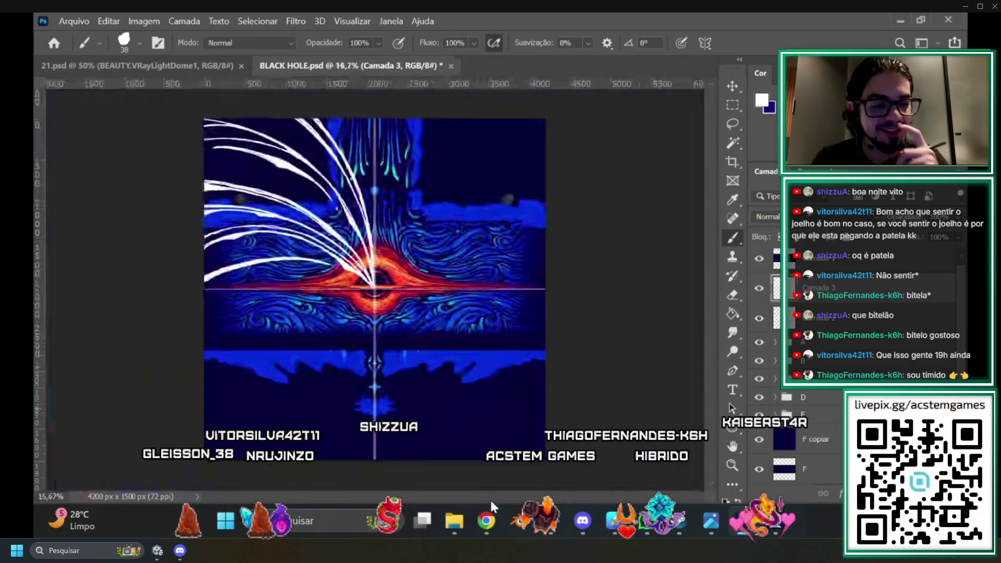
{"action": "key", "text": "ctrl+plus"}
{"action": "key", "text": "ctrl+plus"}
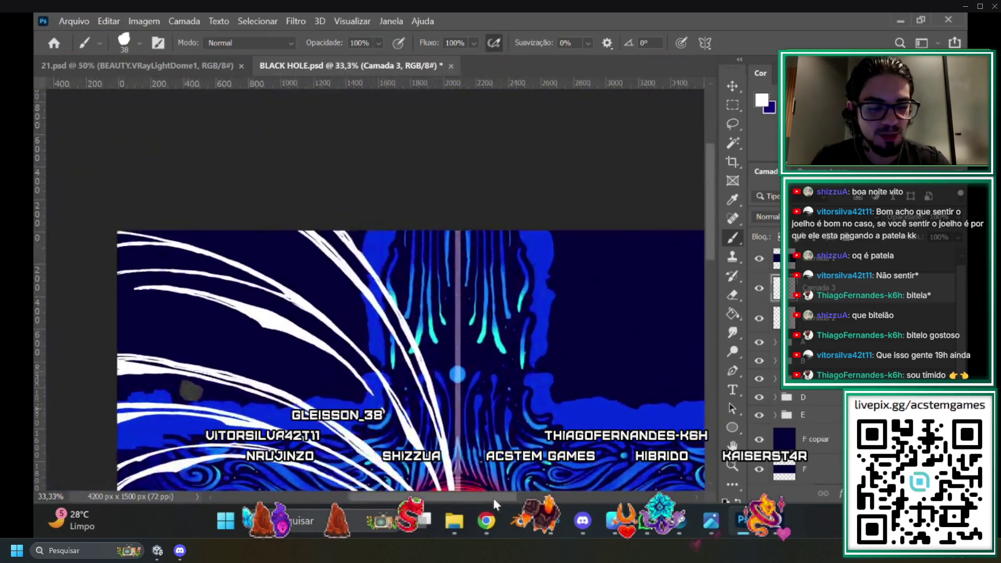
{"action": "key", "text": "ctrl+plus"}
{"action": "key", "text": "ctrl+plus"}
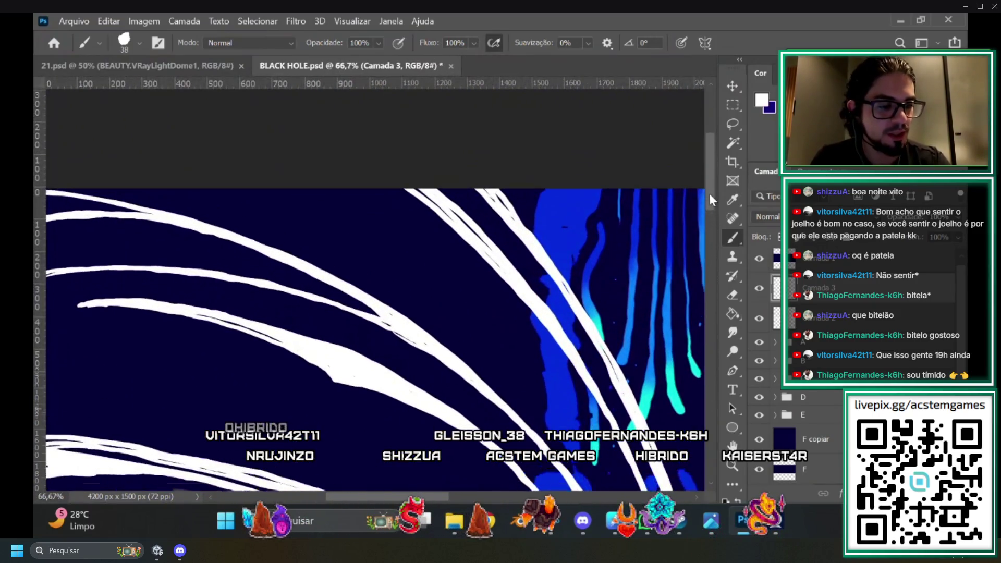
{"action": "scroll", "coordinate": [682, 231], "scroll_direction": "up", "scroll_amount": 1}
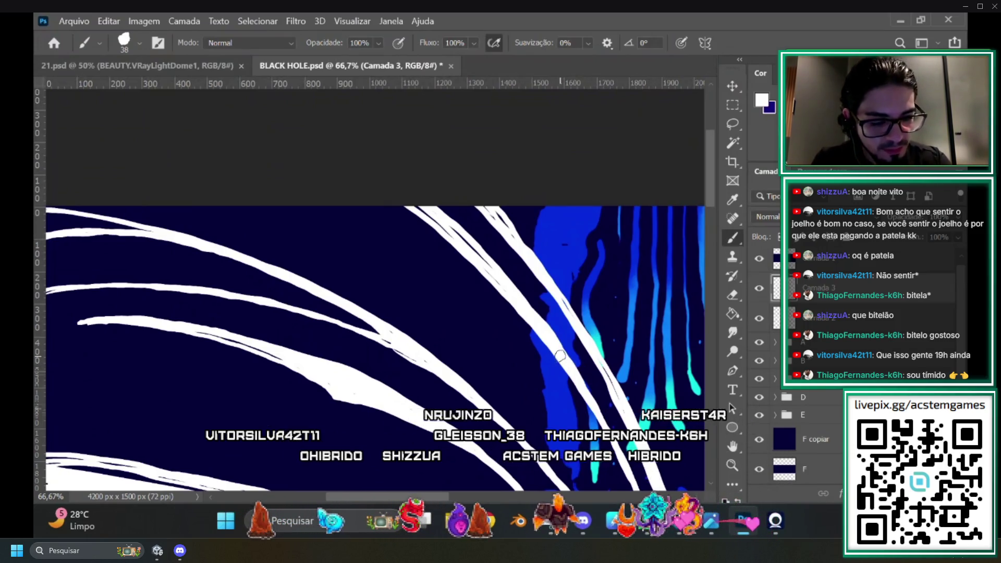
Paint a wider white stroke along the top edge, then zoom out to 25% to review.
{"action": "left_click_drag", "start_coordinate": [503, 297], "coordinate": [365, 184]}
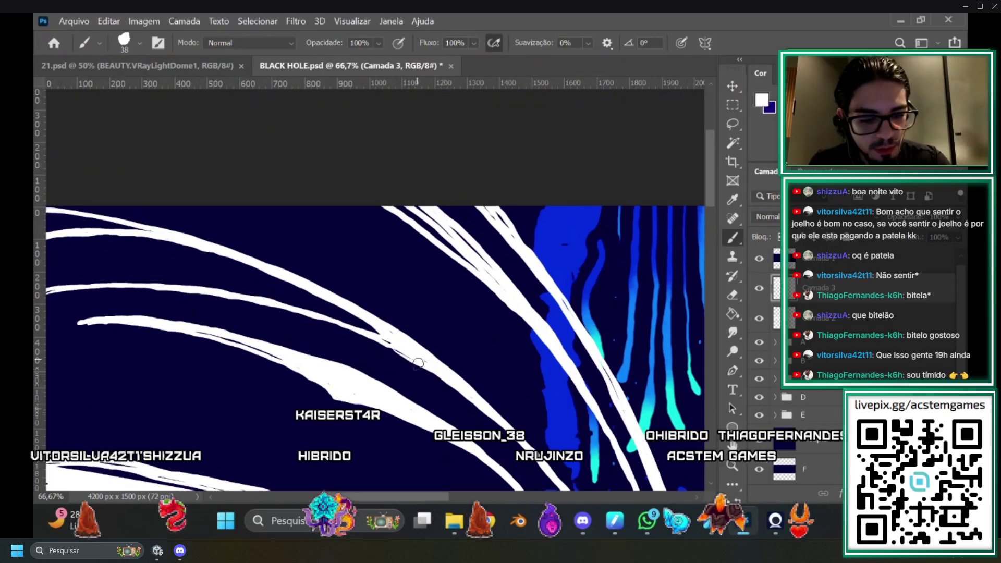
{"action": "scroll", "coordinate": [433, 492], "scroll_direction": "left", "scroll_amount": 5}
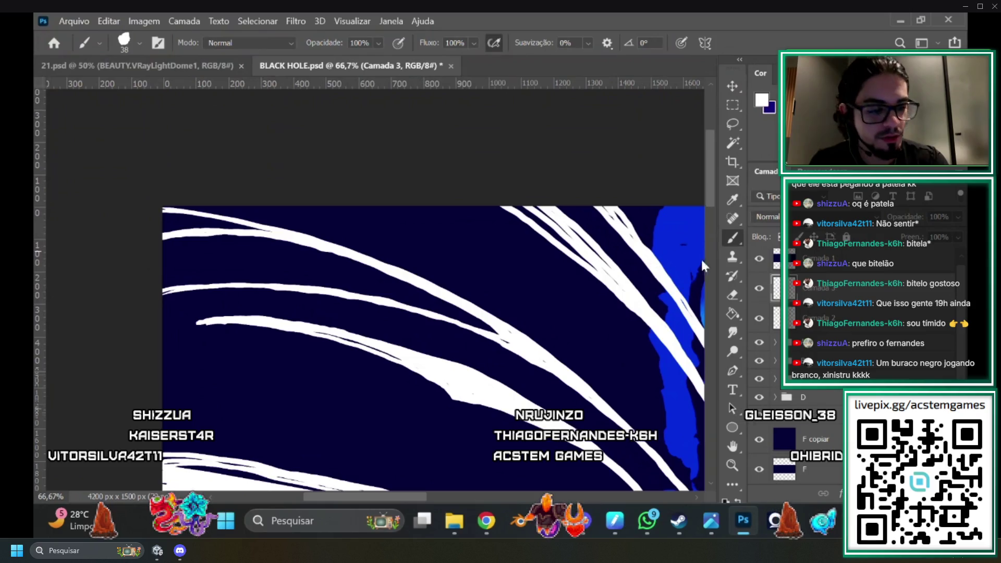
{"action": "mouse_move", "coordinate": [408, 499]}
{"action": "left_mouse_down"}
{"action": "mouse_move", "coordinate": [433, 495]}
{"action": "mouse_move", "coordinate": [384, 497]}
{"action": "left_mouse_up"}
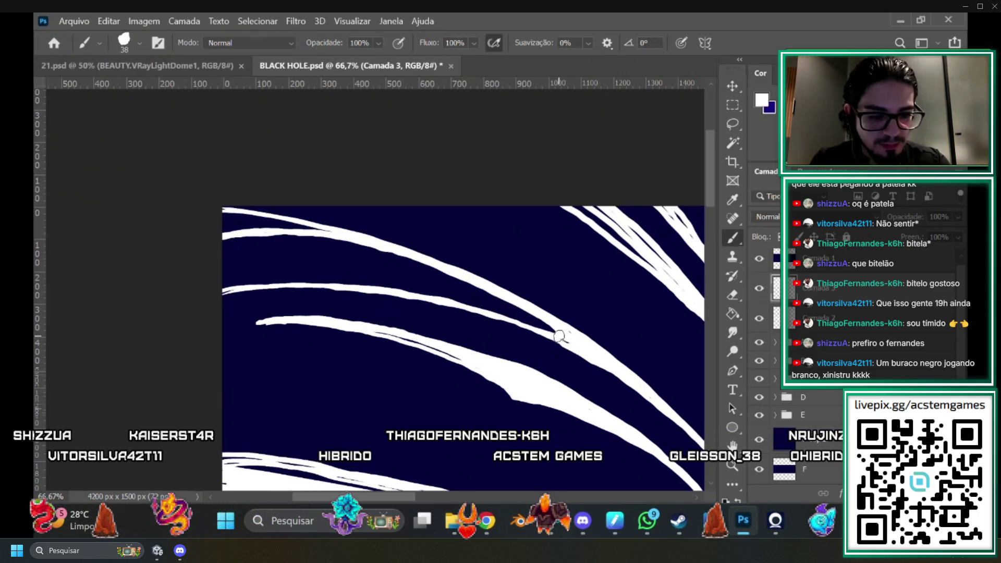
{"action": "mouse_move", "coordinate": [391, 497]}
{"action": "left_mouse_down"}
{"action": "mouse_move", "coordinate": [374, 492]}
{"action": "mouse_move", "coordinate": [484, 501]}
{"action": "mouse_move", "coordinate": [464, 495]}
{"action": "left_mouse_up"}
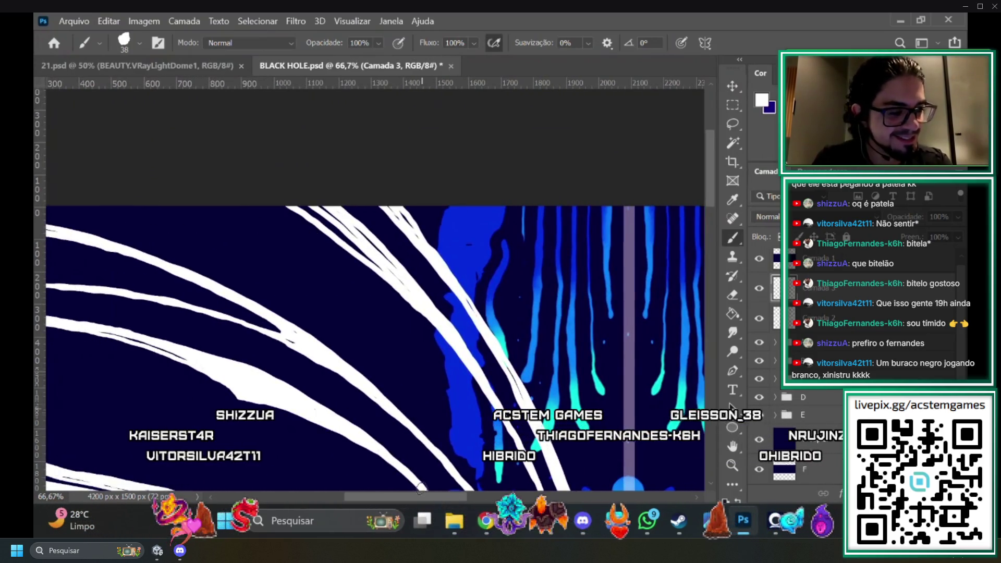
{"action": "left_click_drag", "start_coordinate": [710, 181], "coordinate": [708, 178]}
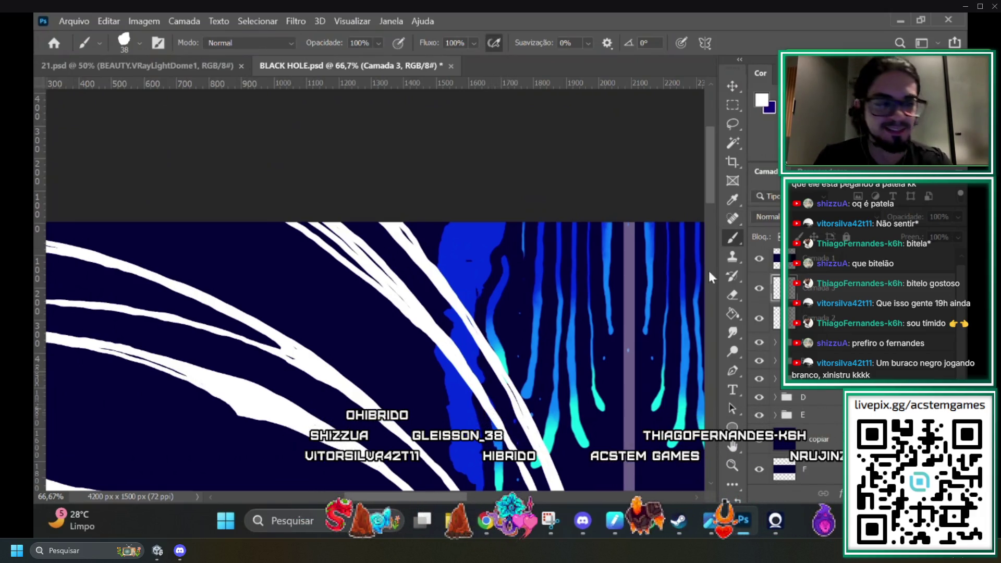
{"action": "scroll", "coordinate": [684, 350], "scroll_direction": "down", "scroll_amount": 4}
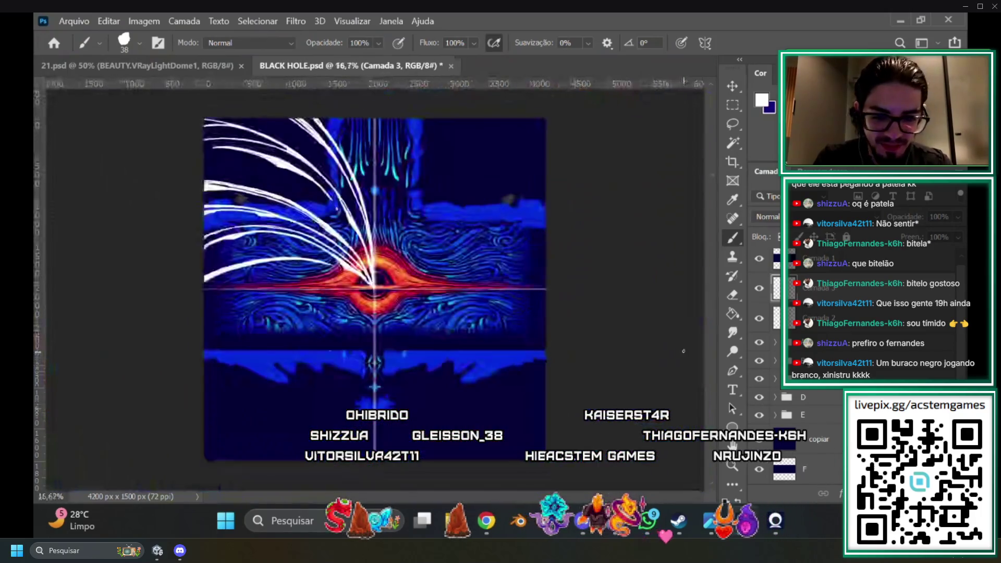
{"action": "scroll", "coordinate": [684, 351], "scroll_direction": "up", "scroll_amount": 1}
{"action": "left_click_drag", "start_coordinate": [450, 499], "coordinate": [424, 499]}
{"action": "left_click_drag", "start_coordinate": [710, 263], "coordinate": [710, 258]}
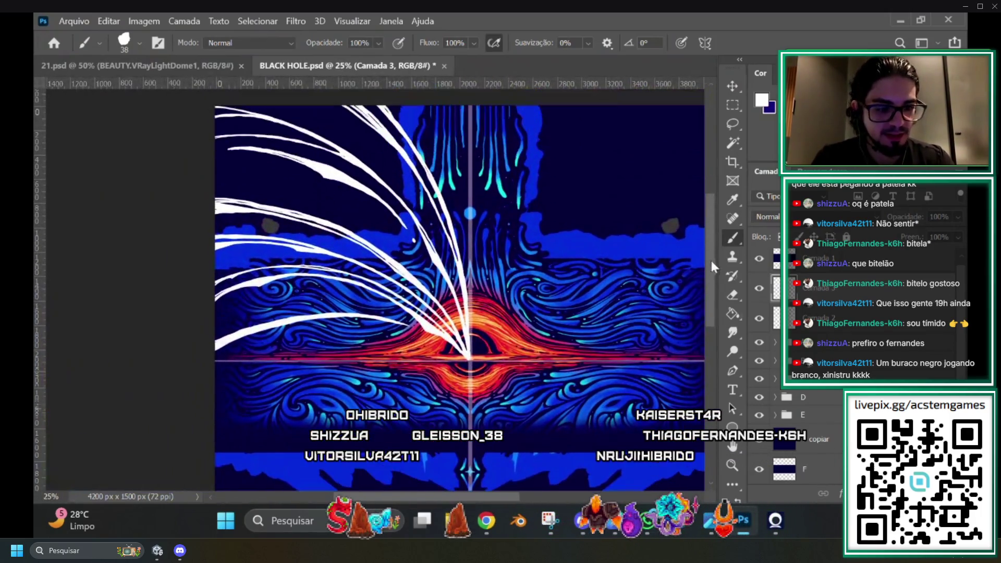
{"action": "key", "text": "ctrl+u"}
{"action": "left_click", "coordinate": [763, 115]}
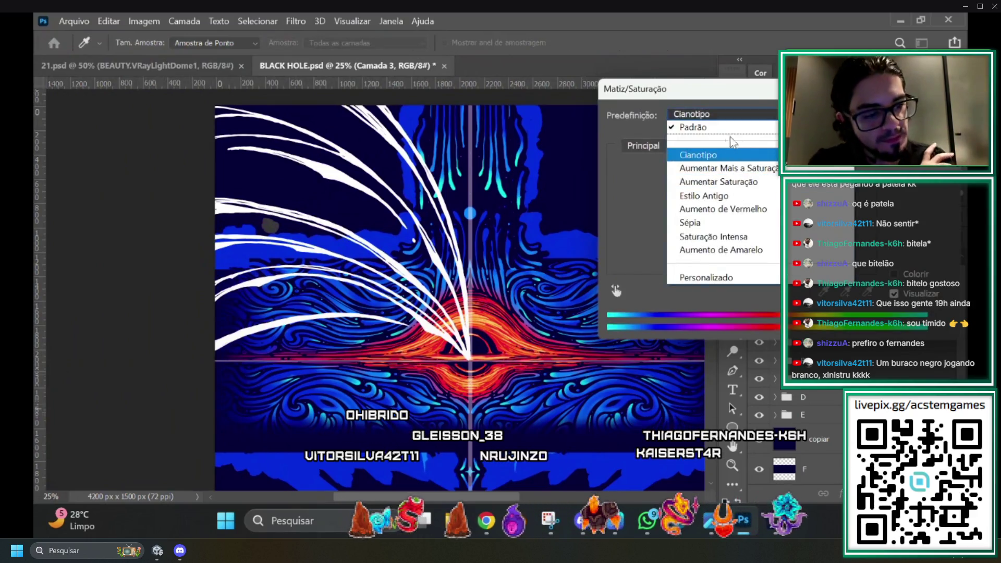
{"action": "left_click", "coordinate": [719, 145]}
{"action": "left_click_drag", "start_coordinate": [741, 265], "coordinate": [704, 264]}
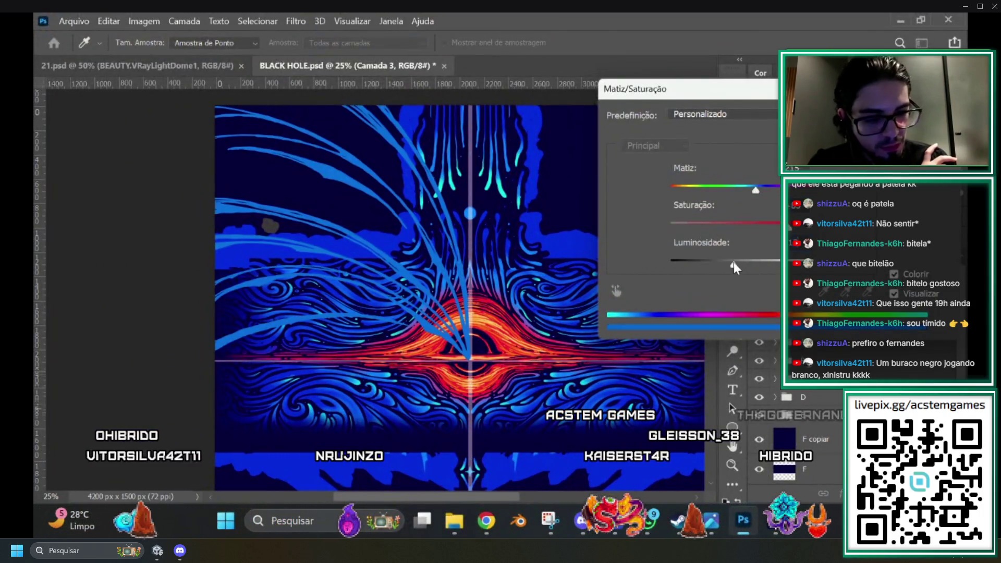
{"action": "left_click_drag", "start_coordinate": [731, 261], "coordinate": [716, 265]}
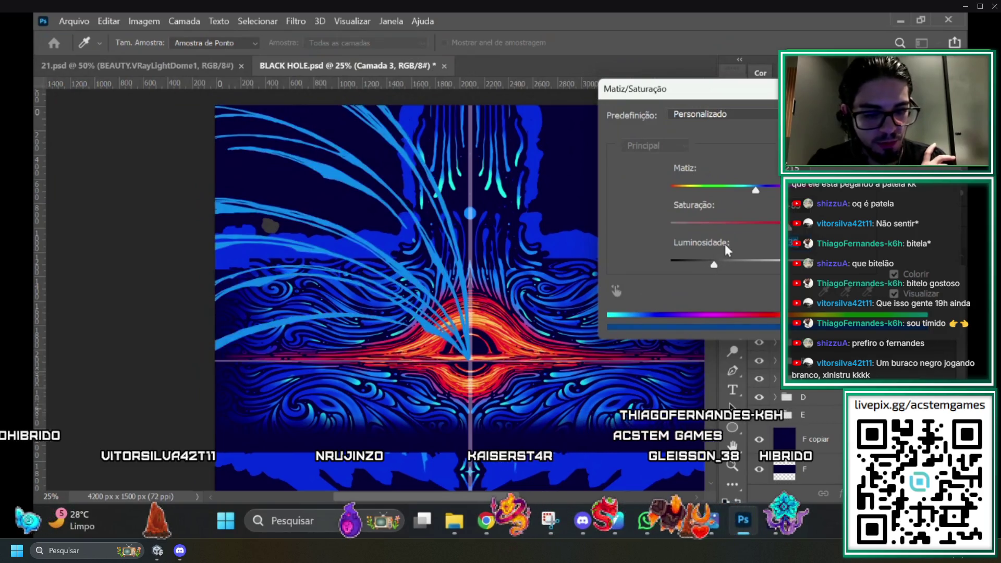
{"action": "left_click_drag", "start_coordinate": [757, 190], "coordinate": [684, 194]}
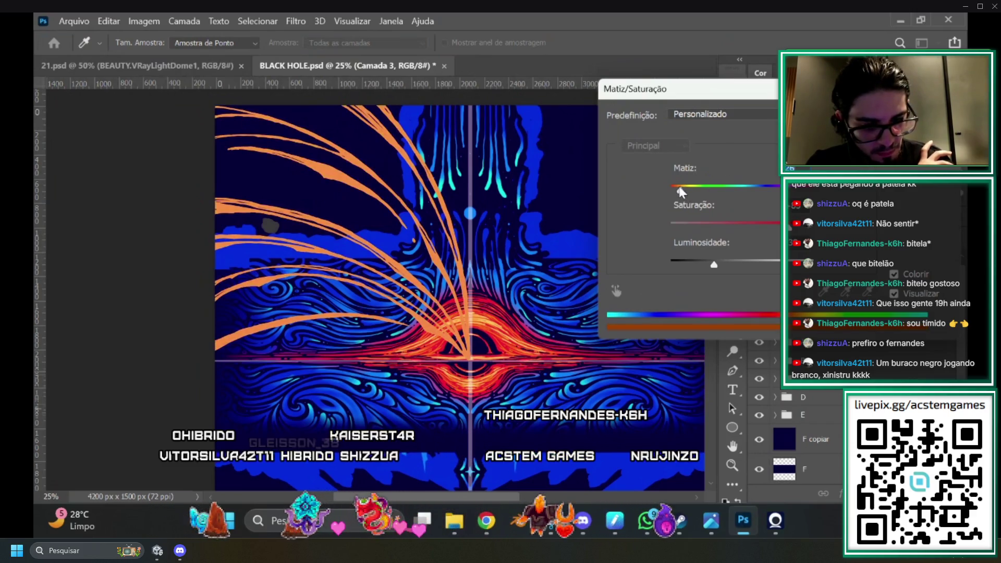
{"action": "left_click", "coordinate": [669, 264]}
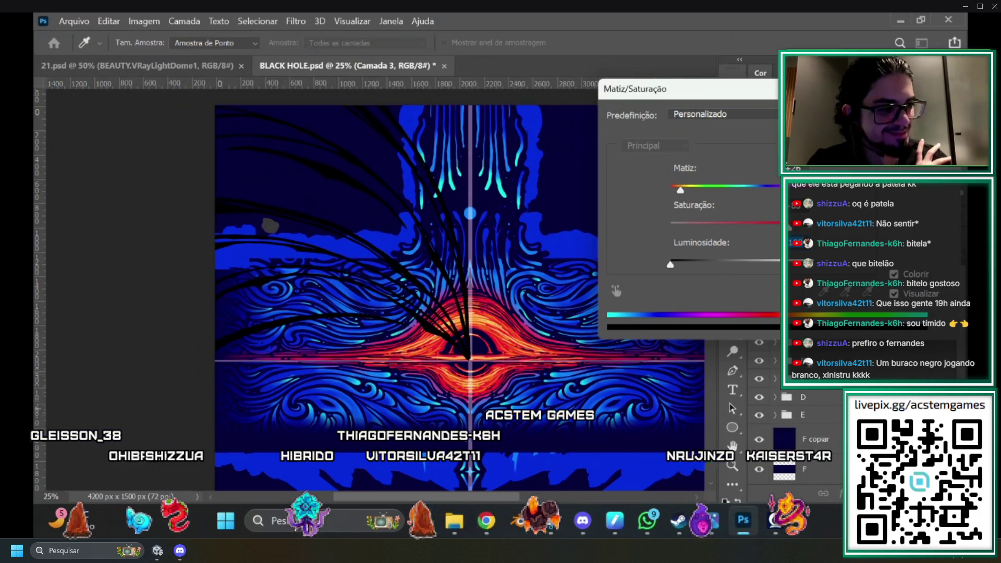
{"action": "key", "text": "Escape"}
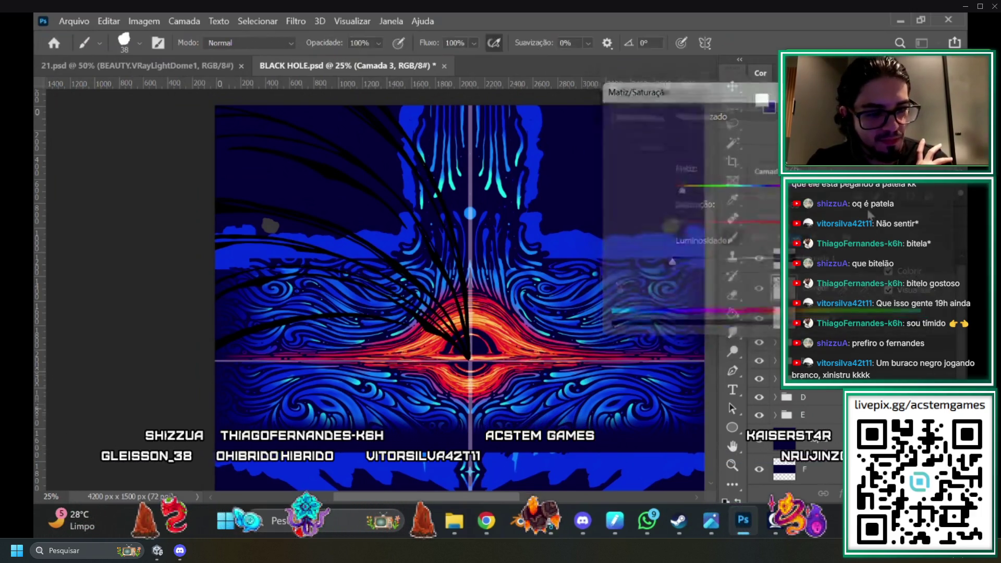
{"action": "scroll", "coordinate": [376, 287], "scroll_direction": "down", "scroll_amount": 2}
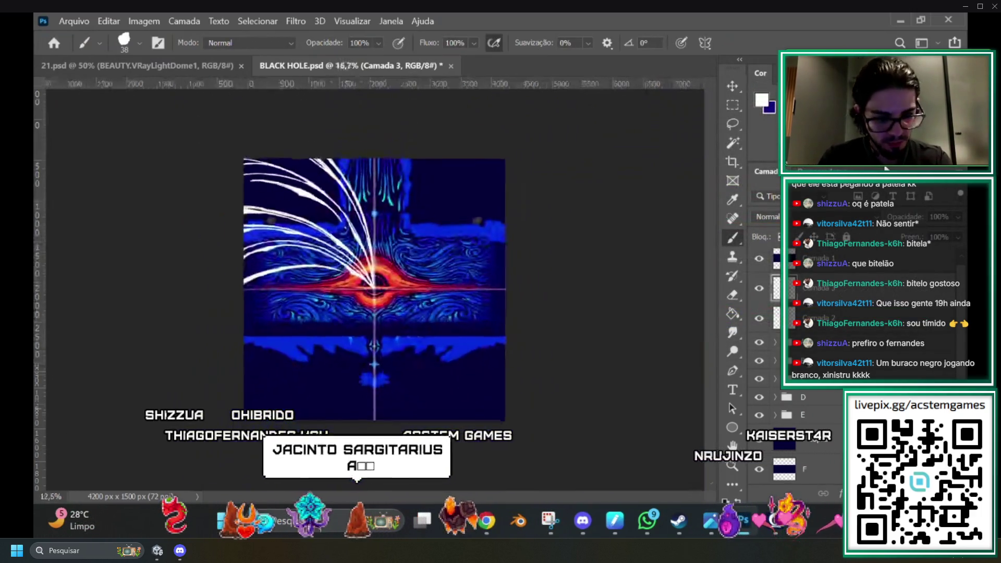
Duplicate the stroke layer, rotate the copy 180° and move it into the bottom-right quadrant.
{"action": "scroll", "coordinate": [375, 286], "scroll_direction": "up", "scroll_amount": 2}
{"action": "scroll", "coordinate": [469, 499], "scroll_direction": "left", "scroll_amount": 6}
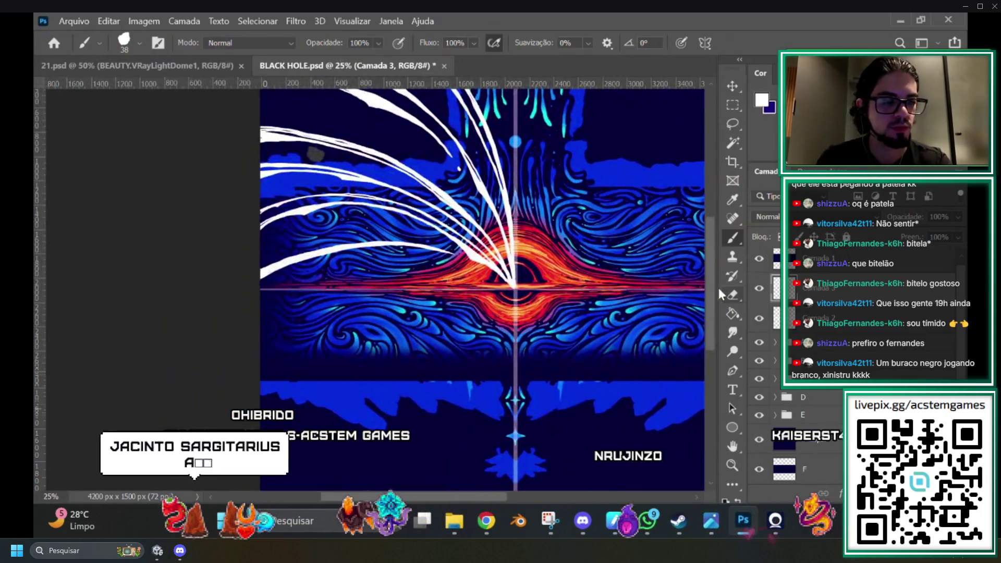
{"action": "scroll", "coordinate": [495, 495], "scroll_direction": "right", "scroll_amount": 6}
{"action": "scroll", "coordinate": [495, 496], "scroll_direction": "left", "scroll_amount": 5}
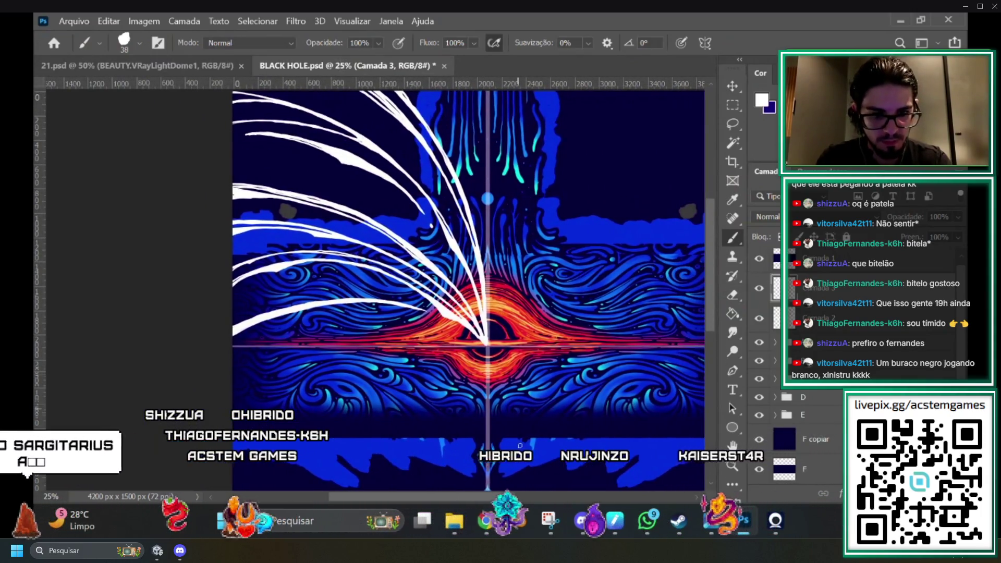
{"action": "key", "text": "ctrl+j"}
{"action": "key", "text": "ctrl+minus"}
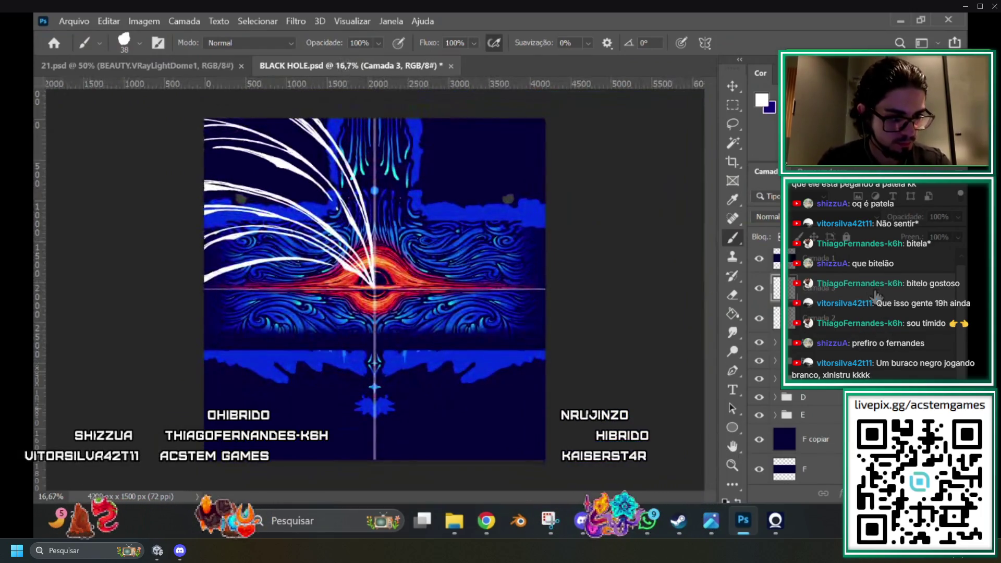
{"action": "key", "text": "ctrl+t"}
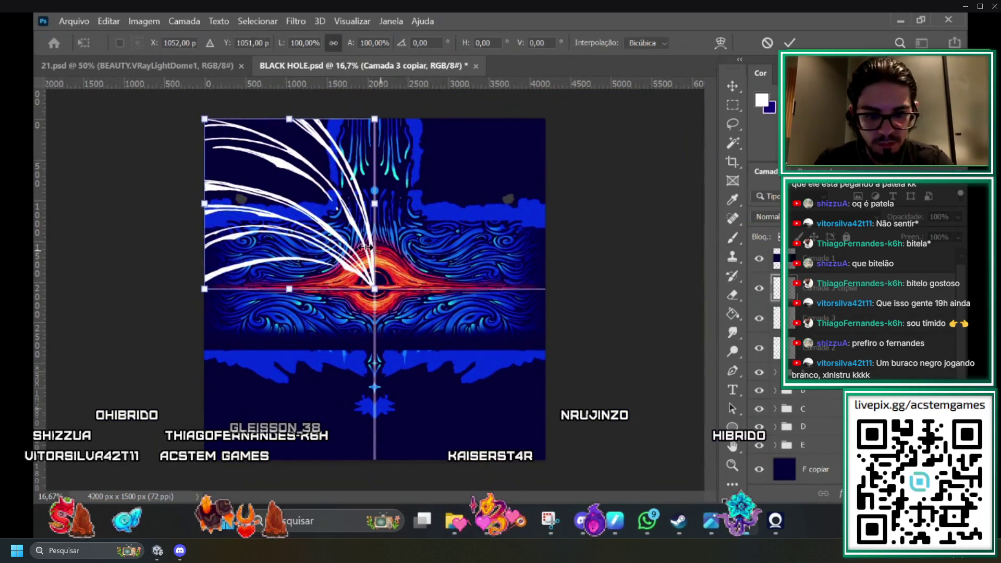
{"action": "mouse_move", "coordinate": [365, 120]}
{"action": "left_mouse_down"}
{"action": "mouse_move", "coordinate": [281, 103]}
{"action": "mouse_move", "coordinate": [183, 156]}
{"action": "mouse_move", "coordinate": [206, 248]}
{"action": "mouse_move", "coordinate": [219, 250]}
{"action": "left_mouse_up"}
{"action": "mouse_move", "coordinate": [346, 258]}
{"action": "left_mouse_down"}
{"action": "mouse_move", "coordinate": [381, 256]}
{"action": "mouse_move", "coordinate": [515, 442]}
{"action": "mouse_move", "coordinate": [531, 434]}
{"action": "mouse_move", "coordinate": [523, 417]}
{"action": "mouse_move", "coordinate": [526, 426]}
{"action": "left_mouse_up"}
{"action": "key", "text": "Return"}
{"action": "key", "text": "b"}
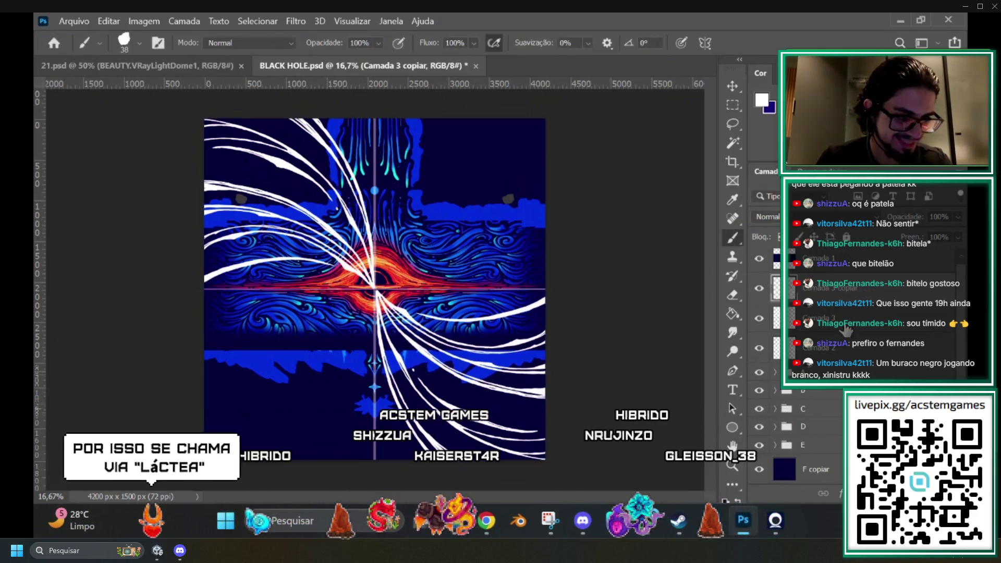
Duplicate both stroke halves and rotate the copies -90° into the empty quadrants.
{"action": "key", "text": "ctrl+j"}
{"action": "key", "text": "ctrl+j"}
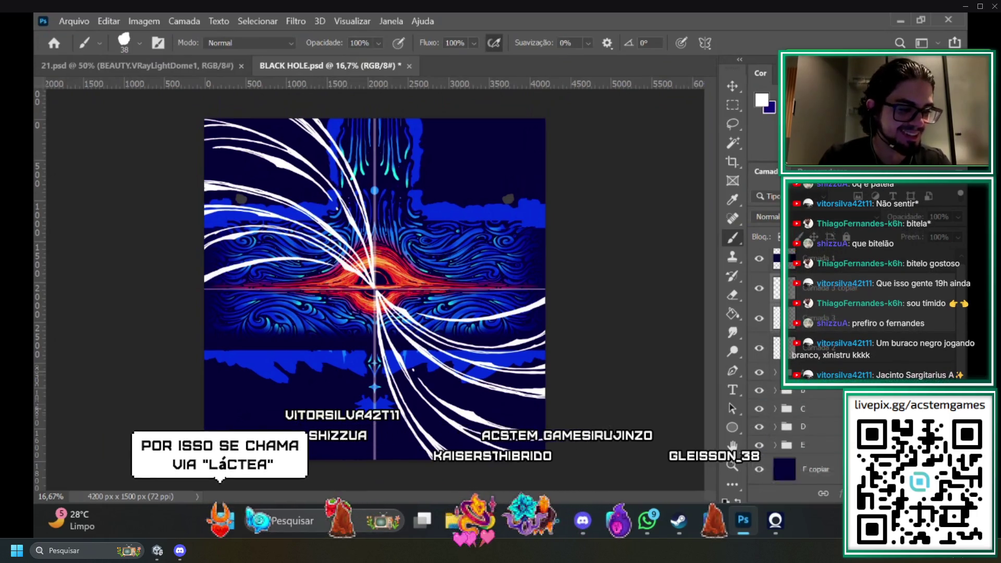
{"action": "key", "text": "ctrl+t"}
{"action": "mouse_move", "coordinate": [569, 118]}
{"action": "left_mouse_down"}
{"action": "mouse_move", "coordinate": [521, 84]}
{"action": "mouse_move", "coordinate": [375, 57]}
{"action": "mouse_move", "coordinate": [234, 131]}
{"action": "mouse_move", "coordinate": [253, 173]}
{"action": "left_mouse_up"}
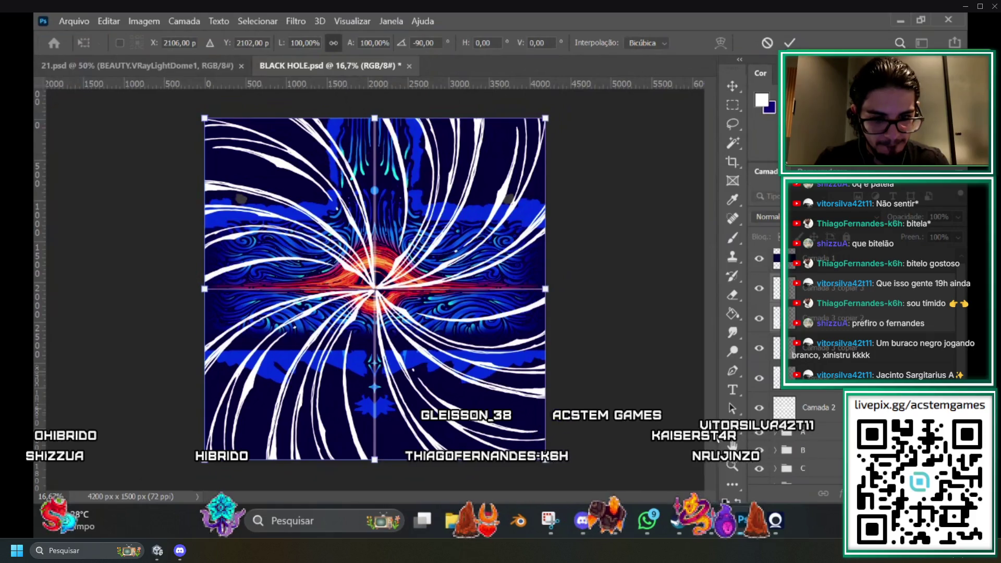
{"action": "left_click", "coordinate": [831, 352]}
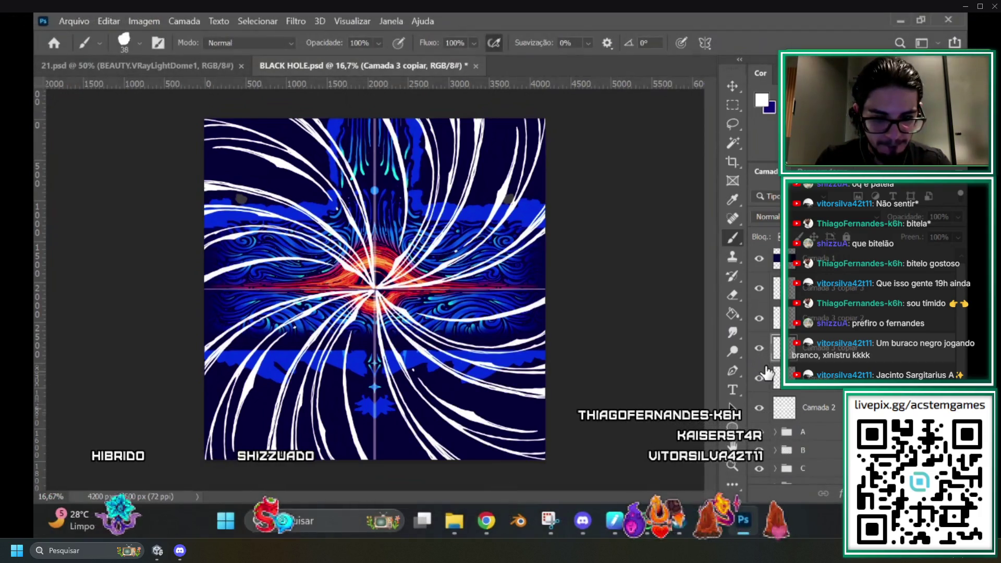
{"action": "key", "text": "ctrl+minus"}
{"action": "key", "text": "ctrl+minus"}
{"action": "key", "text": "ctrl+plus"}
{"action": "key", "text": "ctrl+plus"}
{"action": "key", "text": "ctrl+plus"}
{"action": "key", "text": "ctrl+plus"}
{"action": "key", "text": "ctrl+minus"}
{"action": "key", "text": "ctrl+minus"}
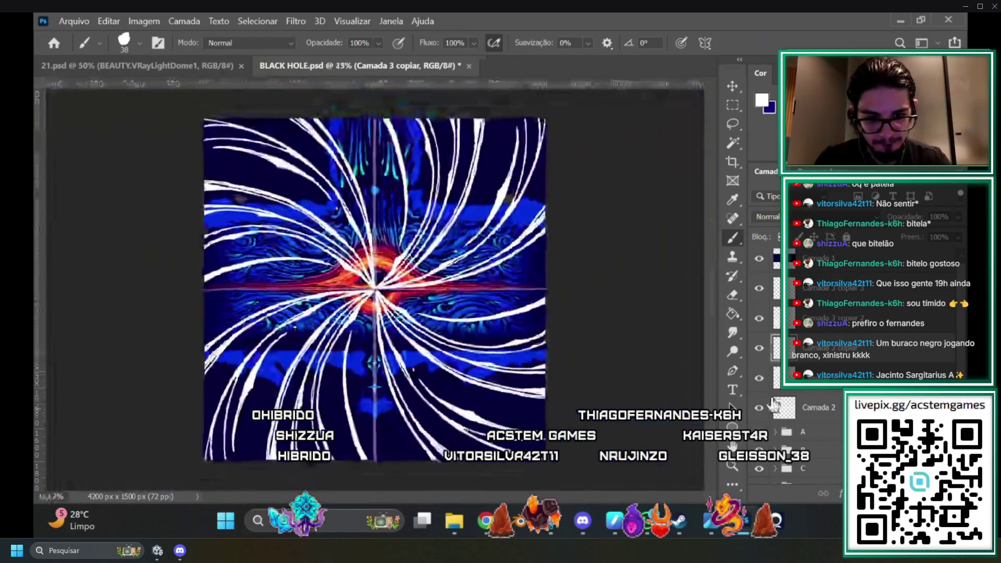
{"action": "key", "text": "ctrl+plus"}
{"action": "key", "text": "ctrl+plus"}
{"action": "key", "text": "ctrl+plus"}
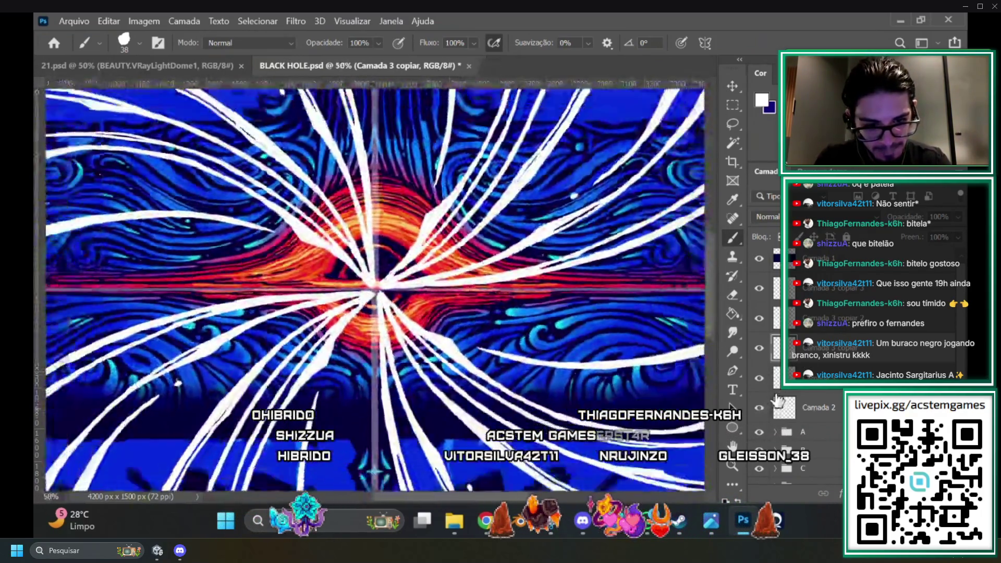
{"action": "key", "text": "ctrl+minus"}
{"action": "key", "text": "ctrl+minus"}
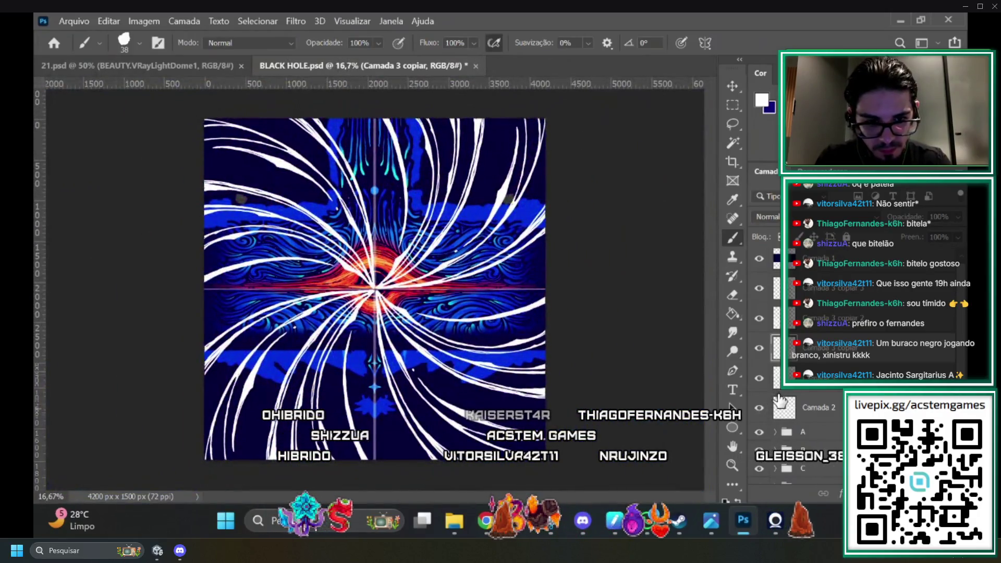
{"action": "key", "text": "ctrl+minus"}
{"action": "key", "text": "ctrl+minus"}
{"action": "key", "text": "ctrl+plus"}
{"action": "key", "text": "ctrl+plus"}
{"action": "key", "text": "ctrl+plus"}
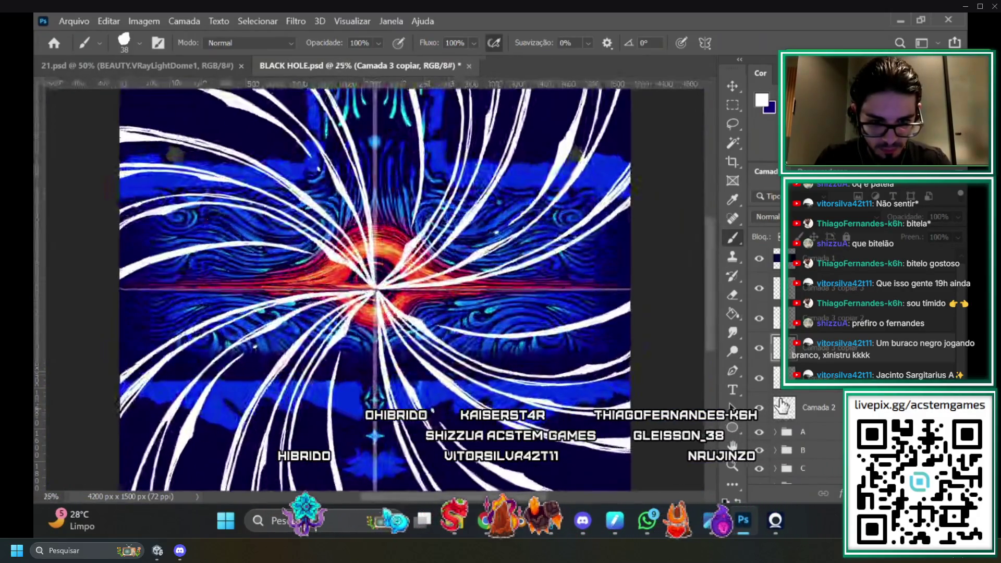
{"action": "key", "text": "ctrl+plus"}
{"action": "left_click", "coordinate": [779, 378]}
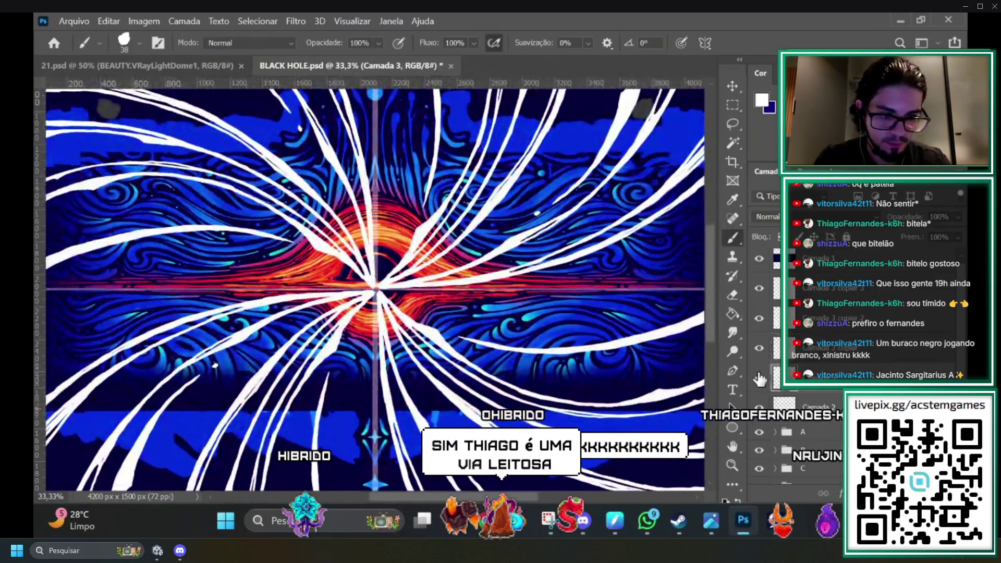
{"action": "scroll", "coordinate": [375, 289], "scroll_direction": "left", "scroll_amount": 5}
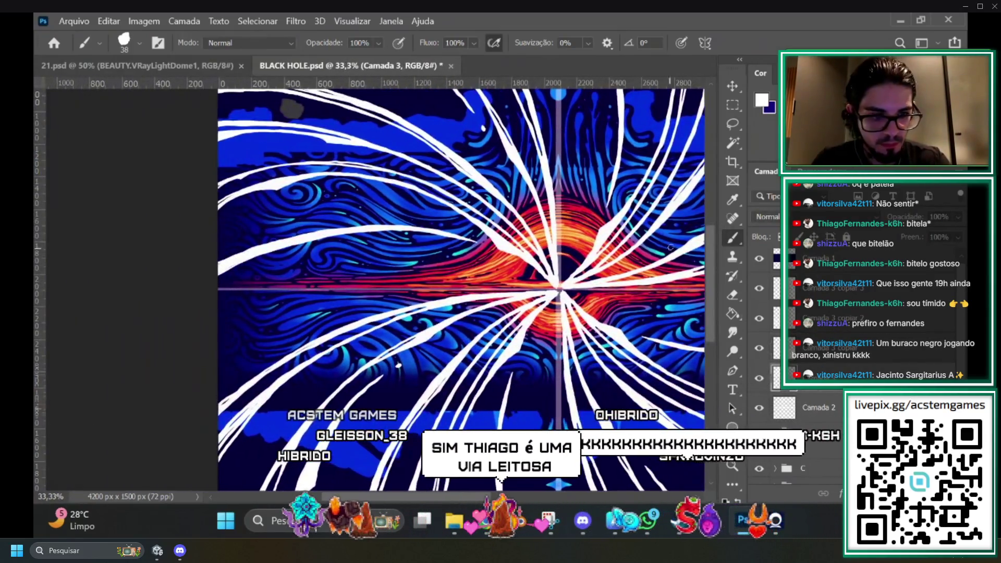
{"action": "key", "text": "ctrl+plus"}
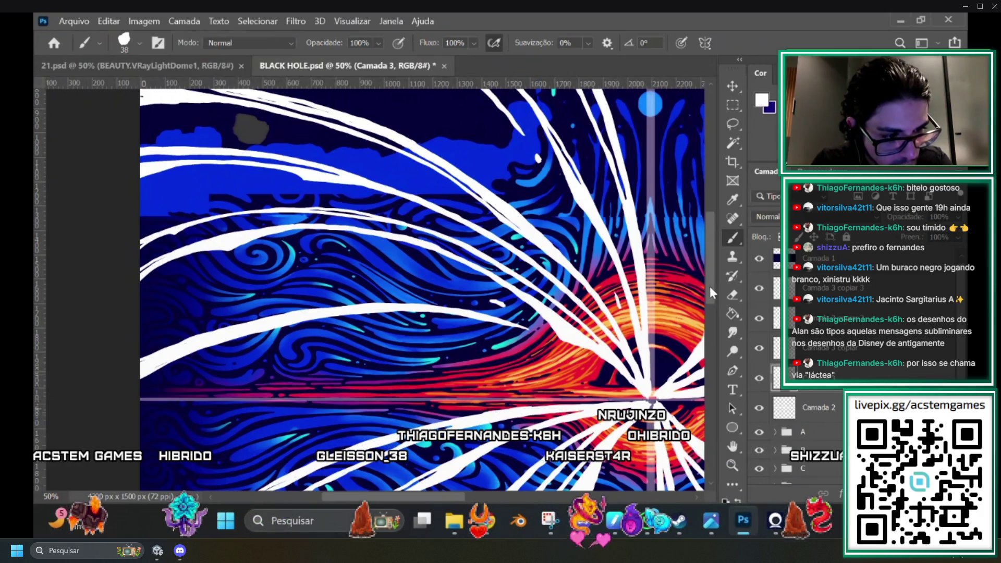
{"action": "scroll", "coordinate": [705, 248], "scroll_direction": "up", "scroll_amount": 2}
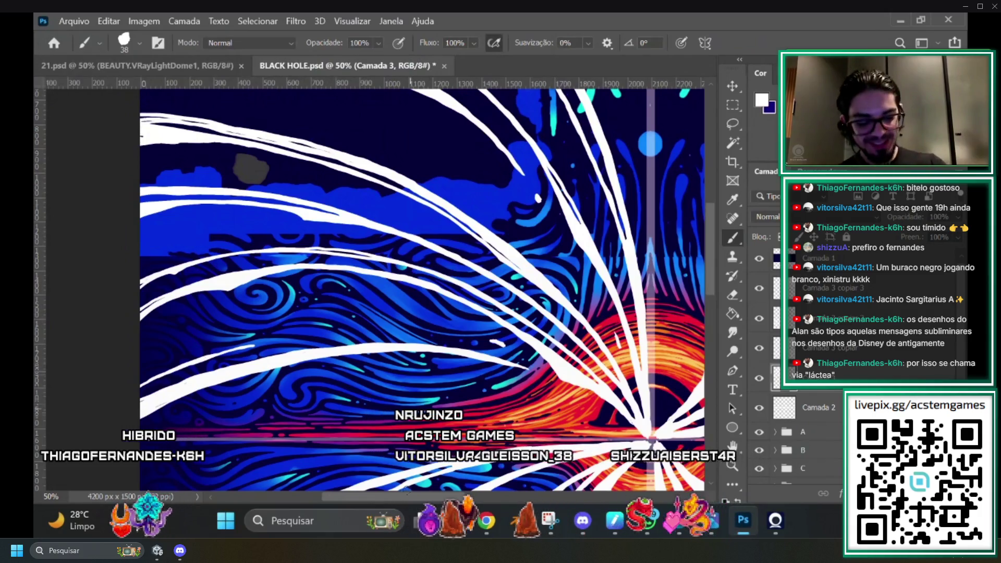
Zoom to 100% near the centre and paint a thin white stroke toward the core.
{"action": "key", "text": "ctrl+plus"}
{"action": "key", "text": "ctrl+plus"}
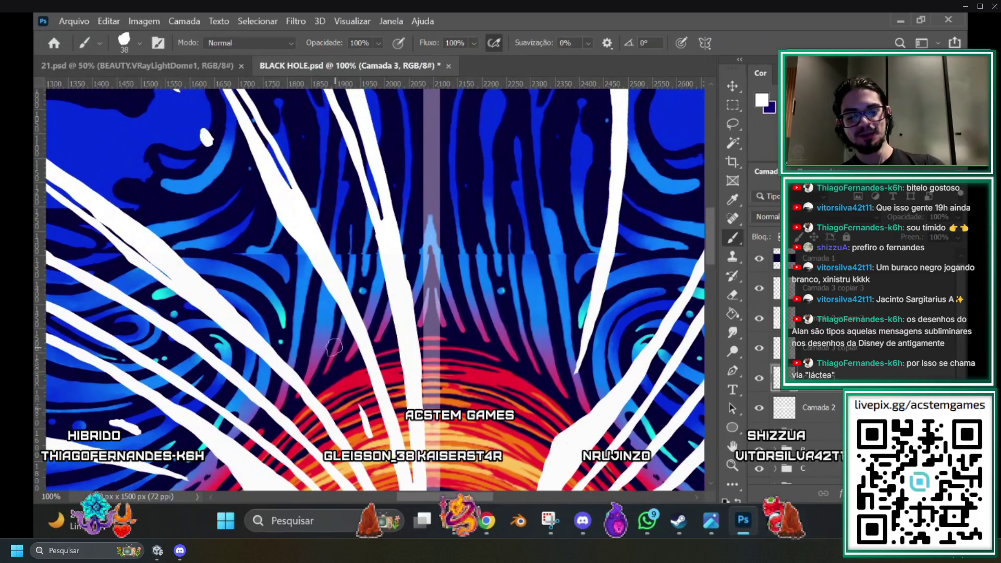
{"action": "left_click_drag", "start_coordinate": [334, 347], "coordinate": [368, 436]}
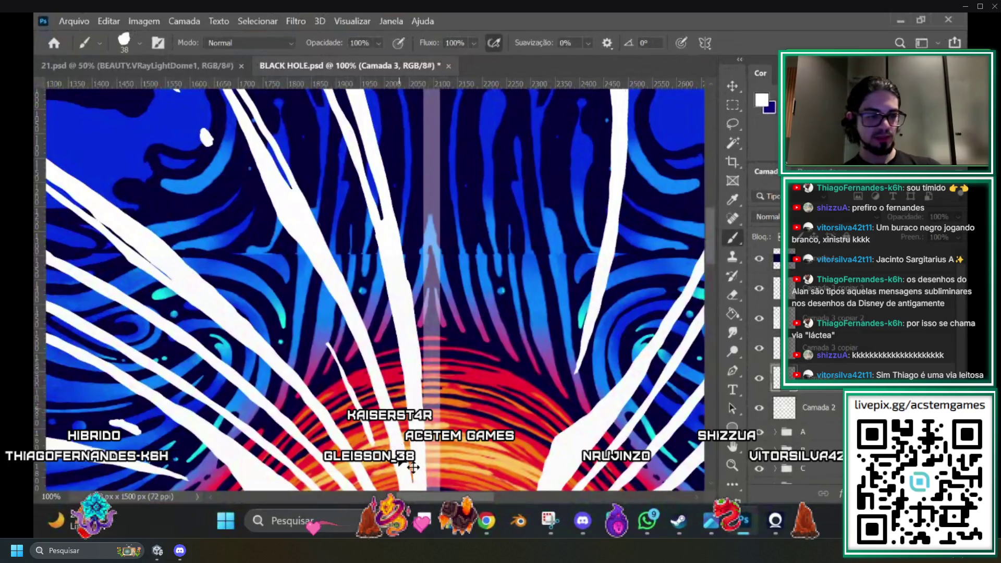
{"action": "scroll", "coordinate": [709, 261], "scroll_direction": "down", "scroll_amount": 3}
{"action": "scroll", "coordinate": [709, 261], "scroll_direction": "up", "scroll_amount": 1}
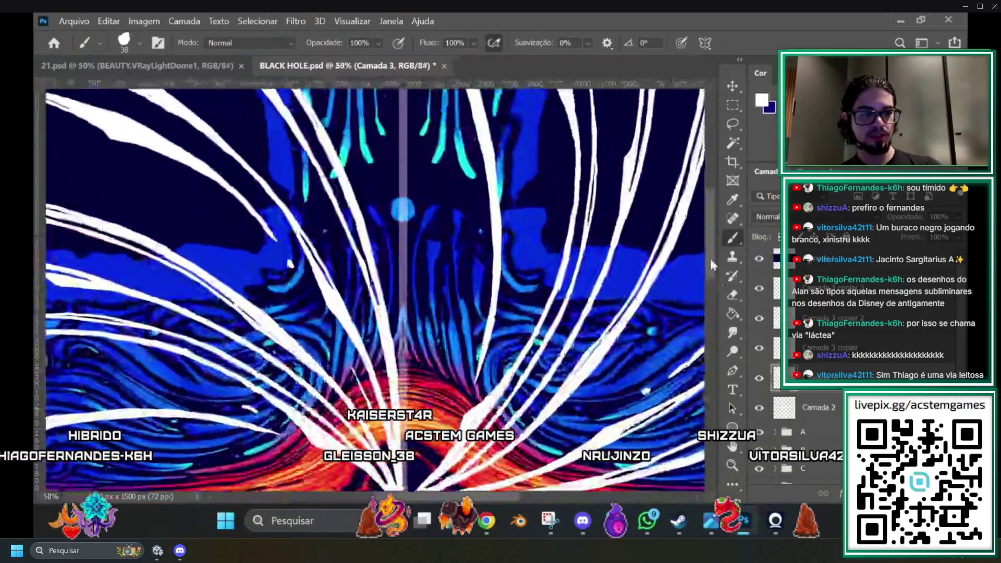
{"action": "scroll", "coordinate": [705, 225], "scroll_direction": "up", "scroll_amount": 3}
{"action": "scroll", "coordinate": [707, 238], "scroll_direction": "up", "scroll_amount": 2}
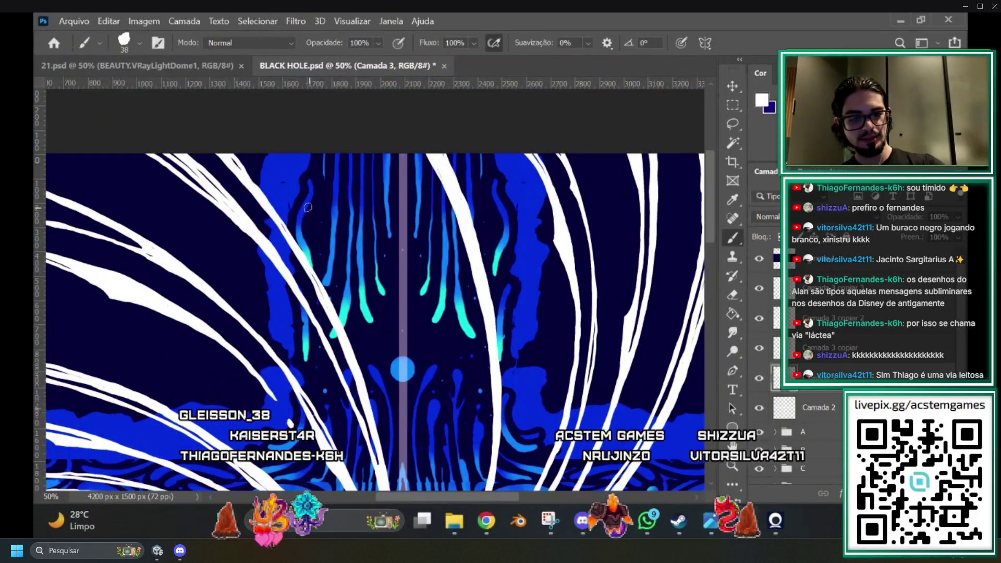
Paint a thin diagonal white stroke, then undo and redraw it at a steeper angle.
{"action": "left_click_drag", "start_coordinate": [305, 201], "coordinate": [365, 306]}
{"action": "key", "text": "ctrl+z"}
{"action": "left_click_drag", "start_coordinate": [297, 192], "coordinate": [332, 263]}
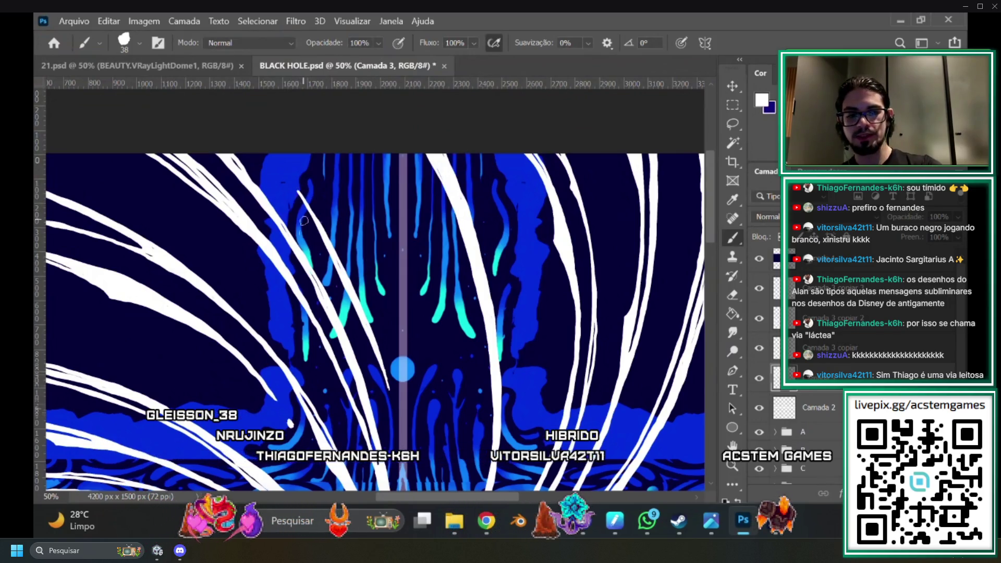
{"action": "scroll", "coordinate": [298, 240], "scroll_direction": "down", "scroll_amount": 4}
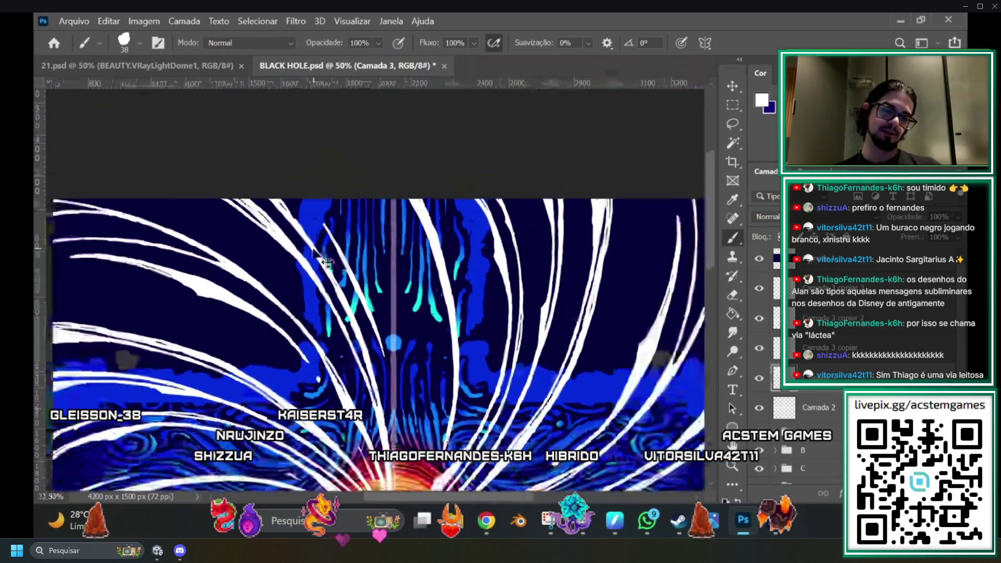
{"action": "scroll", "coordinate": [316, 256], "scroll_direction": "up", "scroll_amount": 3}
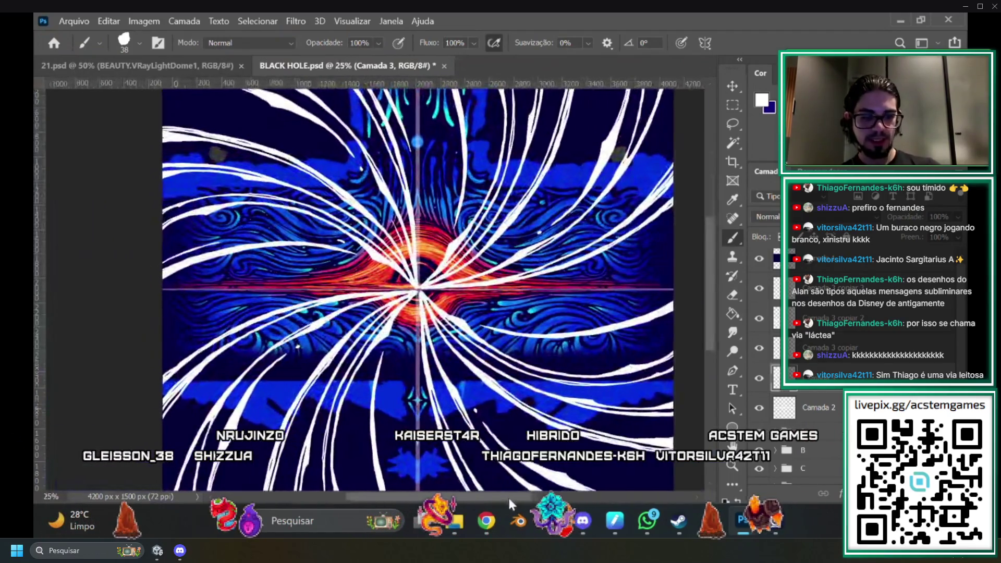
{"action": "scroll", "coordinate": [705, 252], "scroll_direction": "up", "scroll_amount": 5}
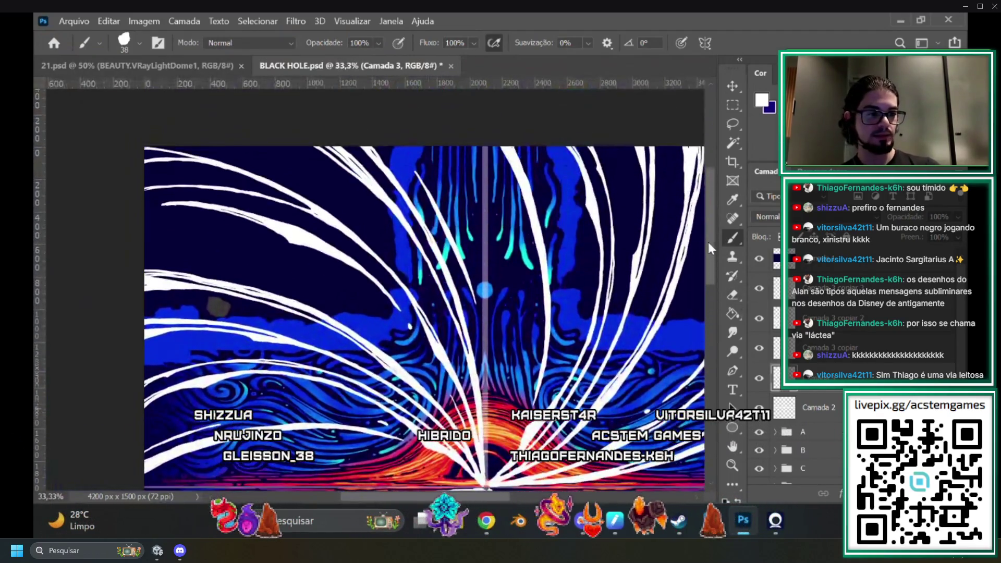
{"action": "scroll", "coordinate": [708, 301], "scroll_direction": "up", "scroll_amount": 1}
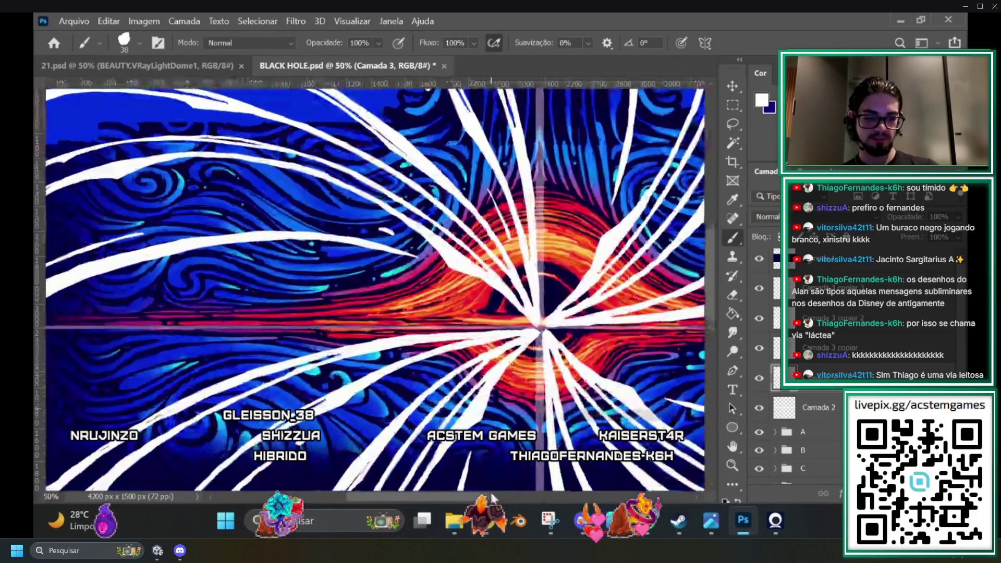
{"action": "left_click_drag", "start_coordinate": [491, 500], "coordinate": [468, 496]}
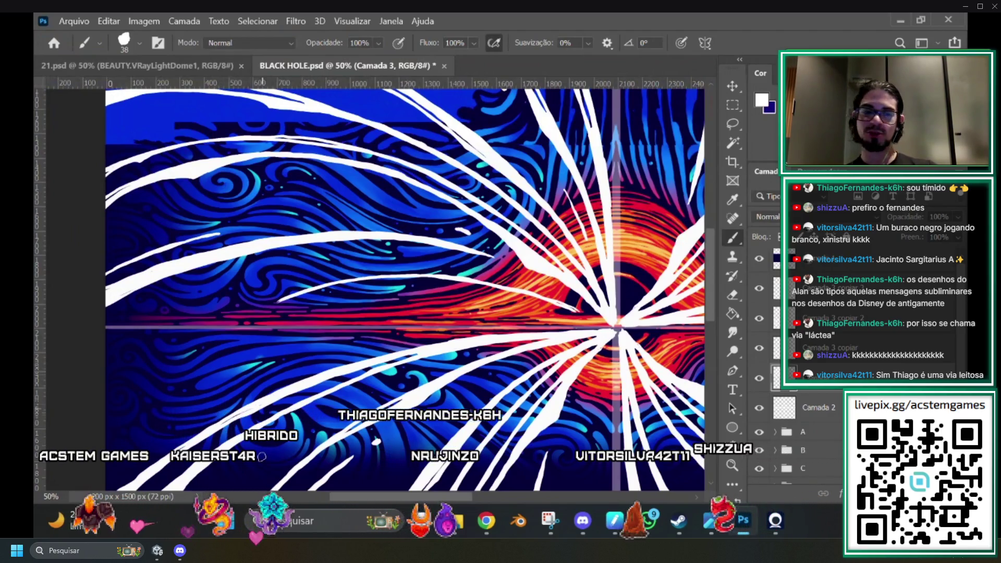
At 66.7% zoom, undo the stray white dot and tidy the stroke end with Eraser and Brush.
{"action": "key", "text": "ctrl+plus"}
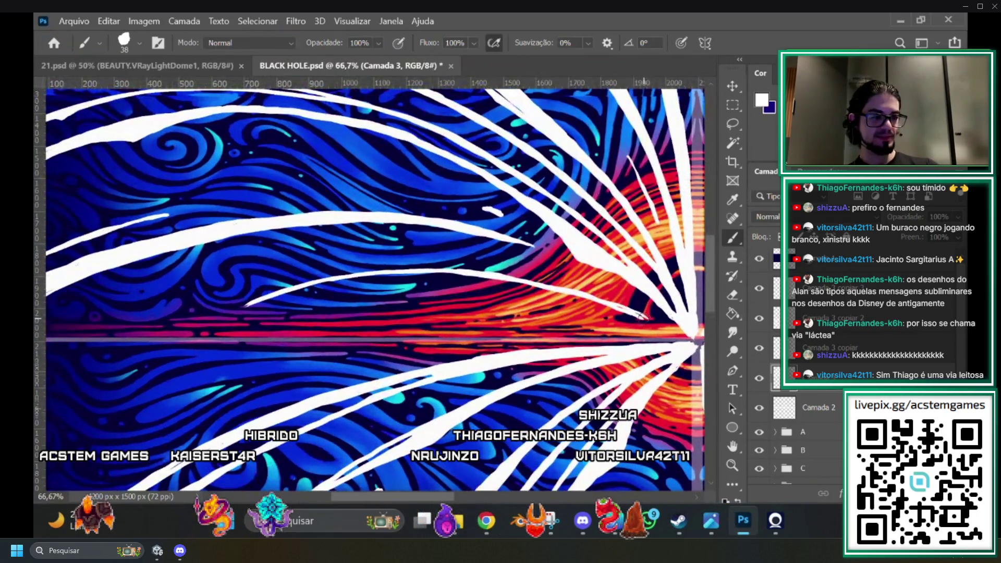
{"action": "key", "text": "ctrl+z"}
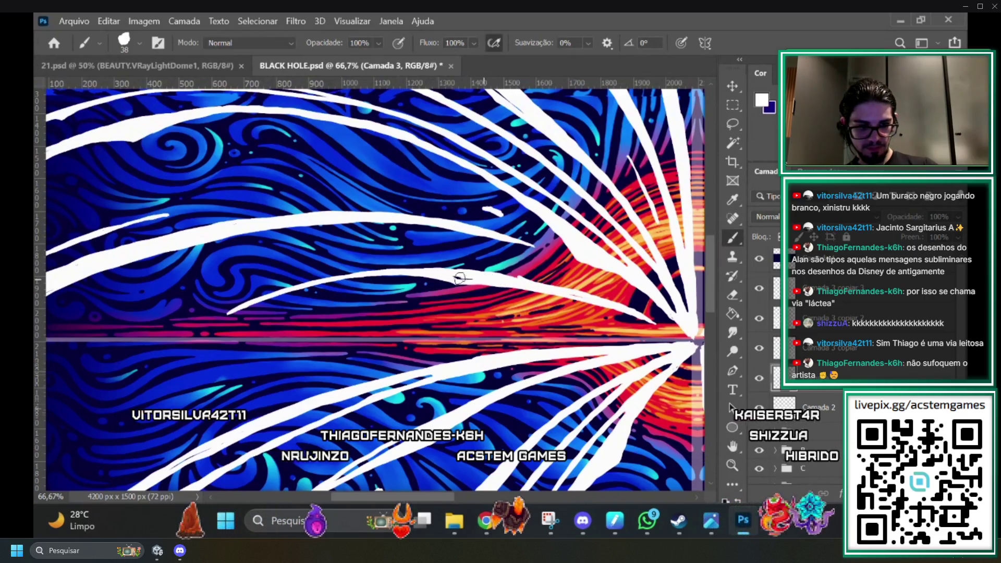
{"action": "left_click", "coordinate": [736, 295]}
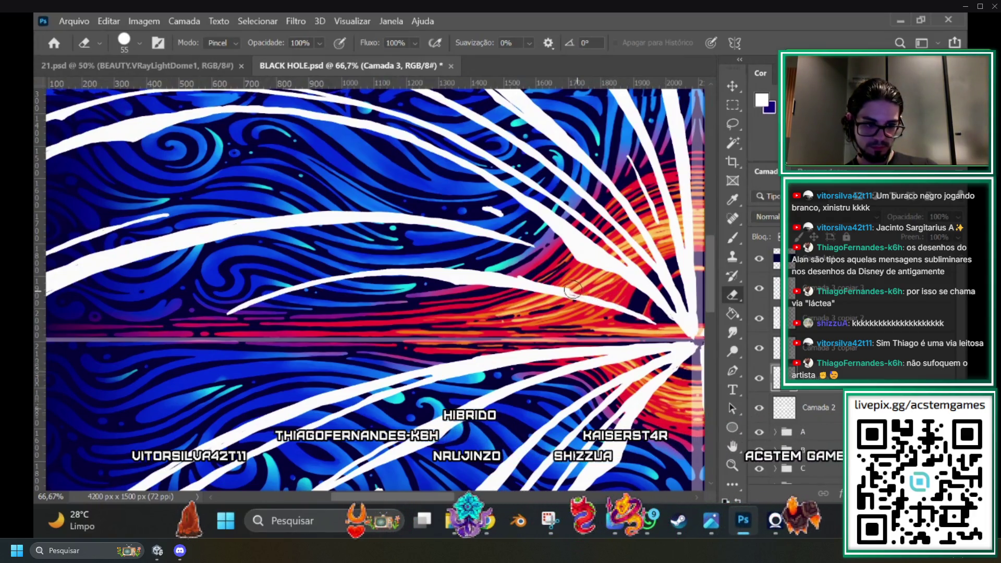
{"action": "left_click", "coordinate": [732, 237]}
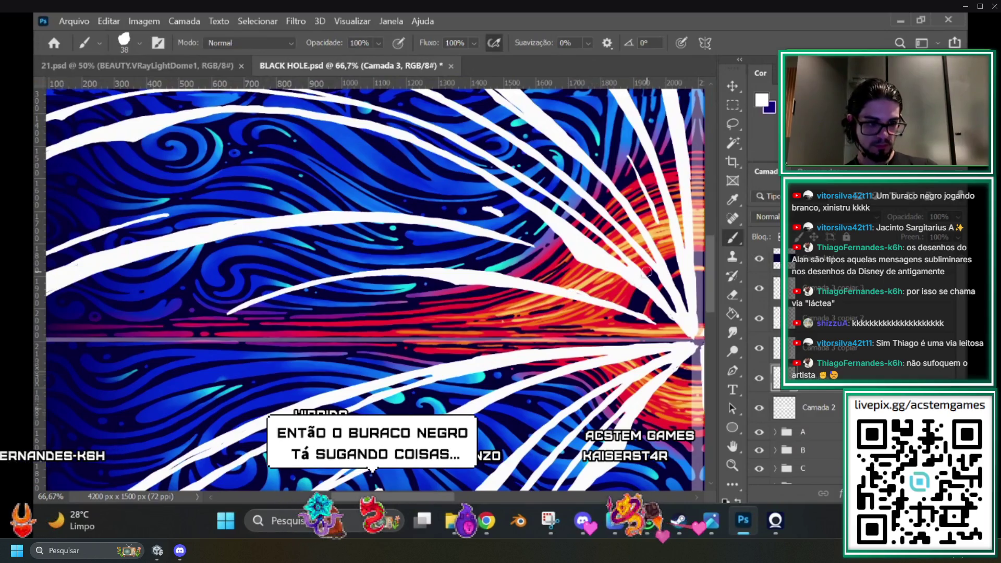
Paint a thin white stroke on the left side of the swirl, then zoom in to 50%.
{"action": "scroll", "coordinate": [555, 287], "scroll_direction": "down", "scroll_amount": 5}
{"action": "scroll", "coordinate": [554, 286], "scroll_direction": "up", "scroll_amount": 3}
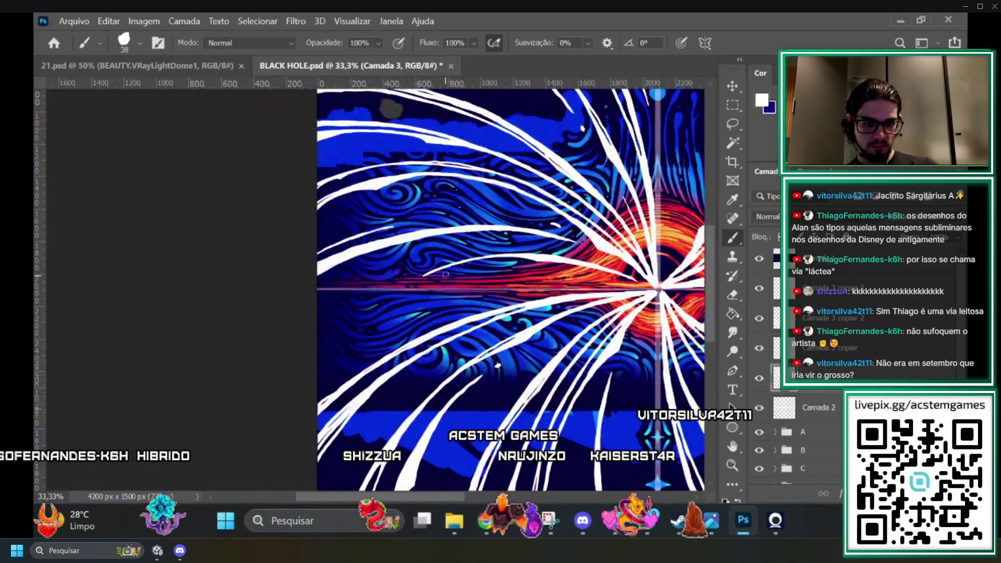
{"action": "left_click_drag", "start_coordinate": [446, 274], "coordinate": [397, 290]}
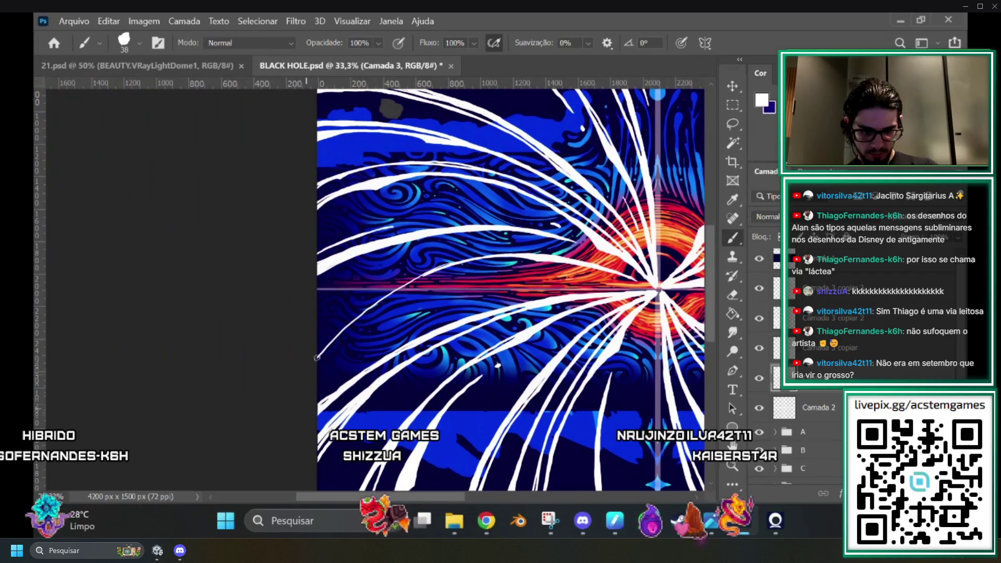
{"action": "scroll", "coordinate": [477, 240], "scroll_direction": "down", "scroll_amount": 2}
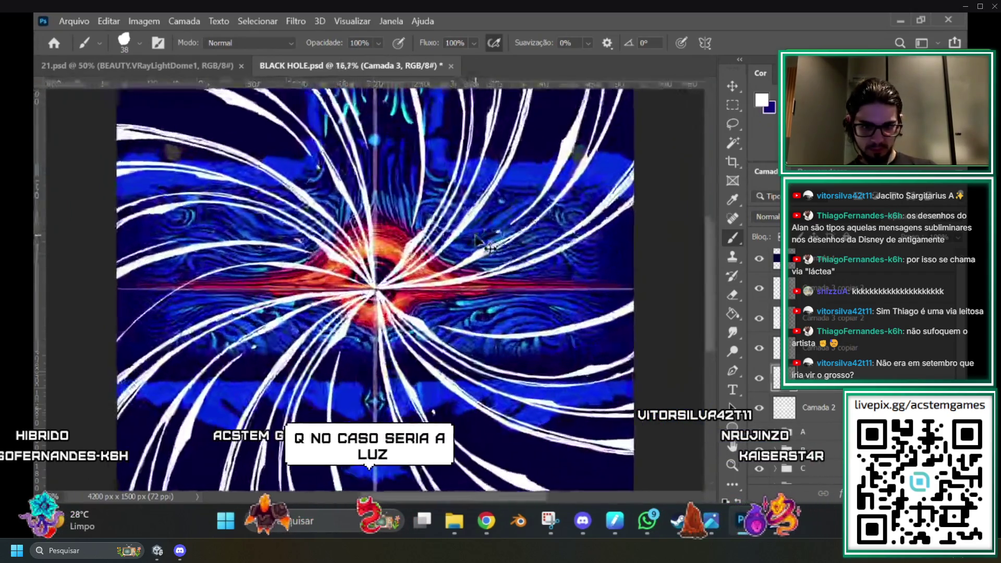
{"action": "scroll", "coordinate": [477, 240], "scroll_direction": "up", "scroll_amount": 2}
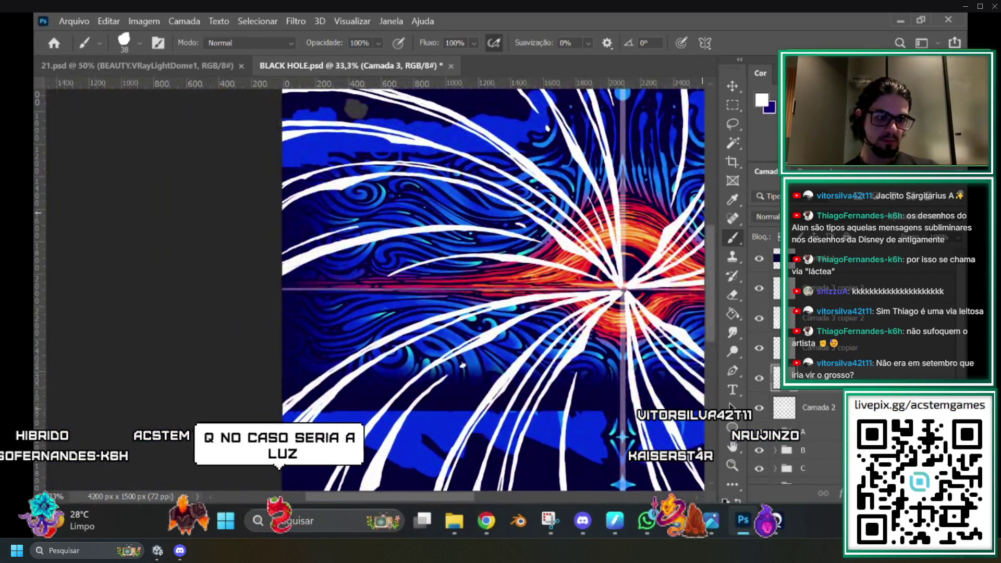
{"action": "key", "text": "ctrl+plus"}
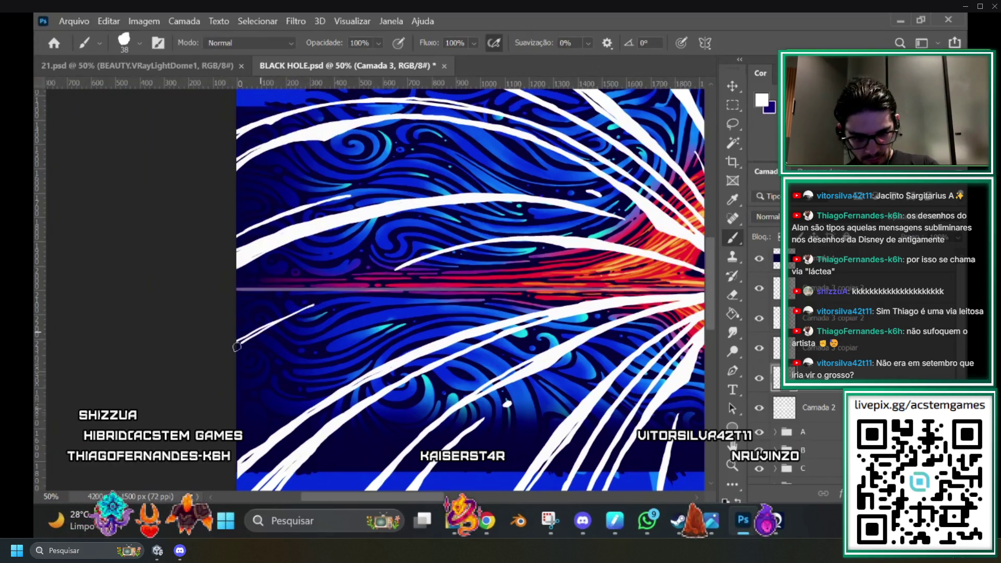
Undo the last change and select the Camada 3 copiar 3 and copiar 2 layers.
{"action": "scroll", "coordinate": [656, 246], "scroll_direction": "down", "scroll_amount": 2}
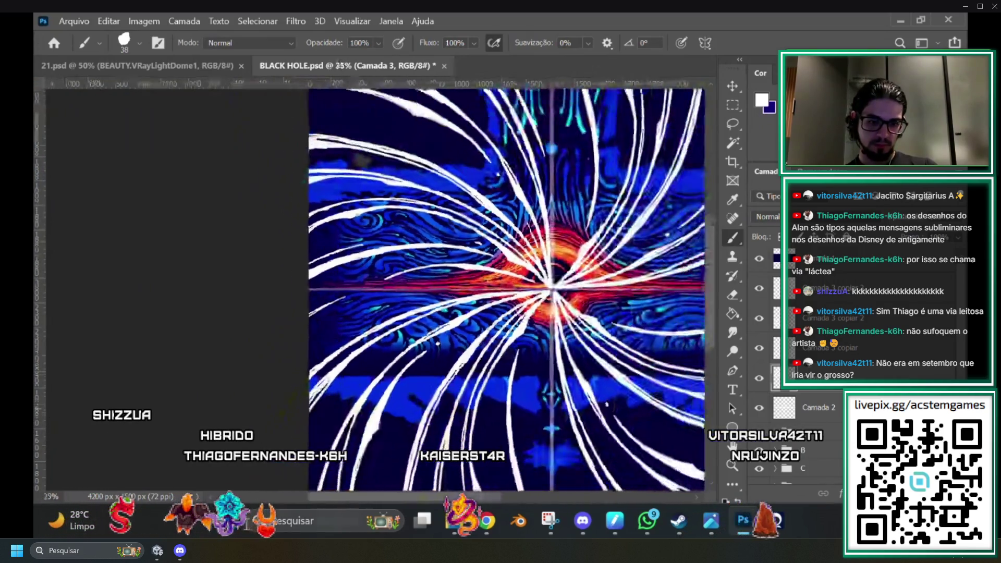
{"action": "scroll", "coordinate": [655, 247], "scroll_direction": "up", "scroll_amount": 1}
{"action": "scroll", "coordinate": [713, 273], "scroll_direction": "up", "scroll_amount": 3}
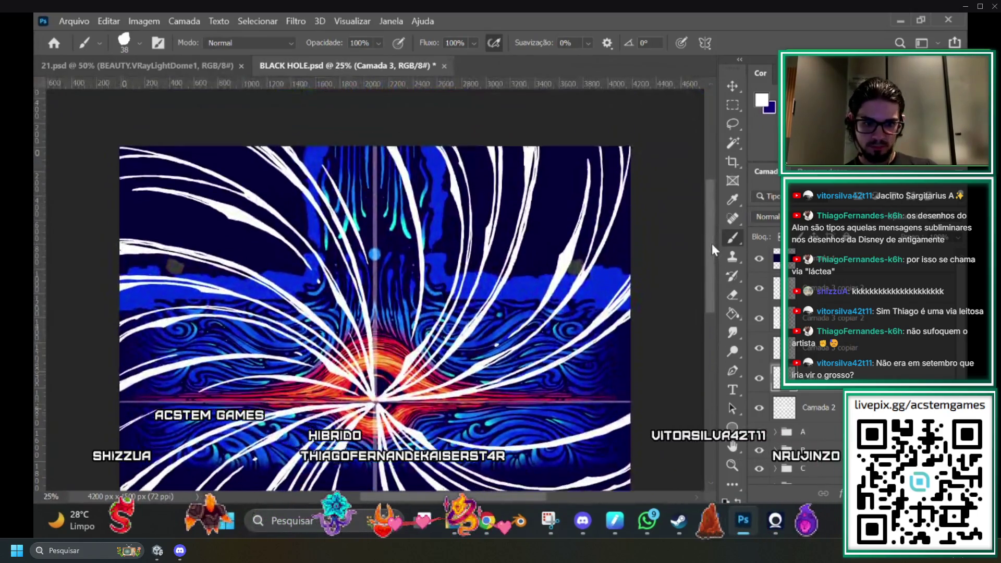
{"action": "scroll", "coordinate": [712, 243], "scroll_direction": "down", "scroll_amount": 1}
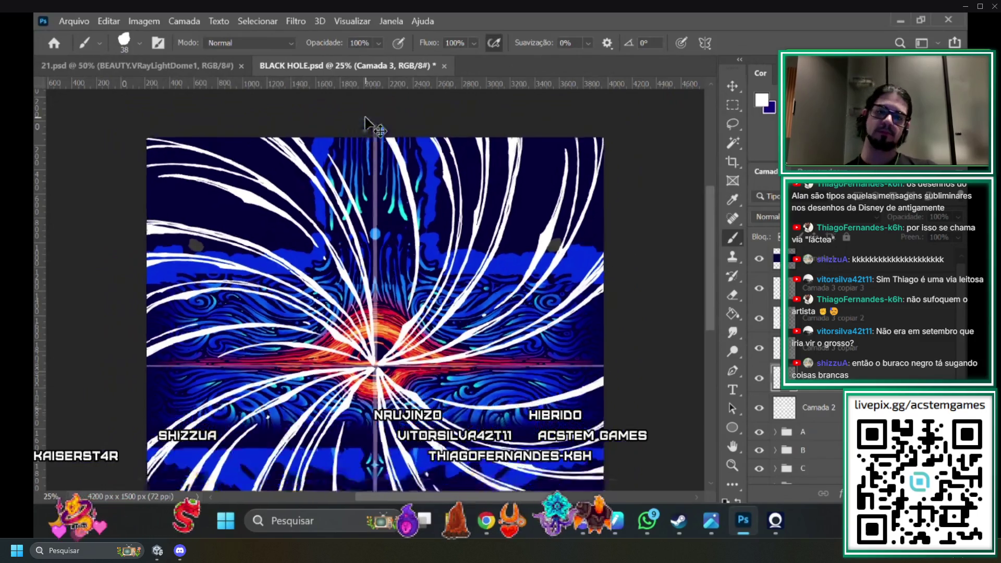
{"action": "key", "text": "ctrl+z"}
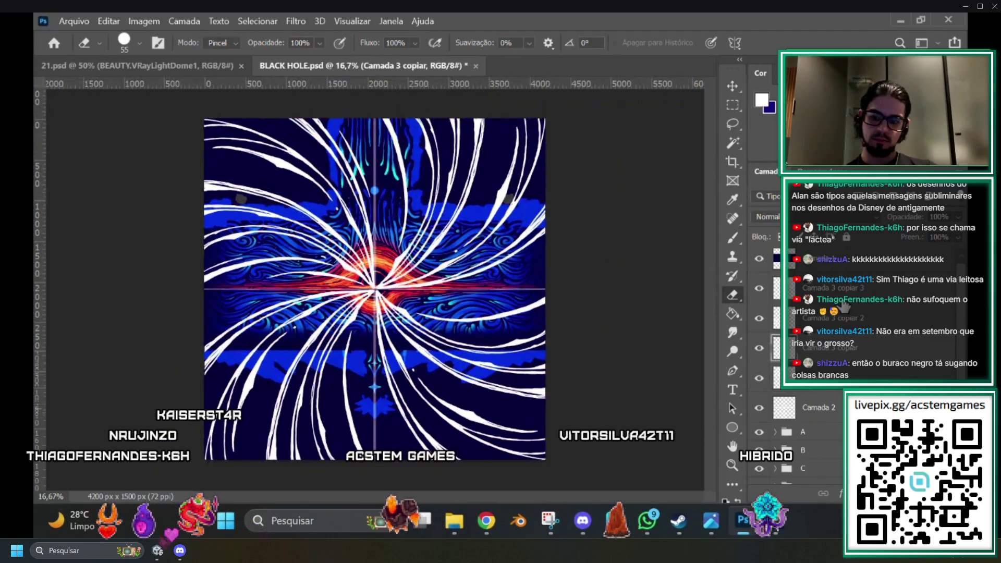
{"action": "left_click", "coordinate": [852, 296], "text": "shift"}
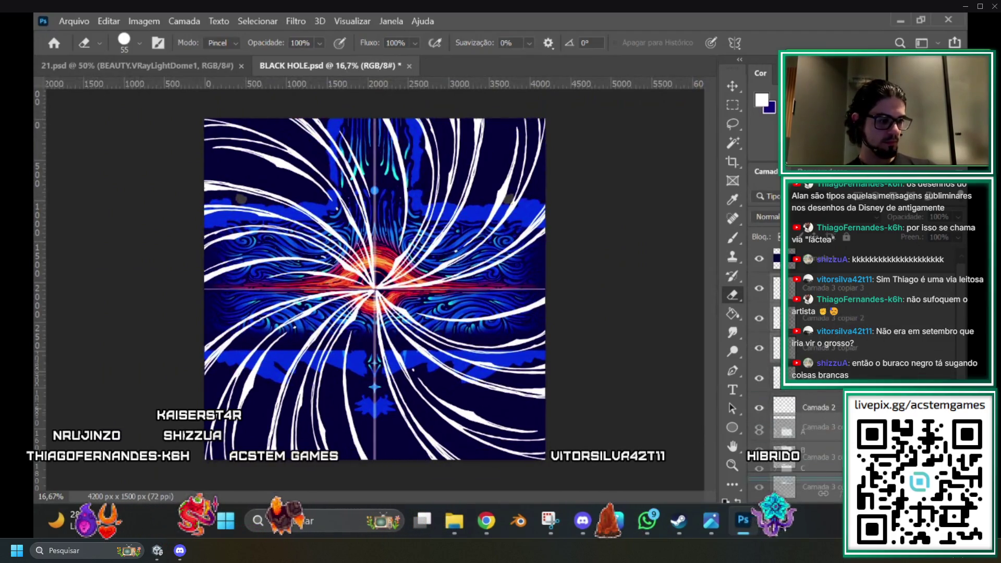
Delete the Camada 3 copiar 3 and copiar 2 layers and duplicate the white-stroke layer.
{"action": "key", "text": "Delete"}
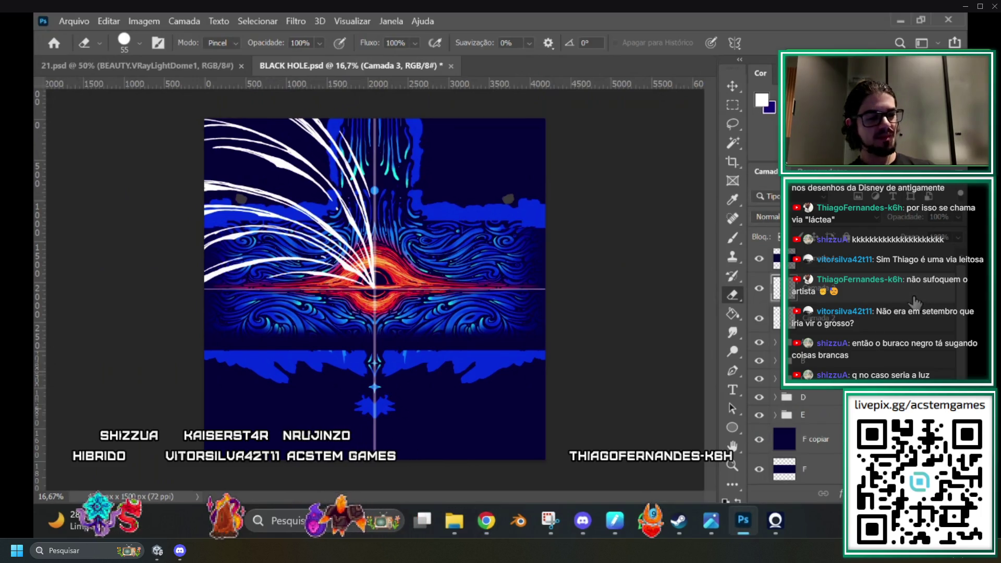
{"action": "key", "text": "ctrl+j"}
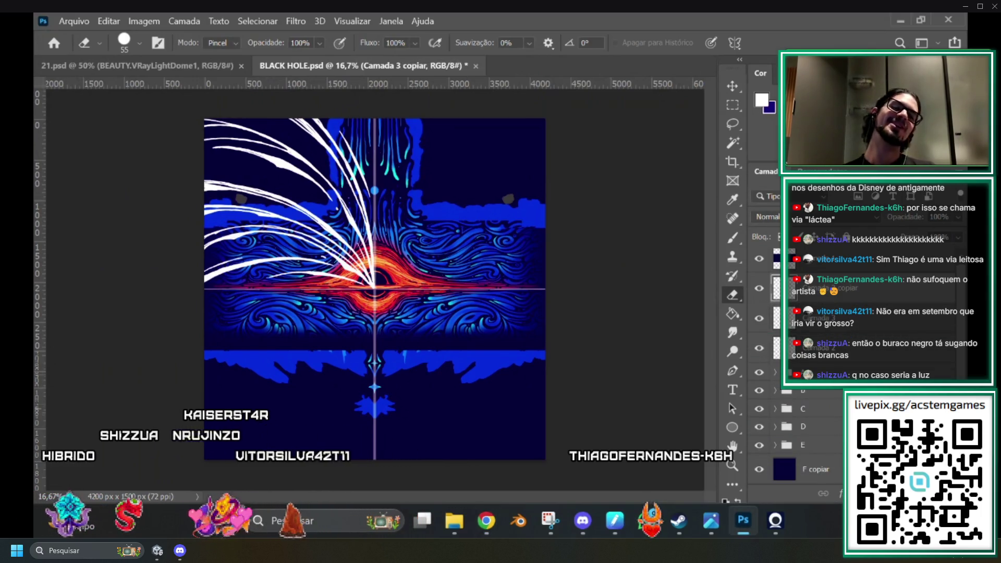
Rotate the duplicated strokes 180° and place them in the bottom-right quadrant.
{"action": "key", "text": "ctrl+t"}
{"action": "mouse_move", "coordinate": [203, 301]}
{"action": "left_mouse_down"}
{"action": "mouse_move", "coordinate": [184, 245]}
{"action": "mouse_move", "coordinate": [375, 141]}
{"action": "mouse_move", "coordinate": [355, 130]}
{"action": "left_mouse_up"}
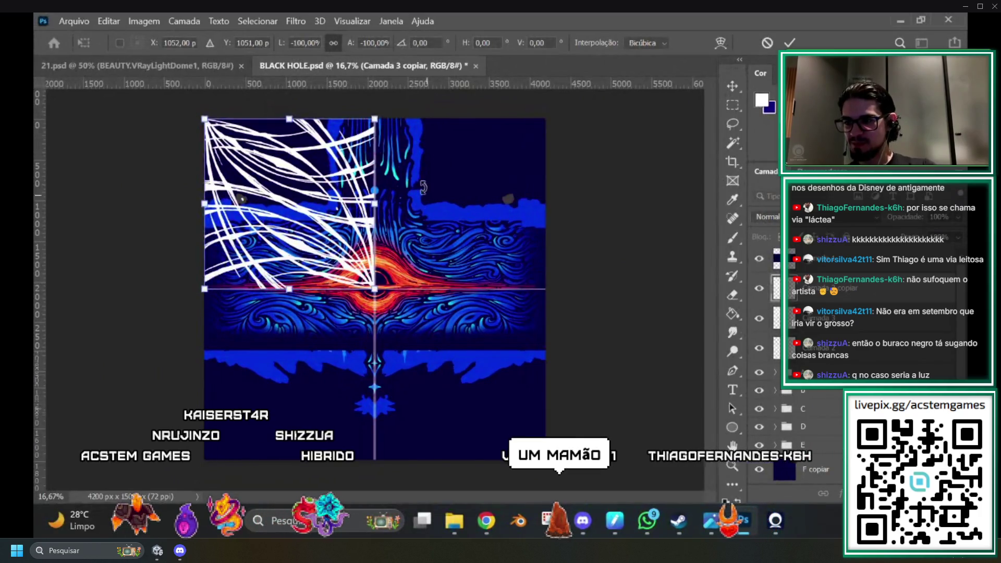
{"action": "mouse_move", "coordinate": [352, 255]}
{"action": "left_mouse_down"}
{"action": "mouse_move", "coordinate": [516, 412]}
{"action": "mouse_move", "coordinate": [563, 395]}
{"action": "mouse_move", "coordinate": [521, 398]}
{"action": "mouse_move", "coordinate": [545, 398]}
{"action": "left_mouse_up"}
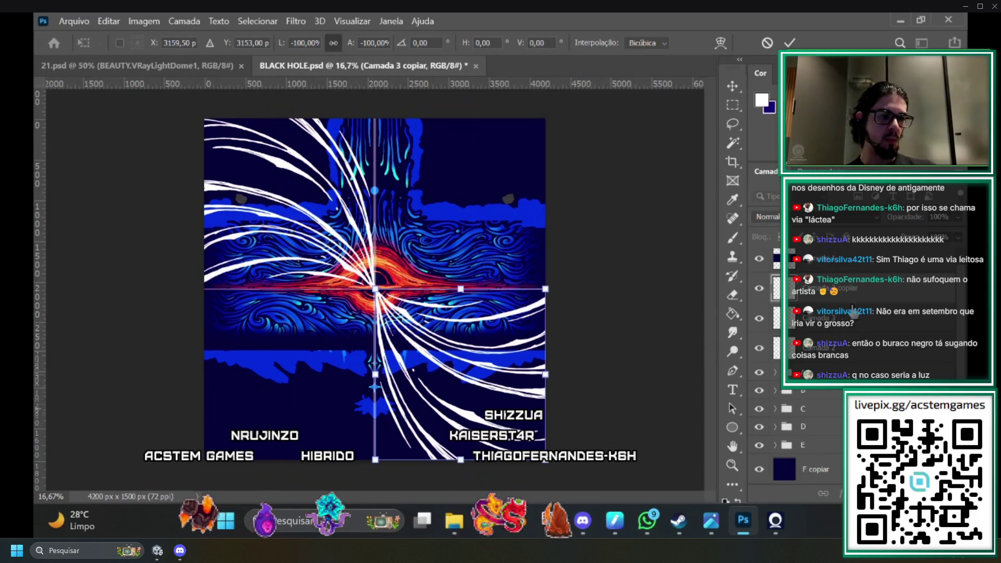
{"action": "key", "text": "Return"}
{"action": "key", "text": "e"}
Duplicate the swirl layers and rotate the copy -90° into the remaining quadrants.
{"action": "key", "text": "ctrl+j"}
{"action": "key", "text": "ctrl+j"}
{"action": "key", "text": "ctrl+t"}
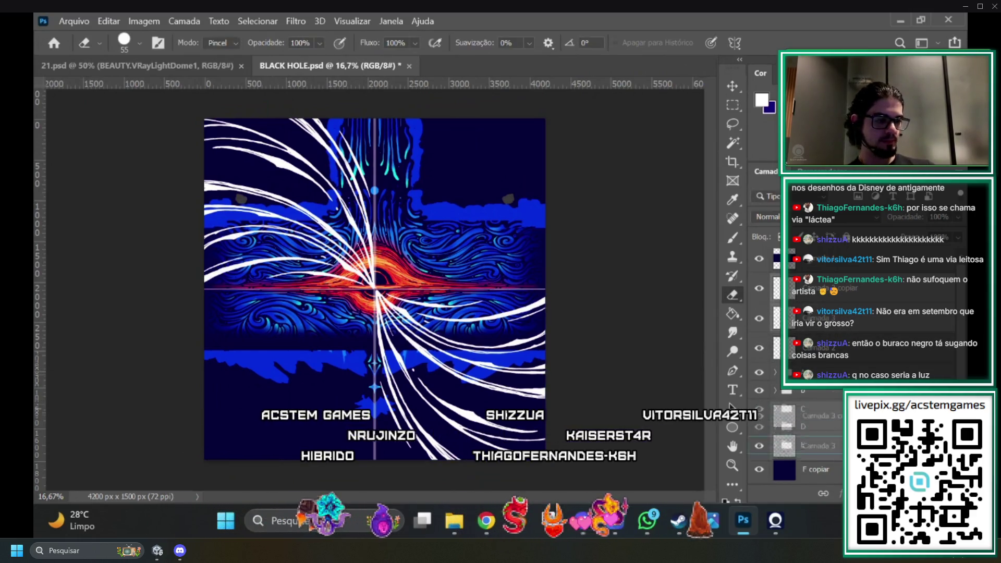
{"action": "mouse_move", "coordinate": [598, 98]}
{"action": "left_mouse_down"}
{"action": "mouse_move", "coordinate": [396, 107]}
{"action": "mouse_move", "coordinate": [296, 129]}
{"action": "mouse_move", "coordinate": [261, 153]}
{"action": "left_mouse_up"}
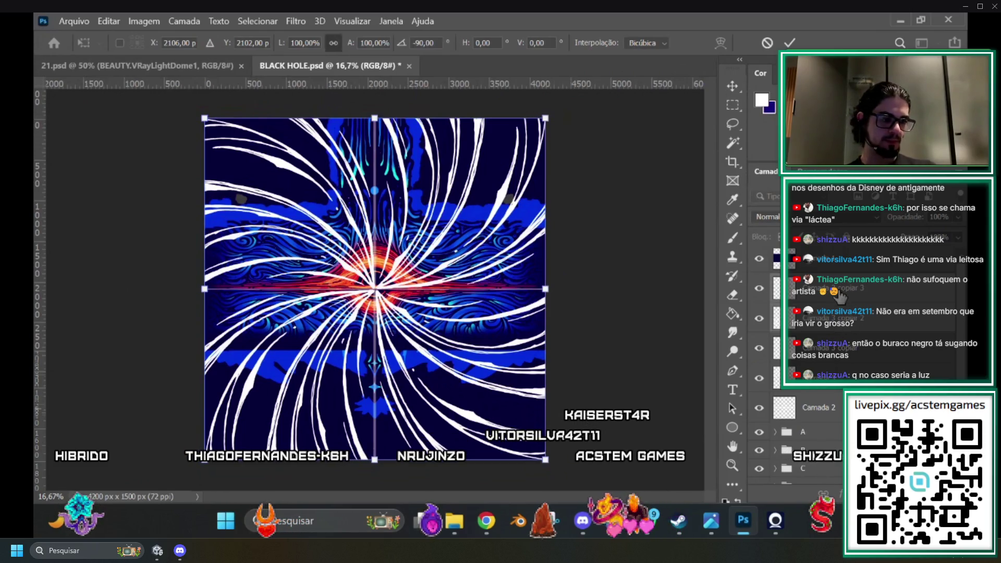
{"action": "key", "text": "Return"}
{"action": "key", "text": "e"}
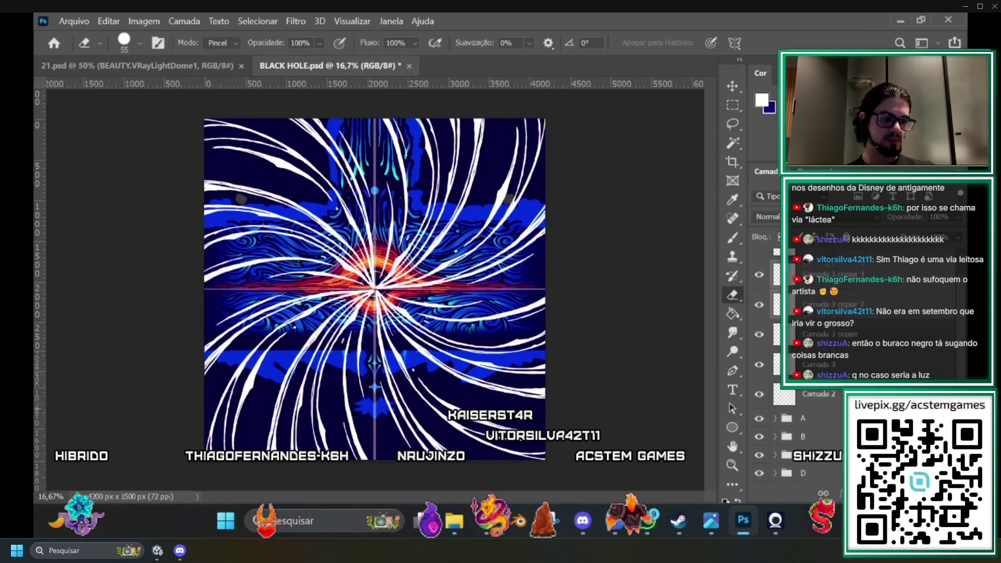
{"action": "scroll", "coordinate": [761, 365], "scroll_direction": "down", "scroll_amount": 3}
{"action": "left_click_drag", "start_coordinate": [759, 367], "coordinate": [759, 443]}
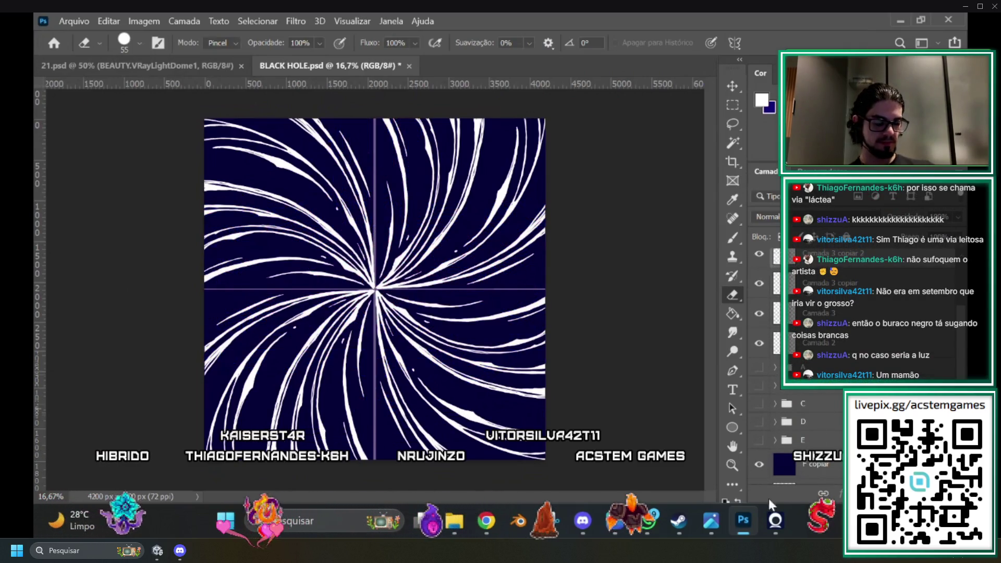
Hide the F copiar, Camada 2 and F layers so only the white swirl remains visible.
{"action": "left_click", "coordinate": [759, 464]}
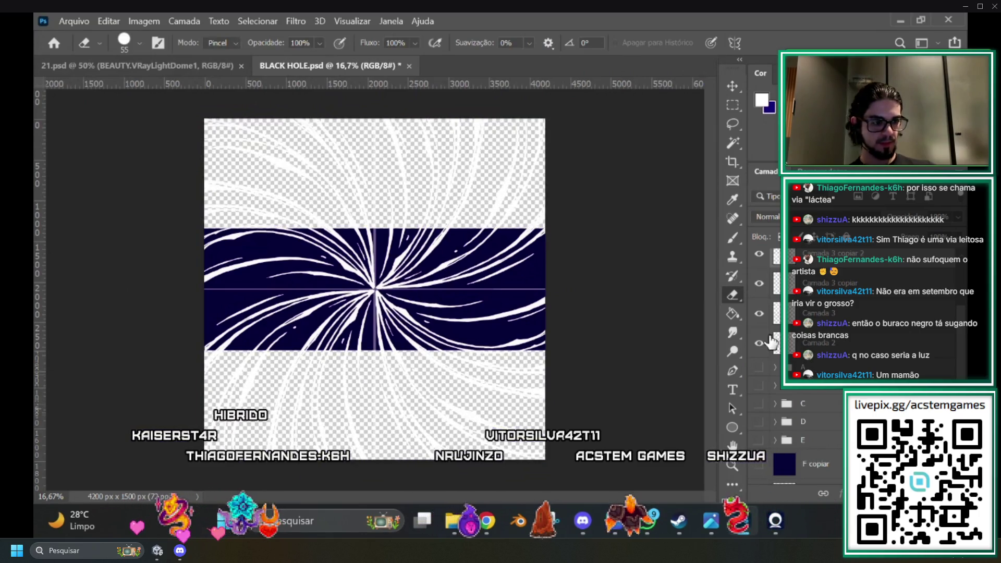
{"action": "left_click", "coordinate": [759, 343]}
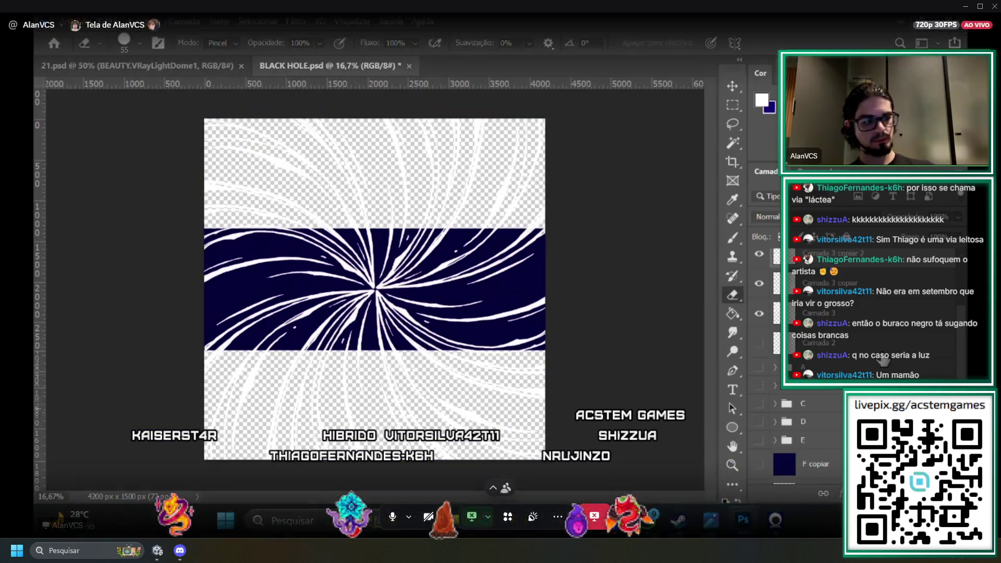
{"action": "scroll", "coordinate": [756, 480], "scroll_direction": "down", "scroll_amount": 1}
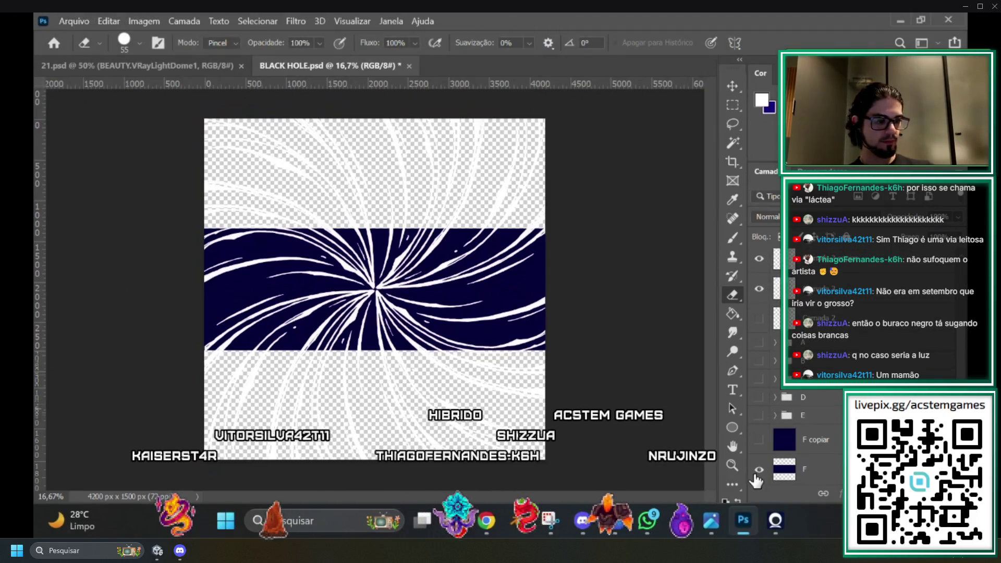
{"action": "left_click", "coordinate": [760, 469]}
{"action": "scroll", "coordinate": [965, 266], "scroll_direction": "up", "scroll_amount": 4}
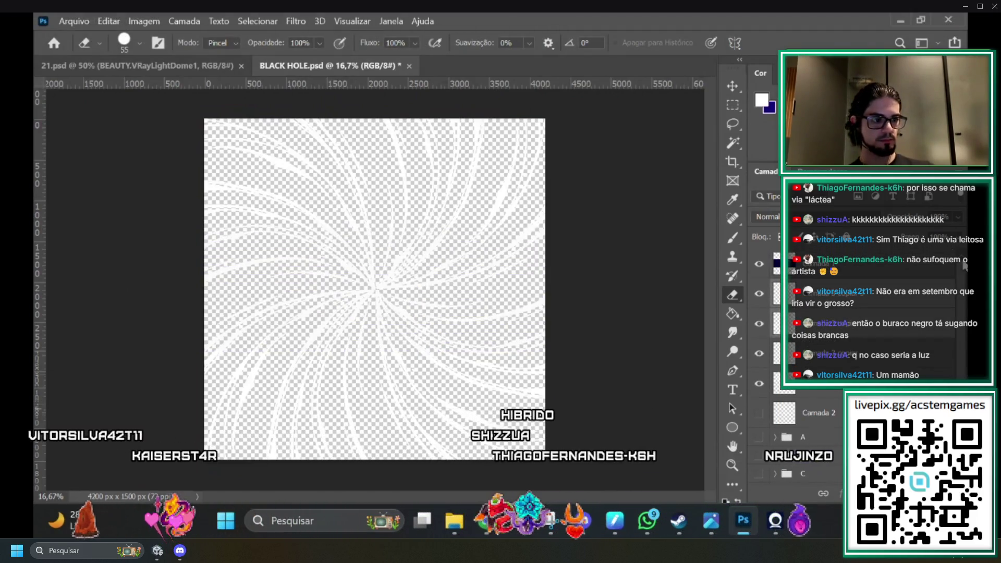
{"action": "left_click", "coordinate": [74, 21]}
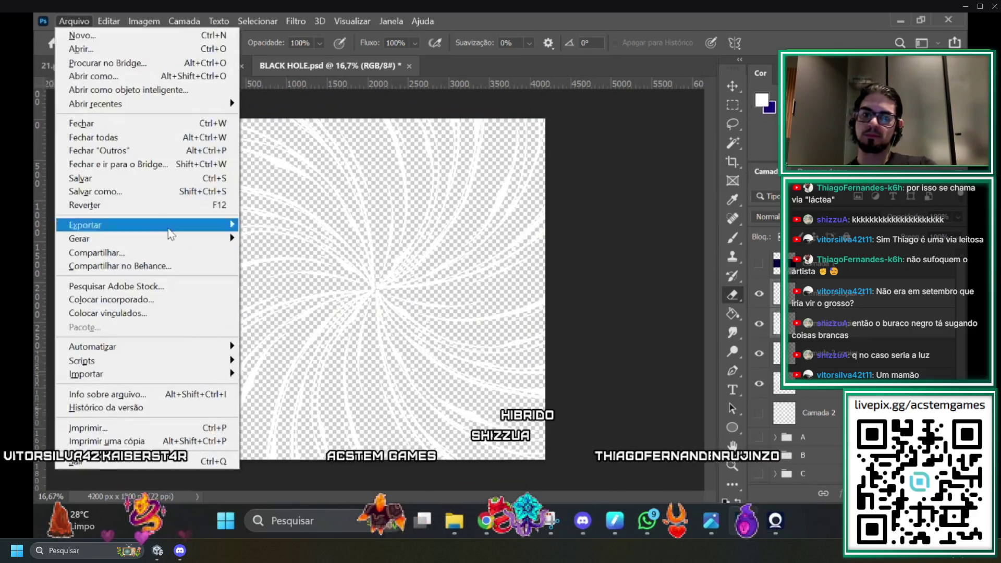
Quick-export the swirl as a PNG named G into the HOLE SWORD folder.
{"action": "left_click", "coordinate": [276, 223]}
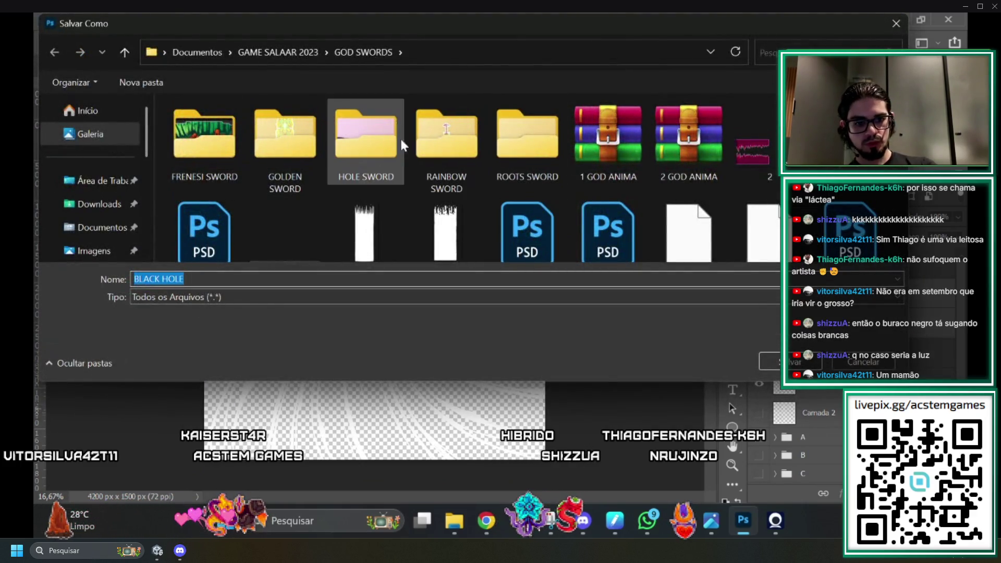
{"action": "left_click", "coordinate": [373, 135]}
{"action": "double_click", "coordinate": [373, 135]}
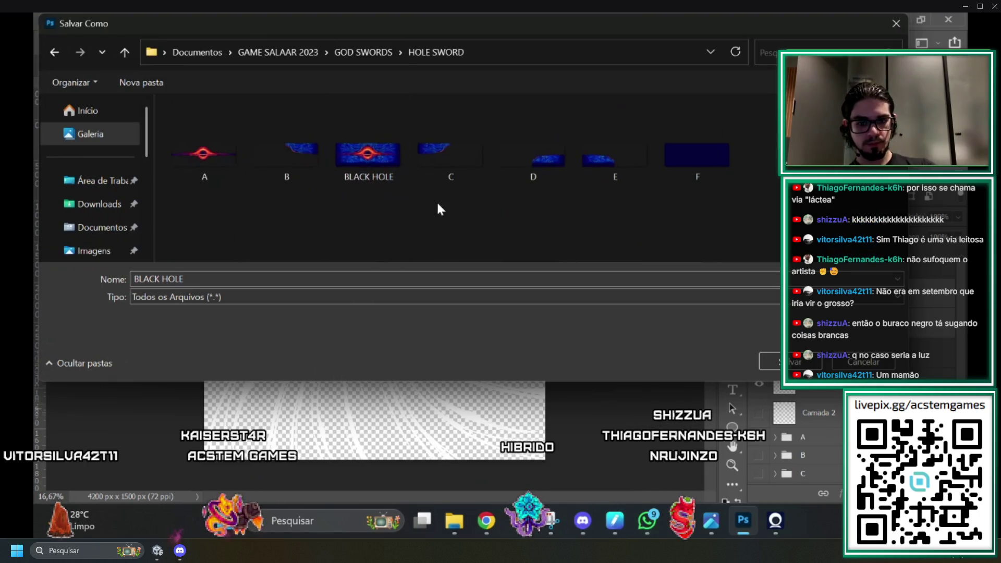
{"action": "left_click", "coordinate": [338, 279]}
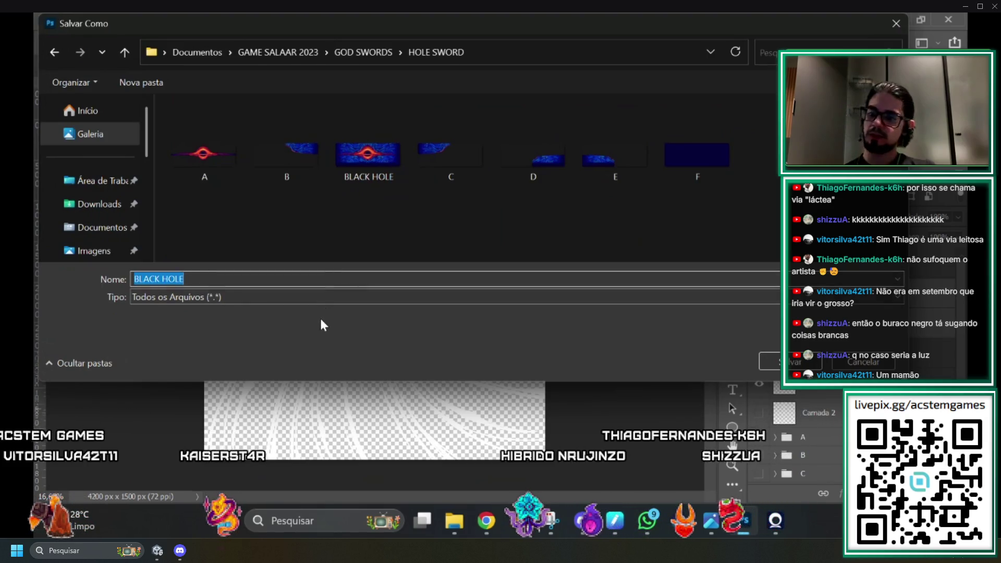
{"action": "type", "text": "G"}
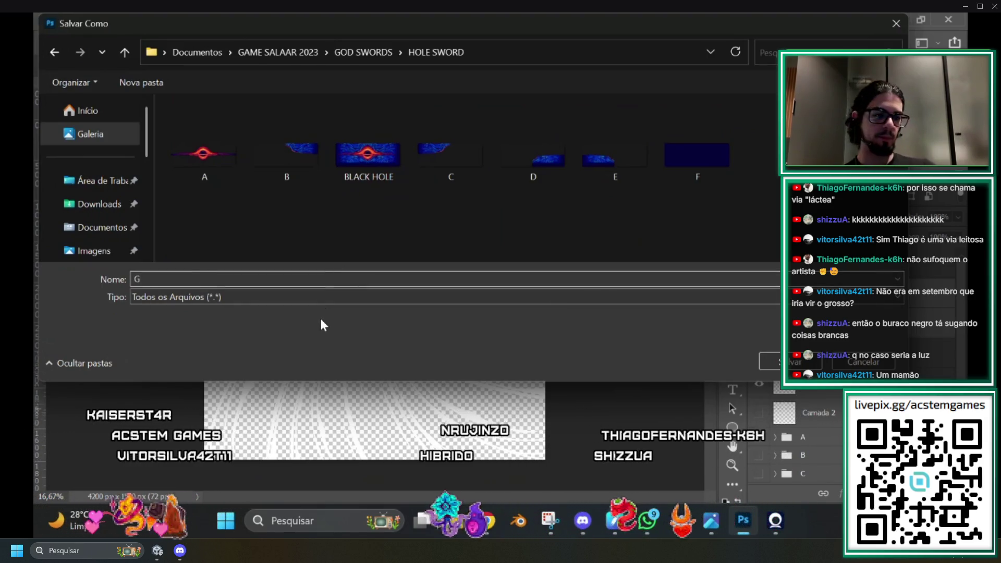
{"action": "key", "text": "Return"}
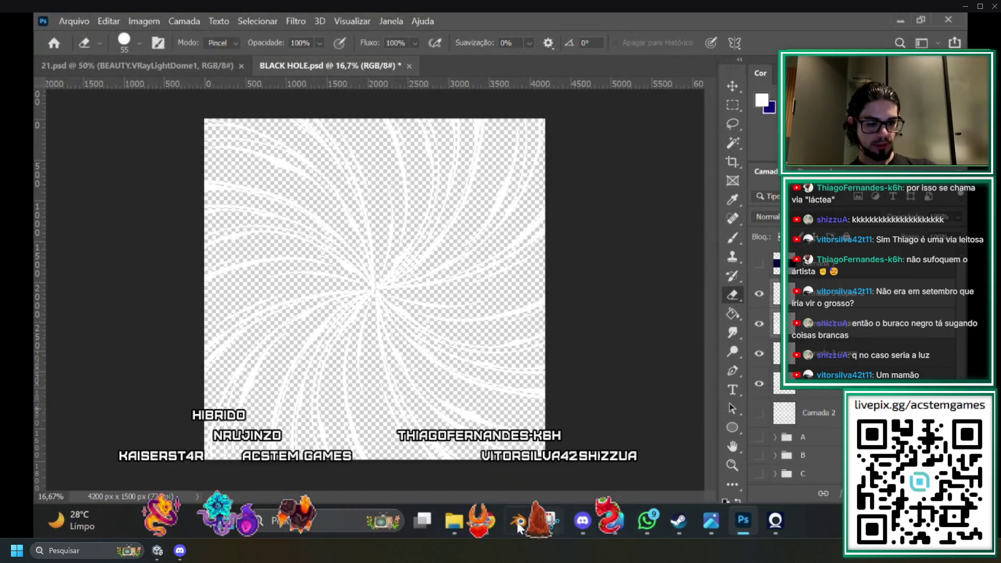
{"action": "key", "text": "super+Tab"}
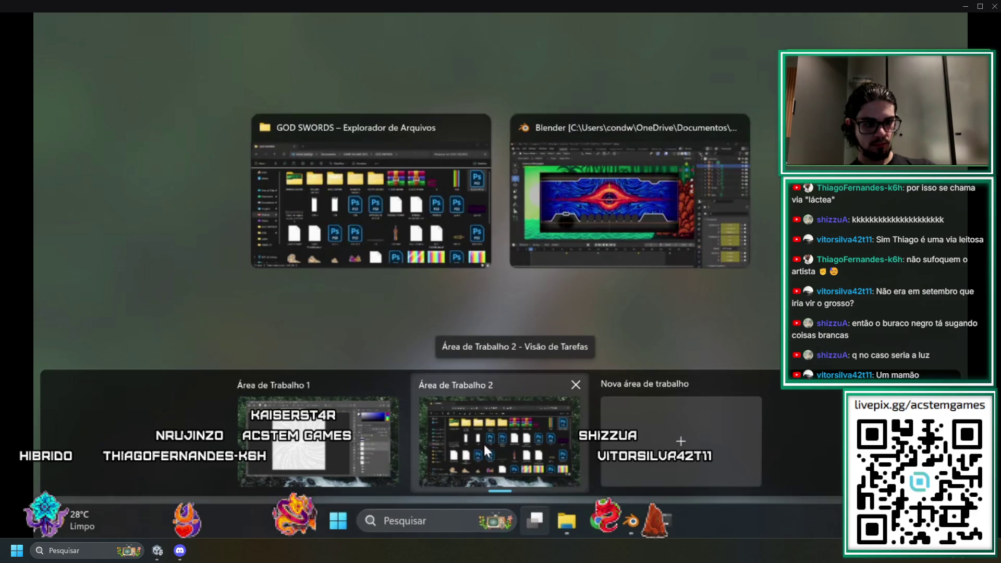
Switch to Área de Trabalho 2 and bring the HOLE POWER Blender window forward.
{"action": "left_click", "coordinate": [483, 443]}
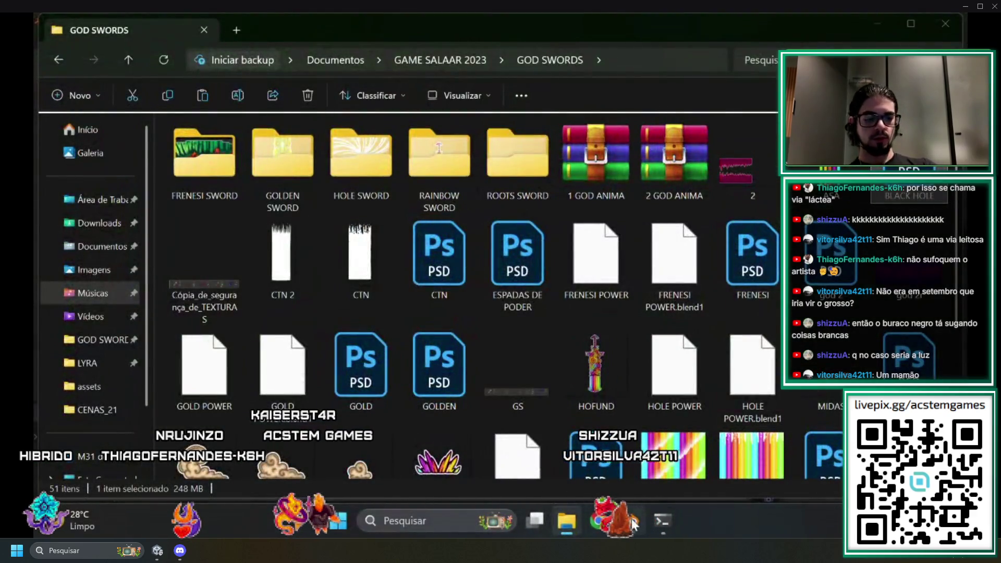
{"action": "left_click", "coordinate": [632, 521]}
{"action": "scroll", "coordinate": [487, 296], "scroll_direction": "down", "scroll_amount": 5}
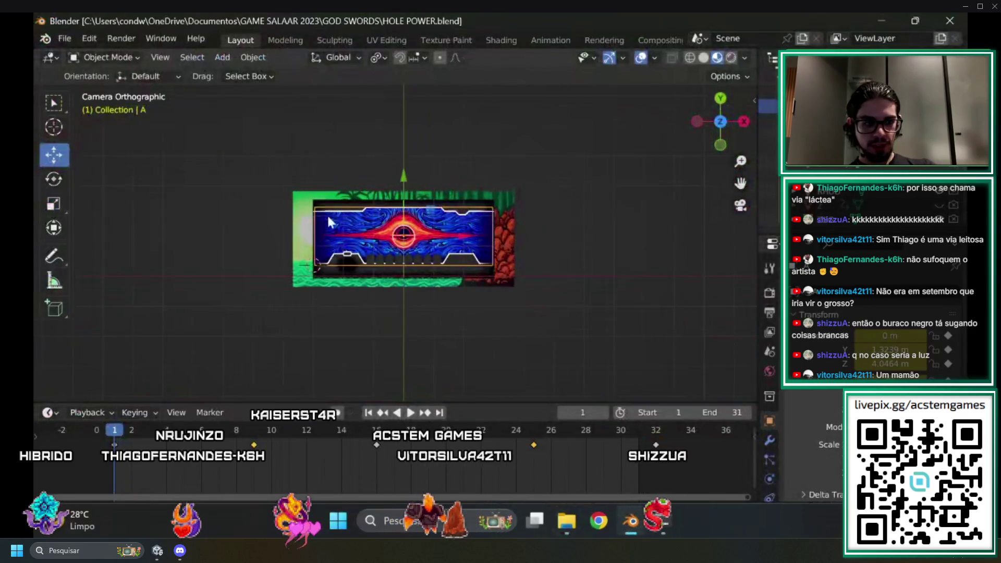
Hide the grey plane via its Outliner eye icon and deselect all objects with Alt+A.
{"action": "scroll", "coordinate": [334, 225], "scroll_direction": "up", "scroll_amount": 3}
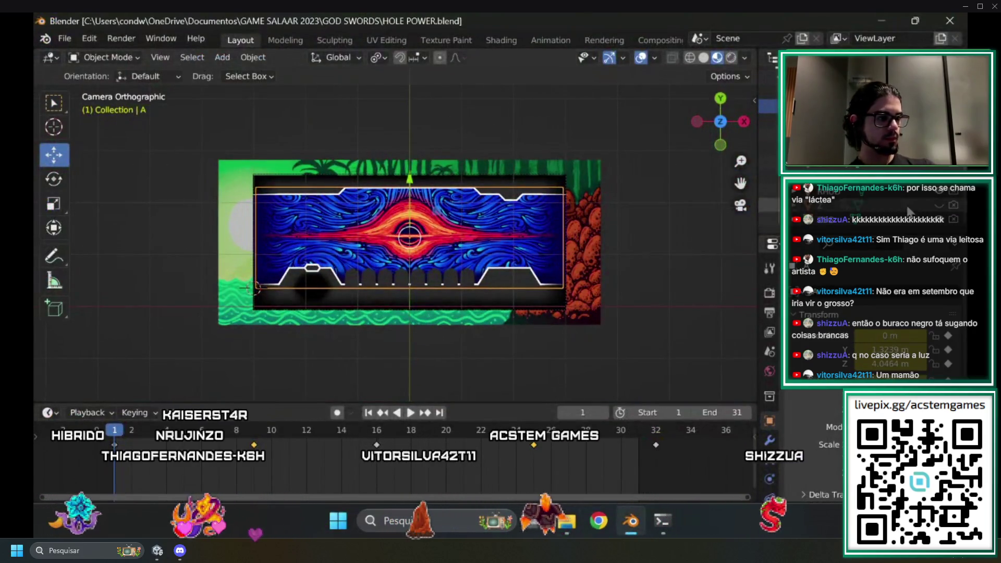
{"action": "left_click", "coordinate": [938, 208]}
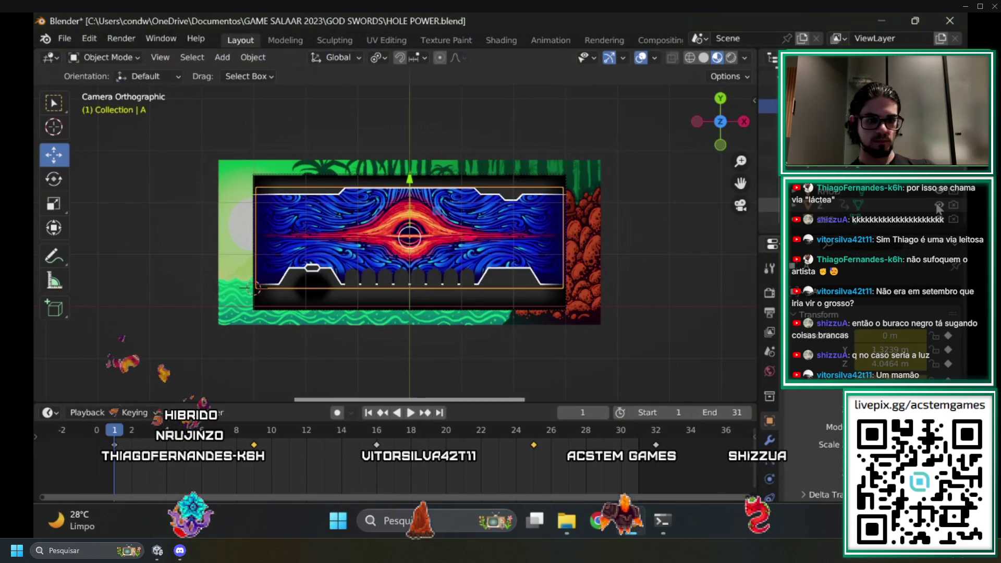
{"action": "scroll", "coordinate": [648, 262], "scroll_direction": "down", "scroll_amount": 3}
{"action": "scroll", "coordinate": [649, 261], "scroll_direction": "up", "scroll_amount": 1}
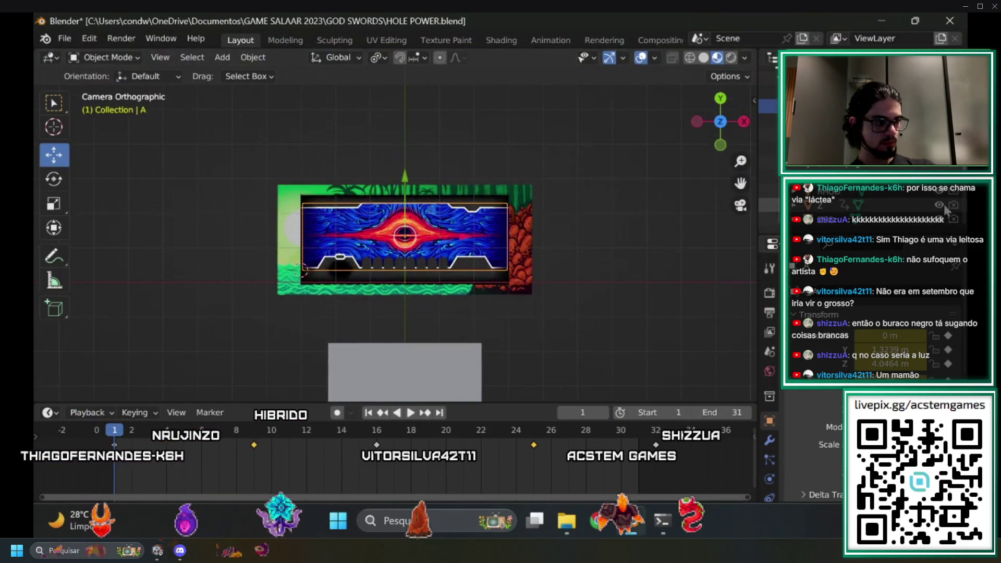
{"action": "left_click", "coordinate": [940, 206]}
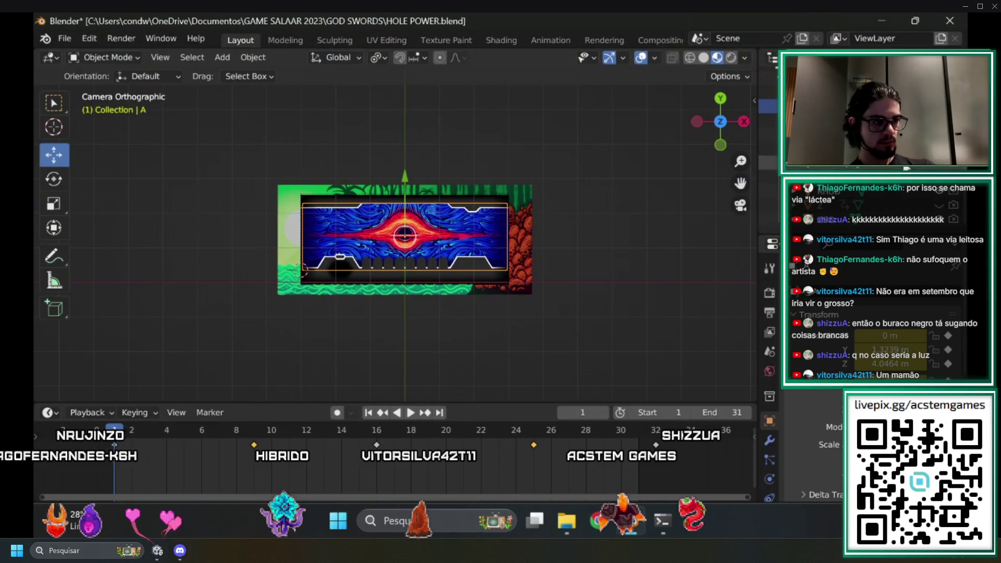
{"action": "key", "text": "alt+a"}
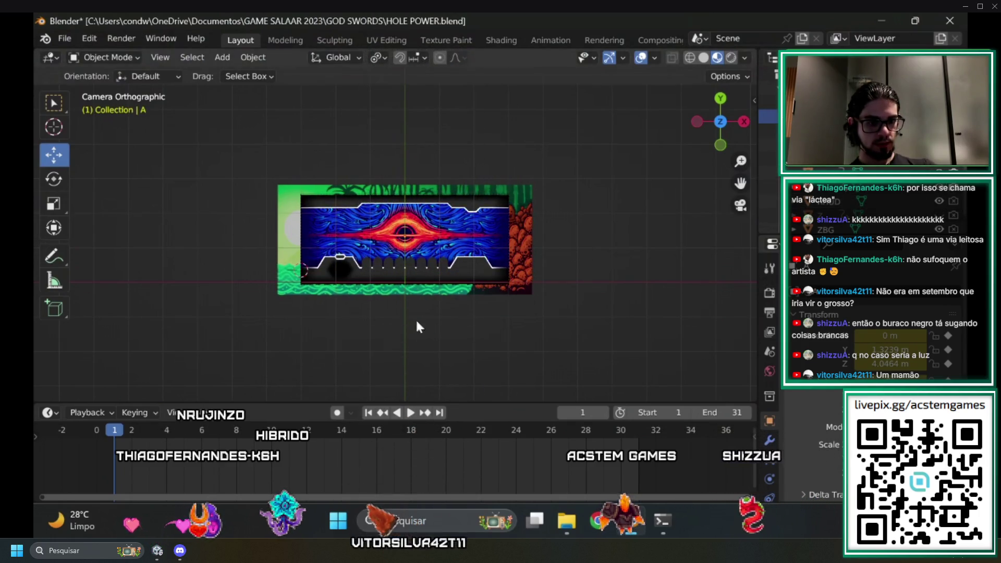
{"action": "scroll", "coordinate": [417, 327], "scroll_direction": "up", "scroll_amount": 3}
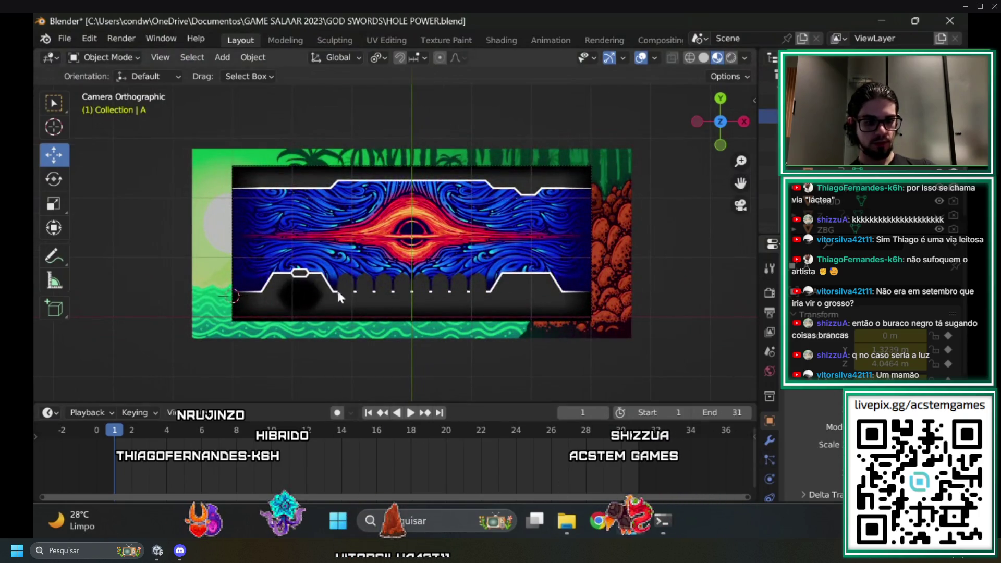
In the GOD SWORDS folder, open FRENESI SWORD and go back again.
{"action": "left_click", "coordinate": [568, 522]}
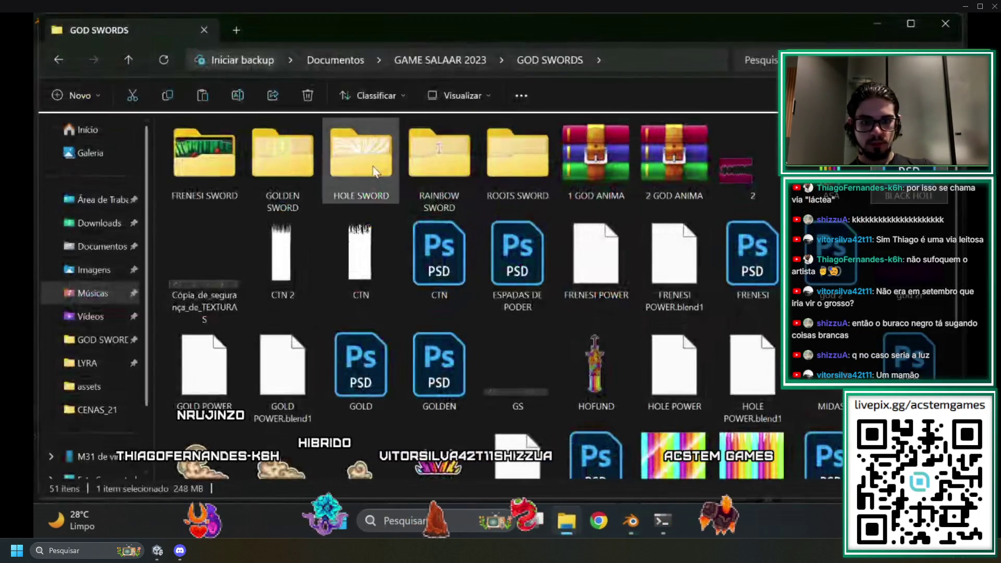
{"action": "mouse_move", "coordinate": [211, 174]}
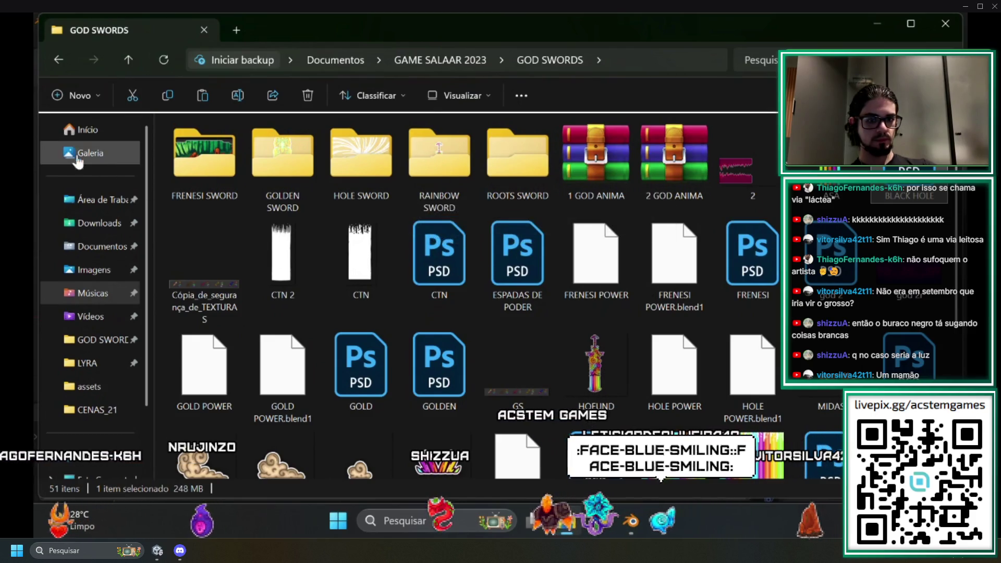
{"action": "mouse_move", "coordinate": [223, 143]}
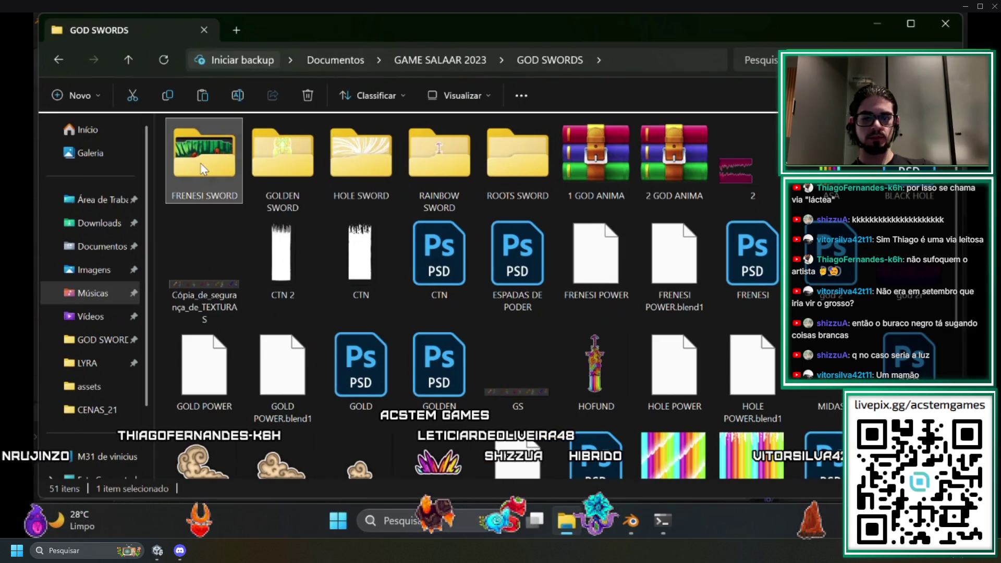
{"action": "double_click", "coordinate": [204, 152]}
{"action": "left_click", "coordinate": [59, 60]}
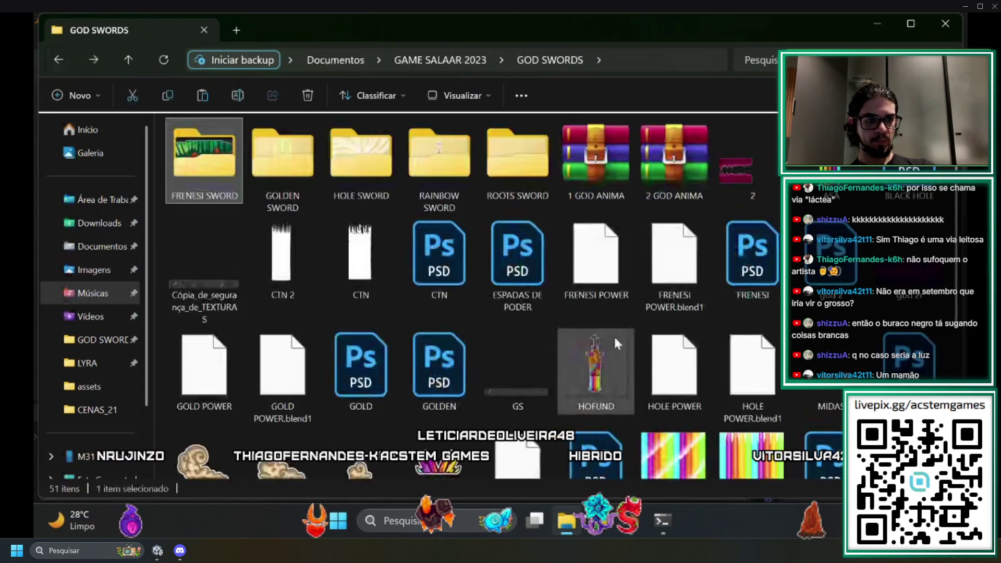
Cancel opening FRENESI POWER.blend, then bring HOLE POWER in Blender forward and close it.
{"action": "double_click", "coordinate": [600, 258]}
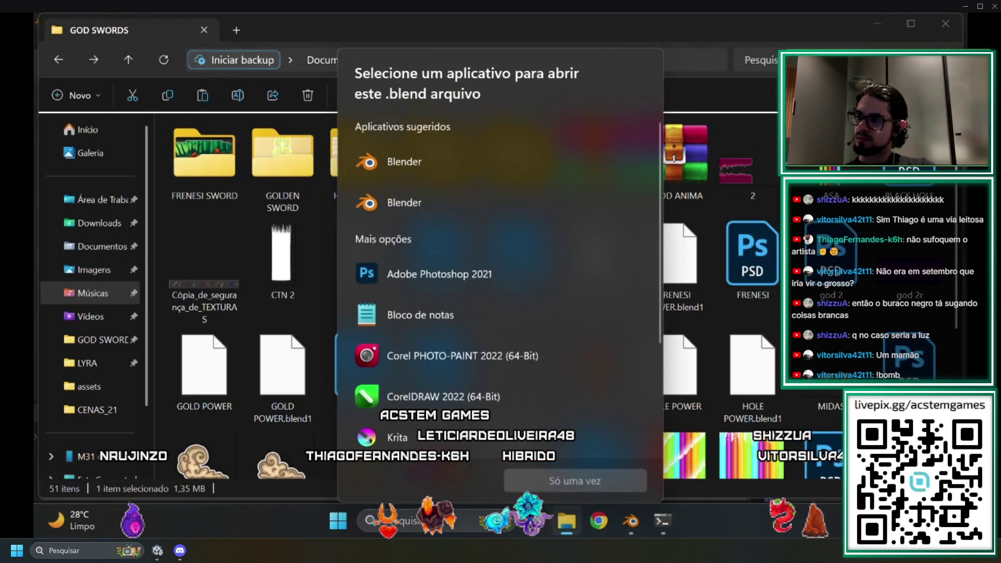
{"action": "key", "text": "Escape"}
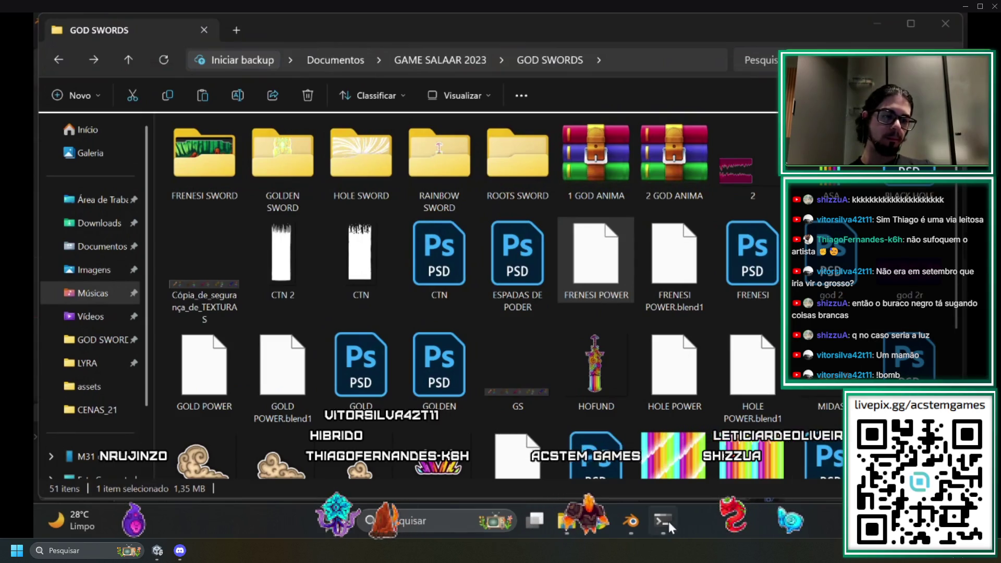
{"action": "left_click", "coordinate": [631, 521]}
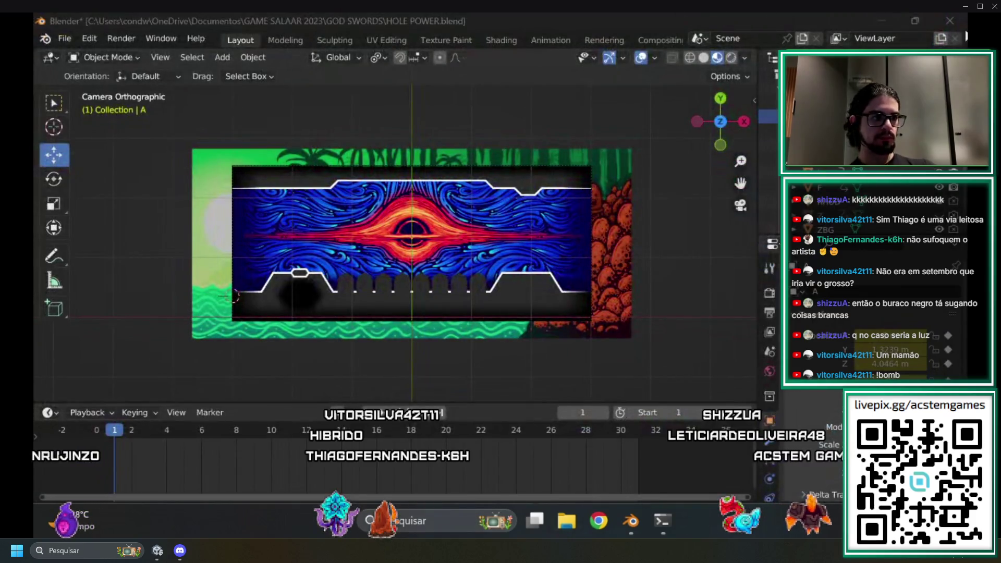
{"action": "left_click", "coordinate": [959, 23]}
Close Blender without saving, remove the second desktop, and return to the first desktop.
{"action": "left_click", "coordinate": [535, 290]}
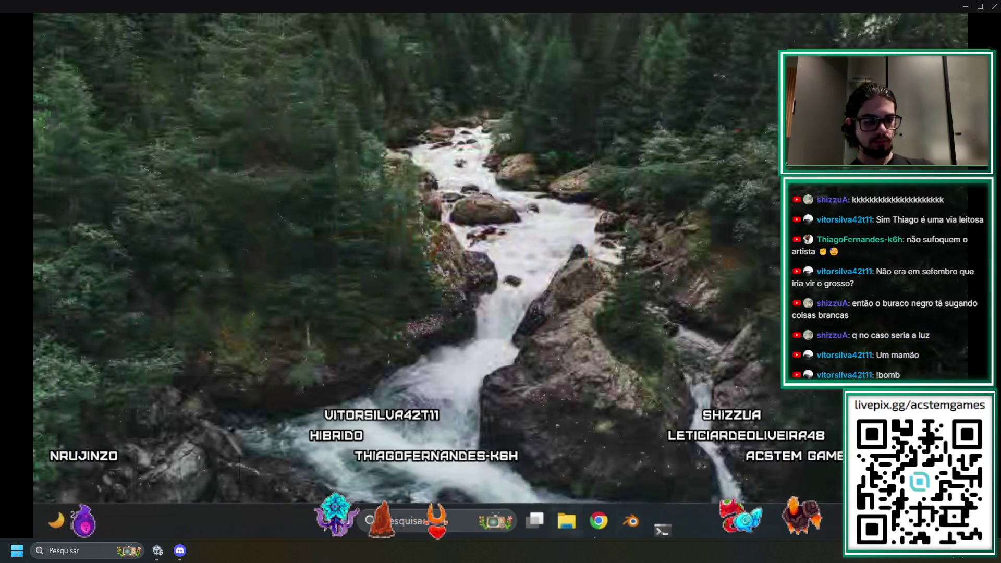
{"action": "left_click", "coordinate": [551, 521]}
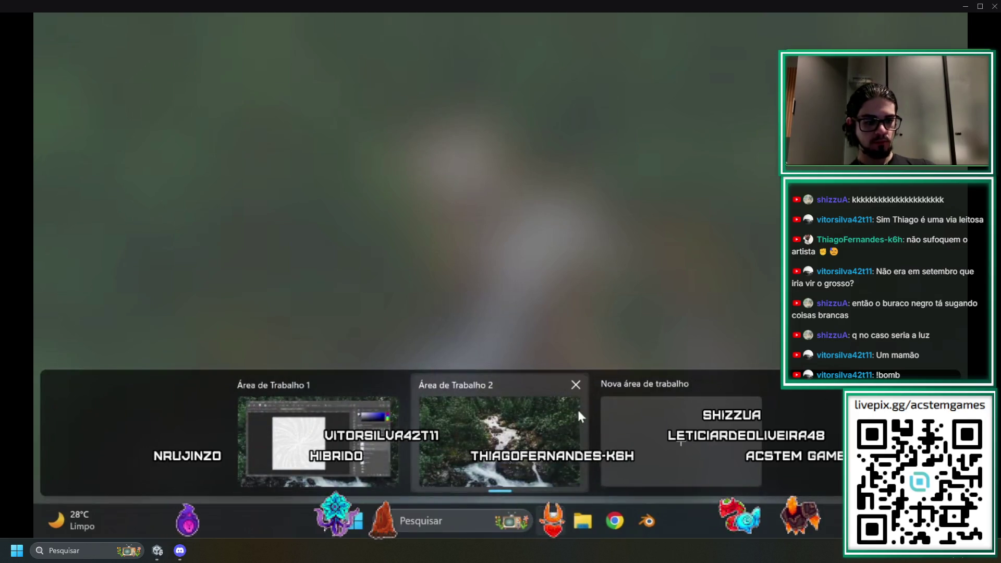
{"action": "left_click", "coordinate": [575, 383]}
{"action": "left_click", "coordinate": [401, 453]}
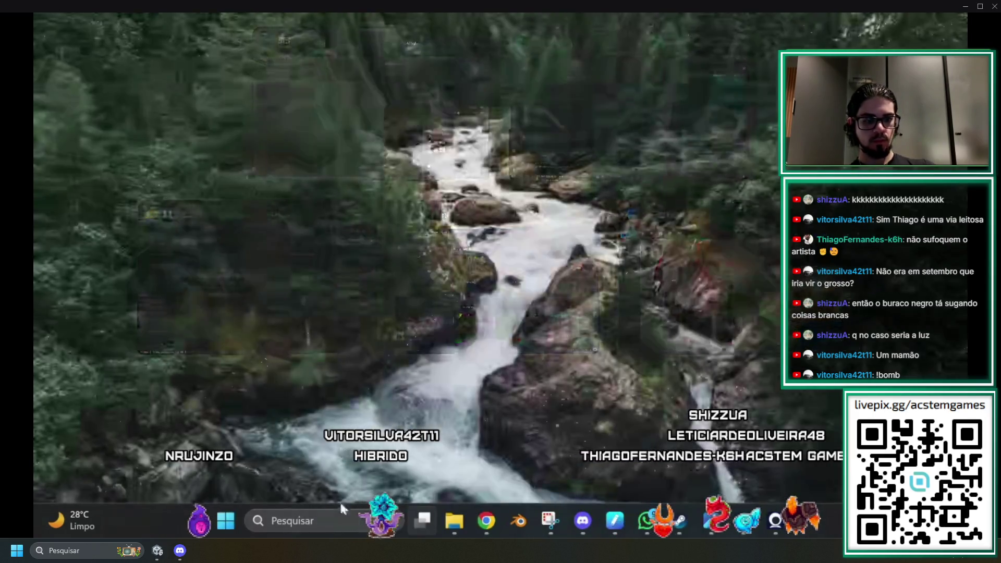
Browse to Documentos > GAME SALAAR 2023 > GOD SWORDS in File Explorer.
{"action": "left_click", "coordinate": [456, 522]}
{"action": "left_click", "coordinate": [99, 246]}
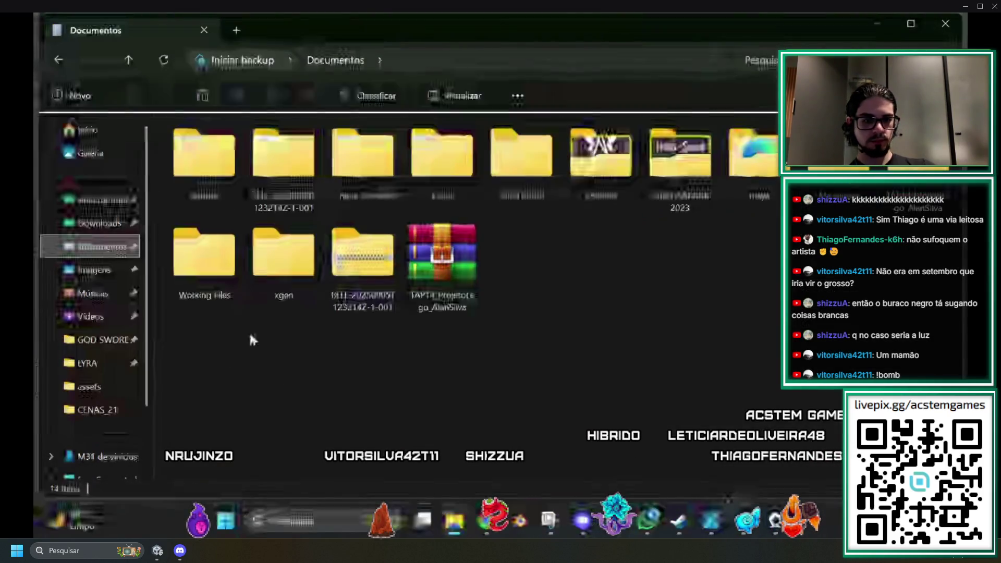
{"action": "double_click", "coordinate": [679, 156]}
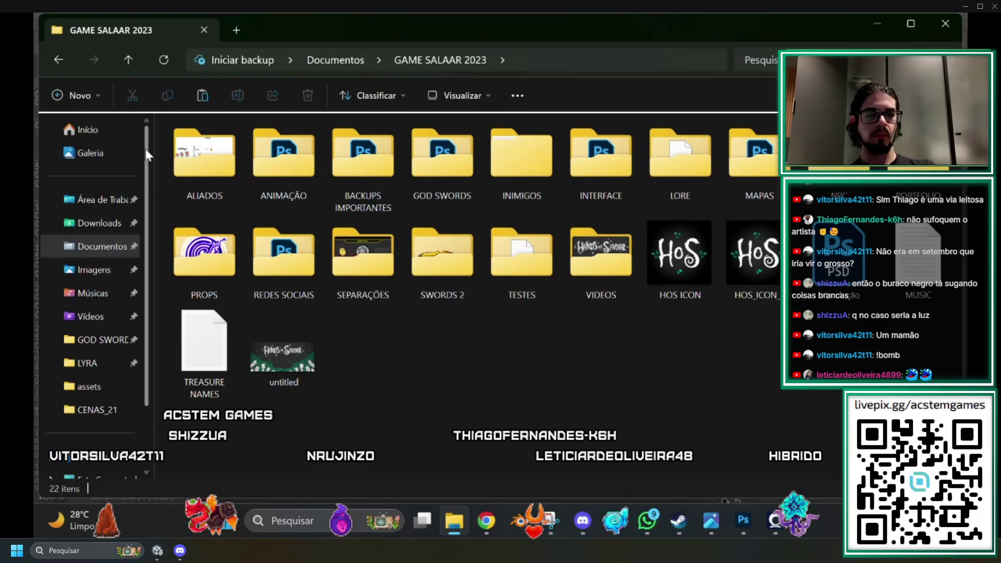
{"action": "double_click", "coordinate": [440, 156]}
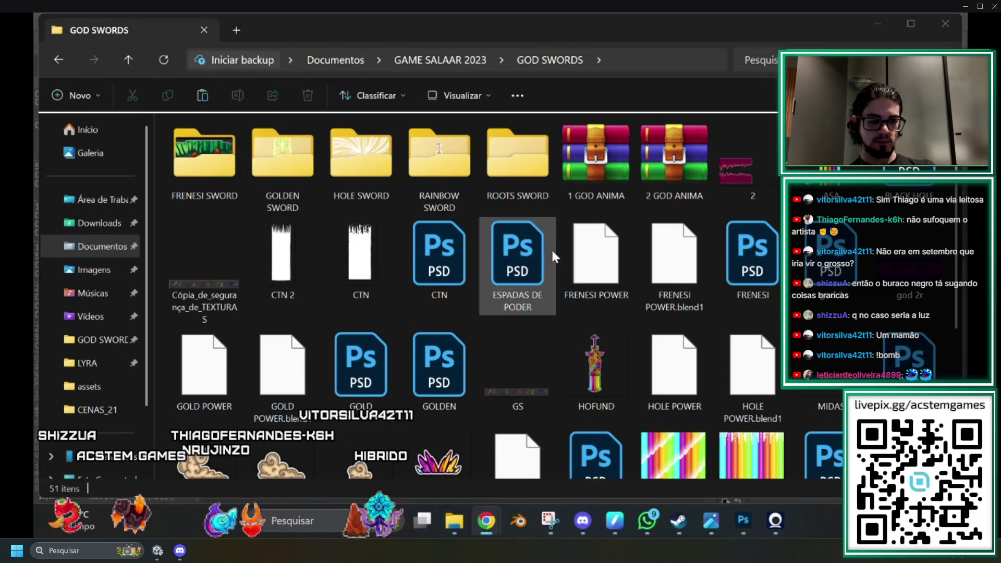
Open HOLE POWER.blend in Blender using 'Só uma vez'.
{"action": "double_click", "coordinate": [668, 359]}
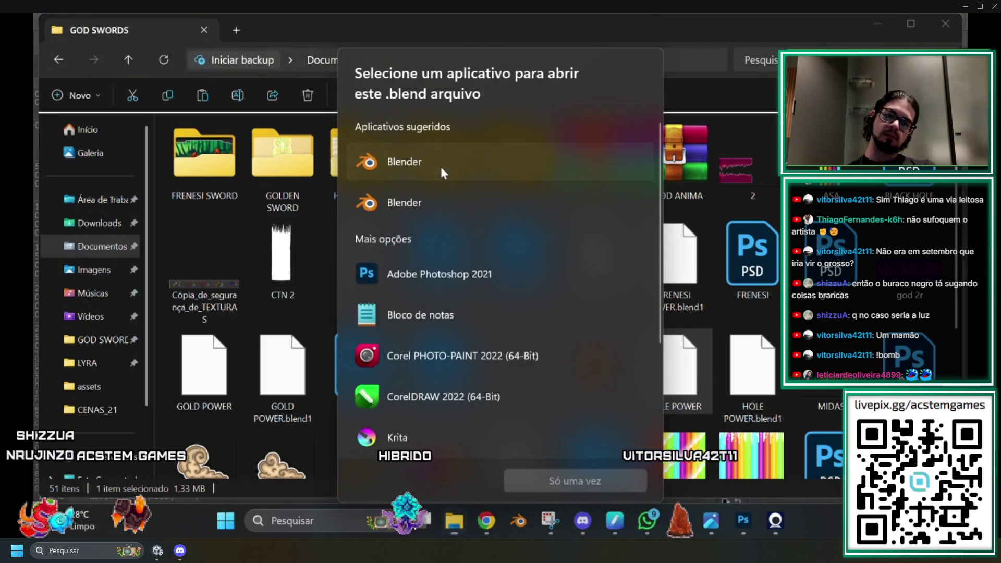
{"action": "left_click", "coordinate": [444, 173]}
{"action": "left_click", "coordinate": [608, 472]}
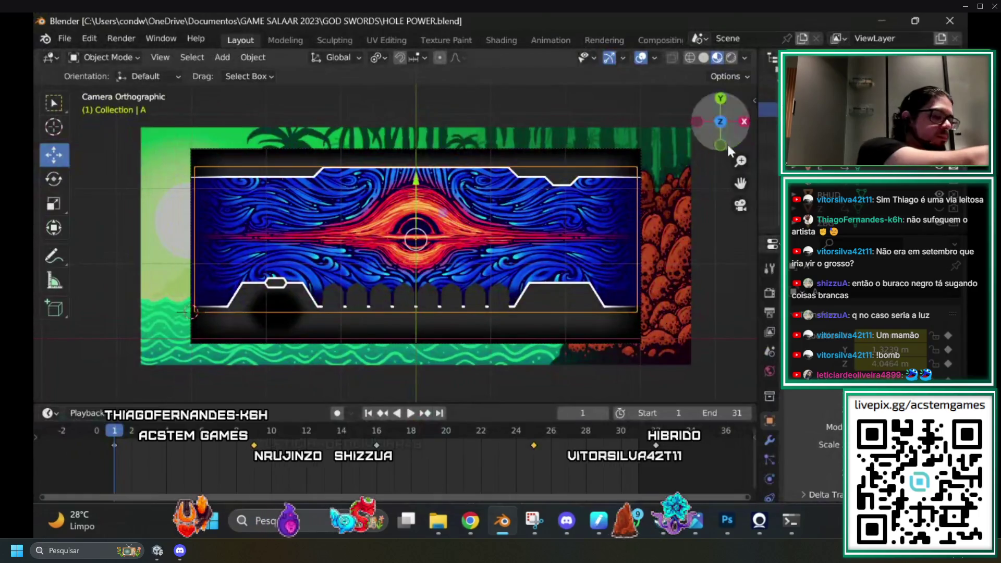
Open FRENESI POWER.blend in Blender as well, again using 'Só uma vez'.
{"action": "left_click", "coordinate": [439, 522]}
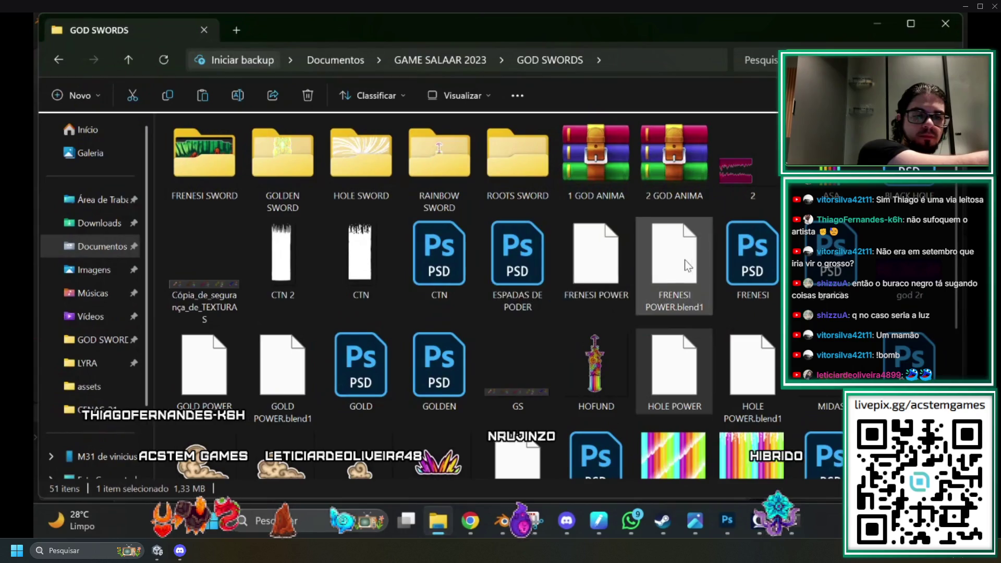
{"action": "left_click", "coordinate": [606, 268]}
{"action": "double_click", "coordinate": [607, 268]}
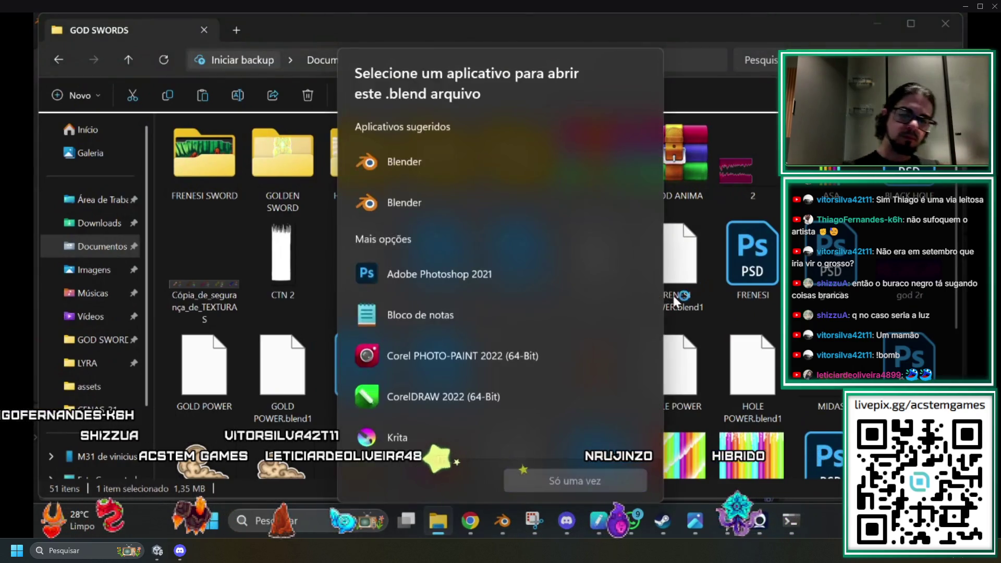
{"action": "left_click", "coordinate": [596, 475]}
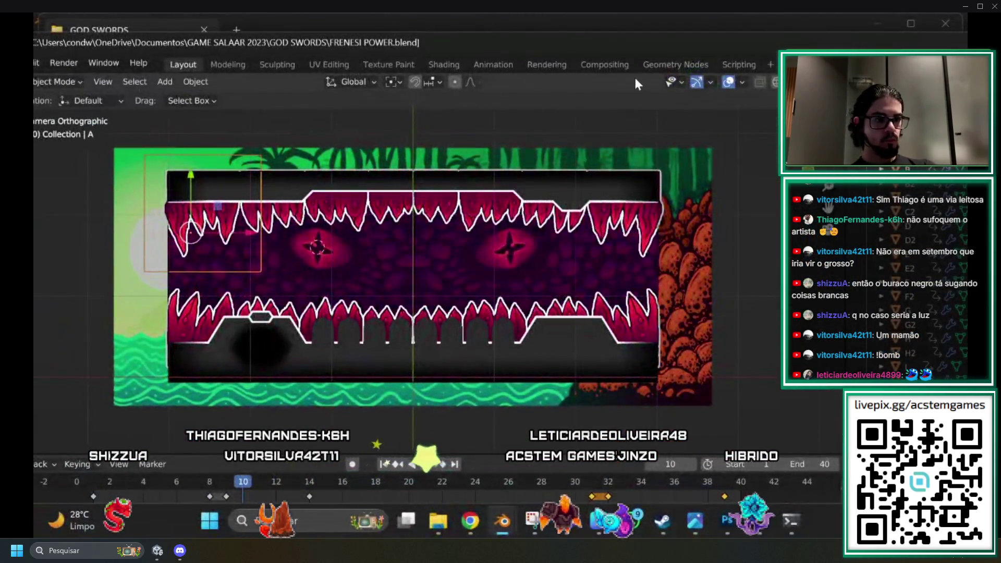
Copy the red object from the maximized FRENESI POWER window and return to the HOLE POWER window.
{"action": "double_click", "coordinate": [607, 42]}
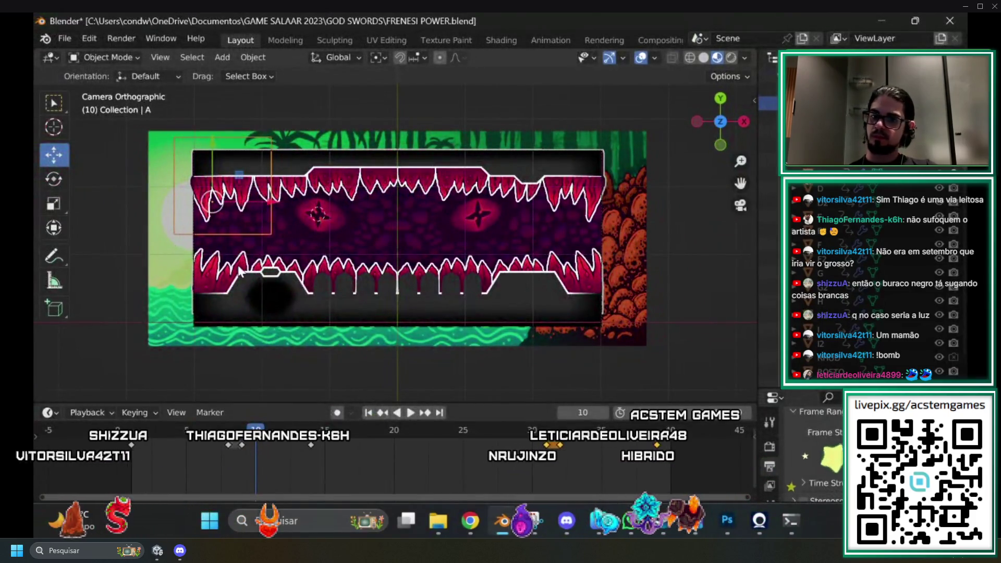
{"action": "key", "text": "ctrl+c"}
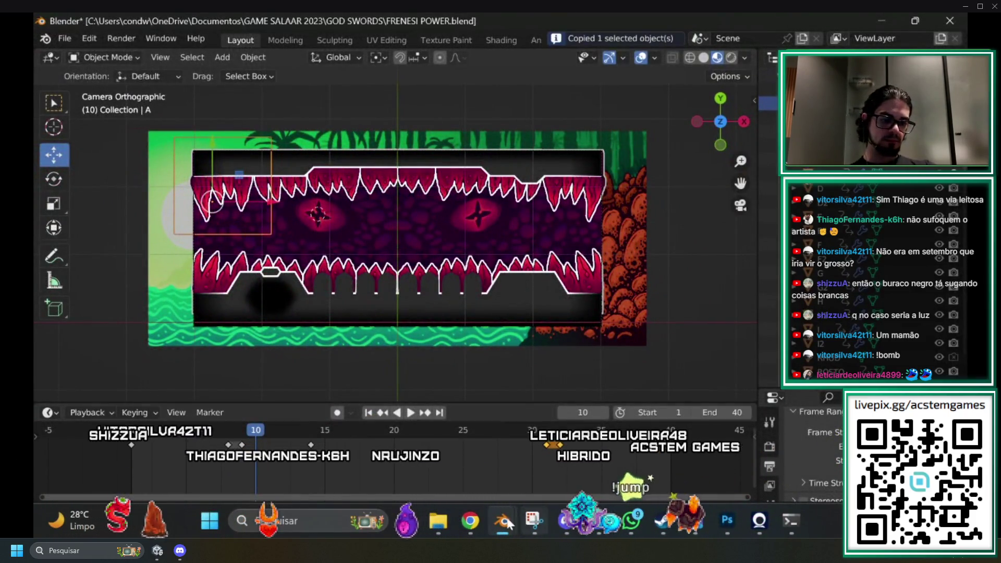
{"action": "mouse_move", "coordinate": [498, 517]}
{"action": "left_click", "coordinate": [600, 485]}
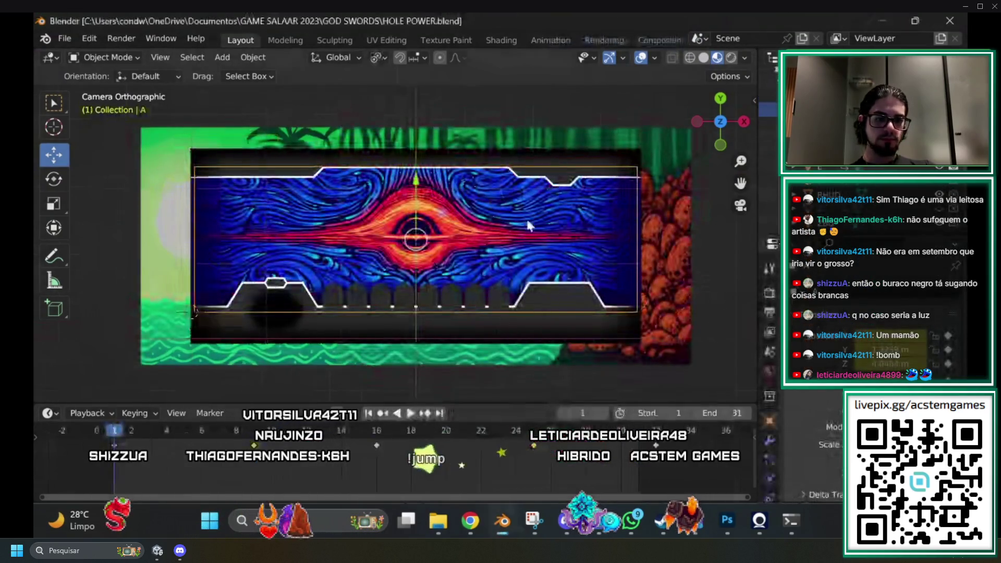
Paste the red FRENESI POWER object into HOLE POWER and delete its keyframes.
{"action": "key", "text": "ctrl+v"}
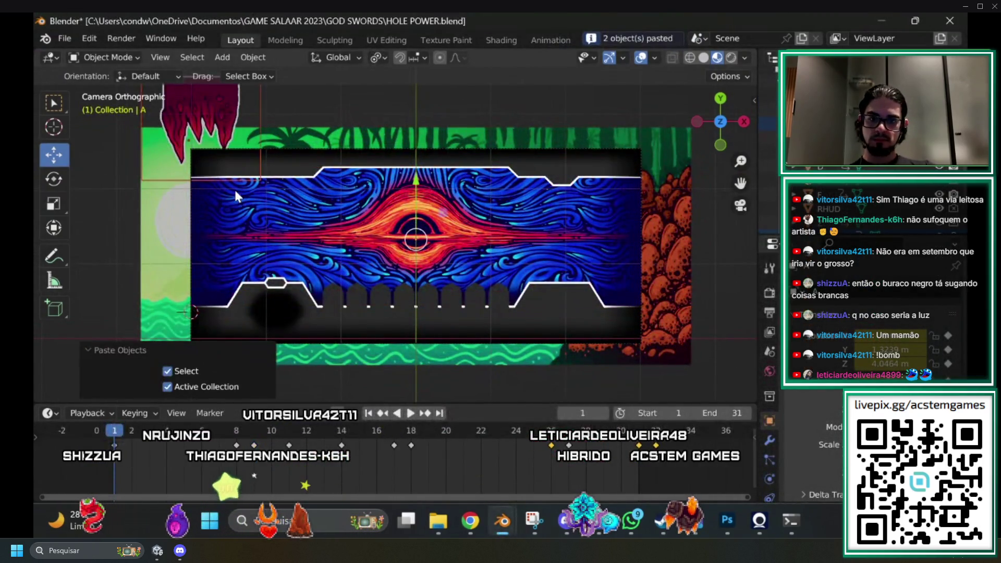
{"action": "scroll", "coordinate": [236, 196], "scroll_direction": "down", "scroll_amount": 4}
{"action": "left_click", "coordinate": [304, 163]}
{"action": "scroll", "coordinate": [304, 162], "scroll_direction": "up", "scroll_amount": 1}
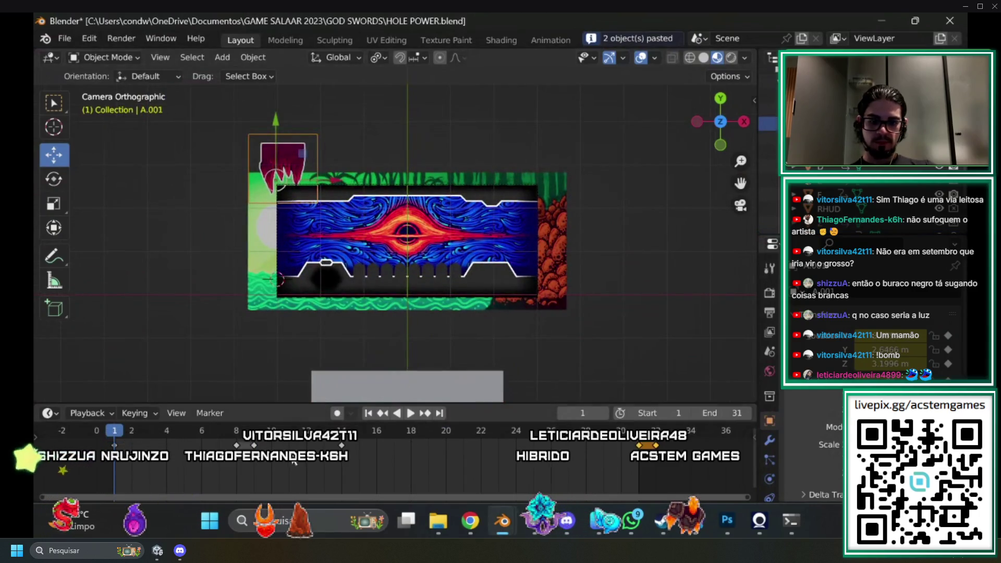
{"action": "key", "text": "x"}
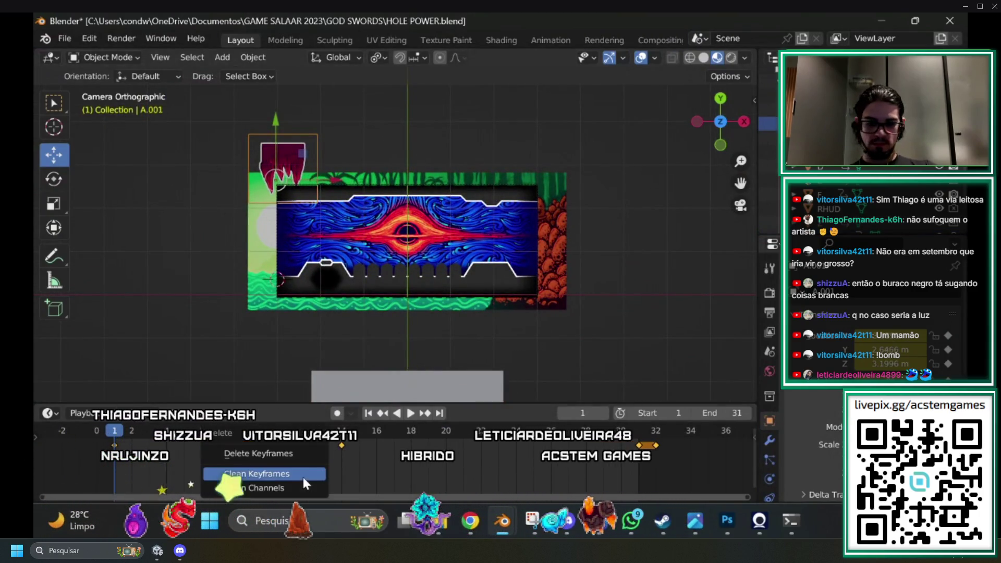
{"action": "left_click", "coordinate": [302, 477]}
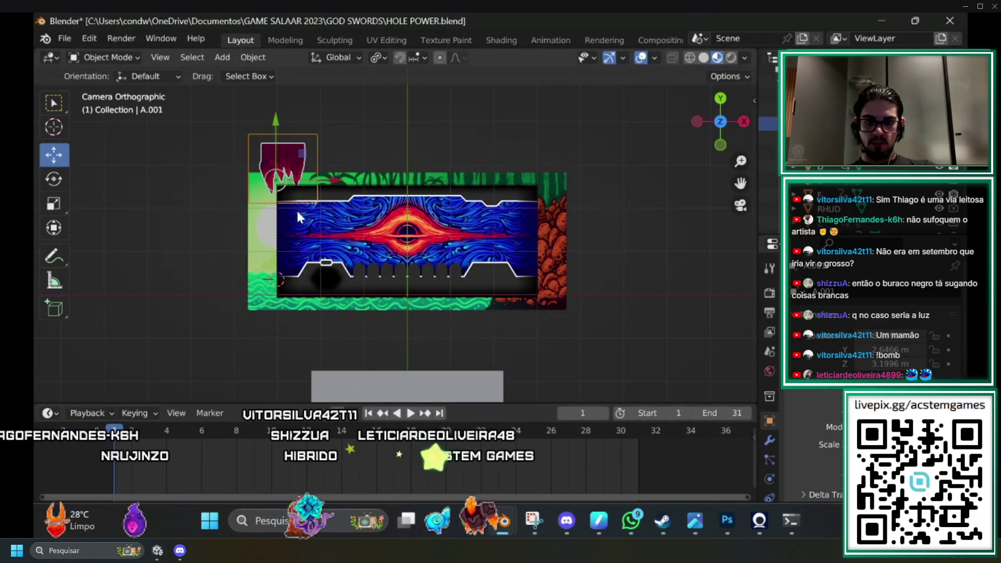
Set the pasted object's origin to Center of Mass (Surface).
{"action": "left_click", "coordinate": [269, 59]}
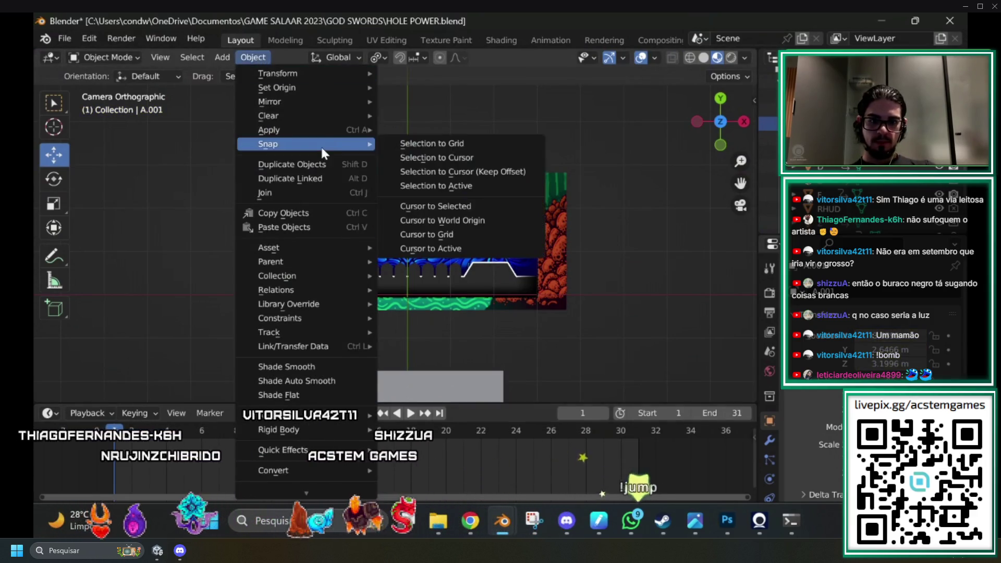
{"action": "mouse_move", "coordinate": [323, 88]}
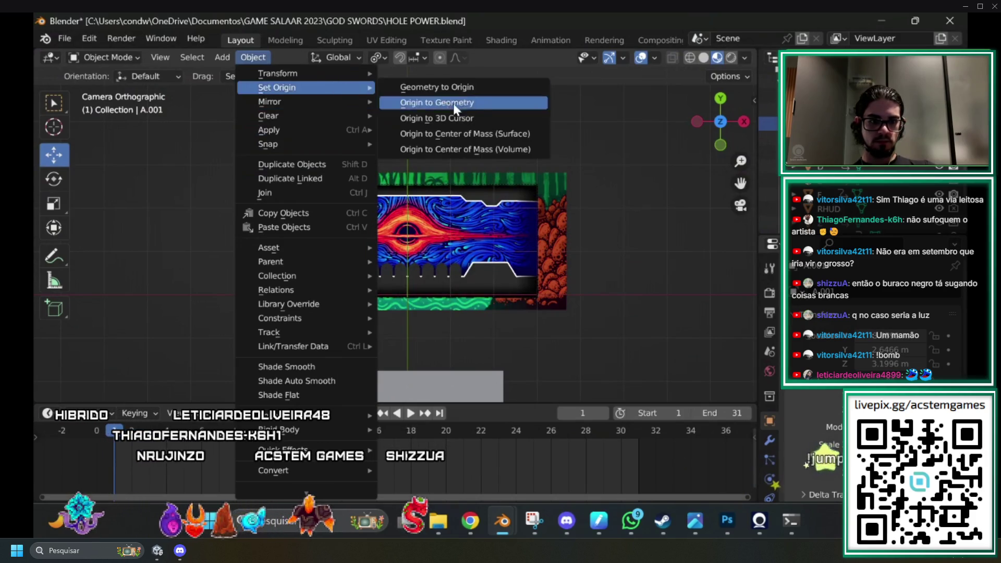
{"action": "left_click", "coordinate": [501, 135]}
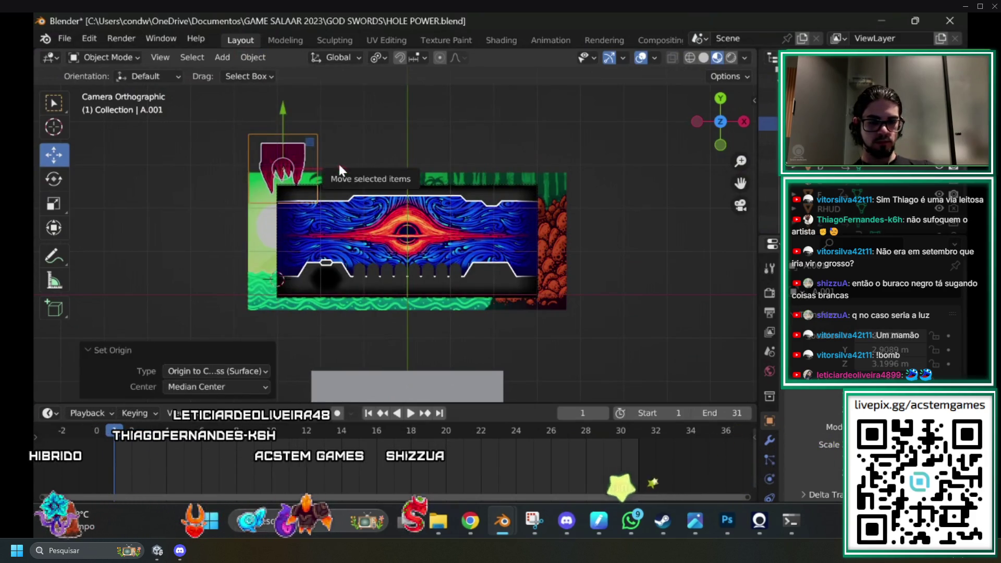
Snap the 3D cursor back to the world origin.
{"action": "left_click", "coordinate": [253, 57]}
{"action": "mouse_move", "coordinate": [283, 138]}
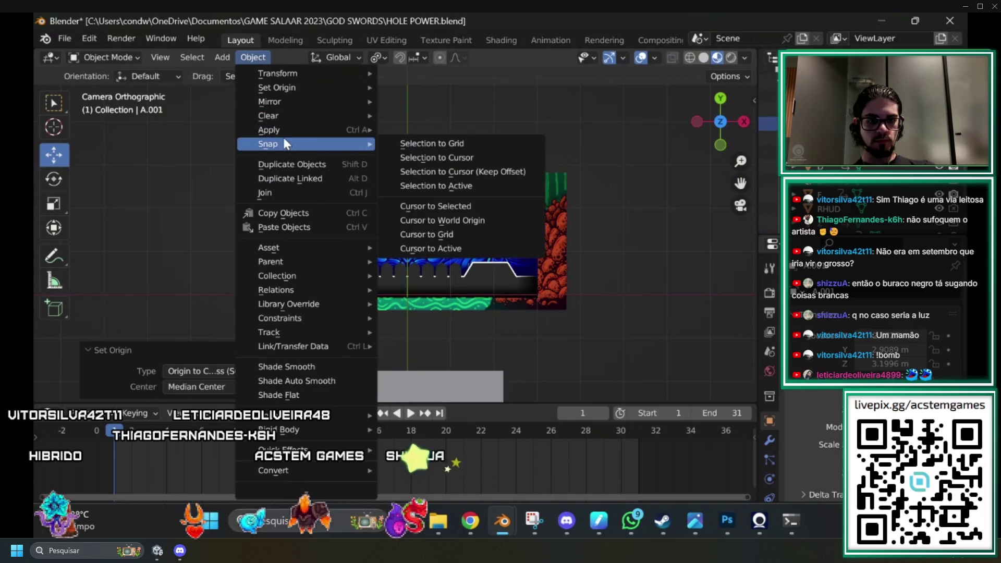
{"action": "left_click", "coordinate": [487, 157]}
{"action": "scroll", "coordinate": [371, 264], "scroll_direction": "up", "scroll_amount": 3}
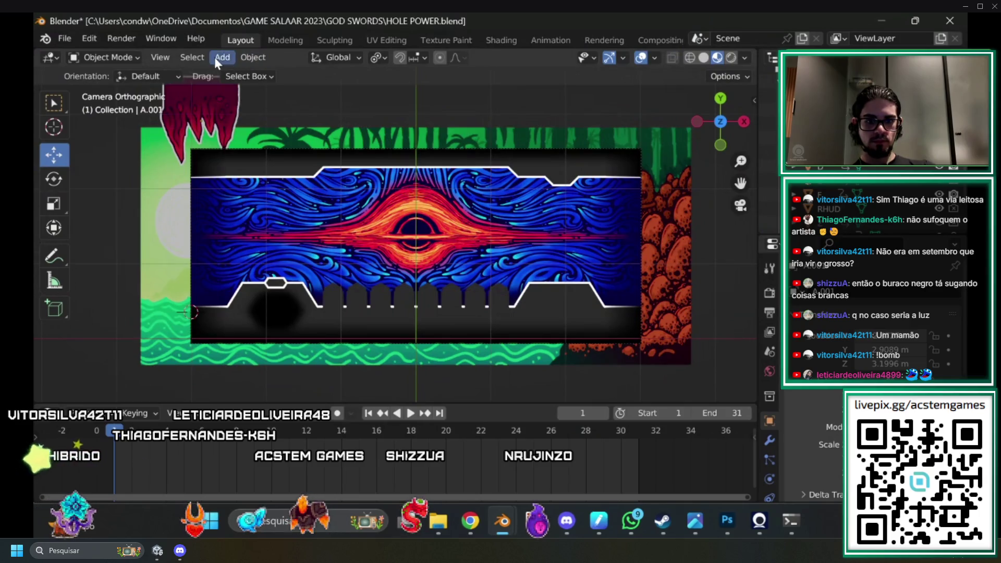
{"action": "left_click", "coordinate": [254, 57]}
{"action": "mouse_move", "coordinate": [298, 143]}
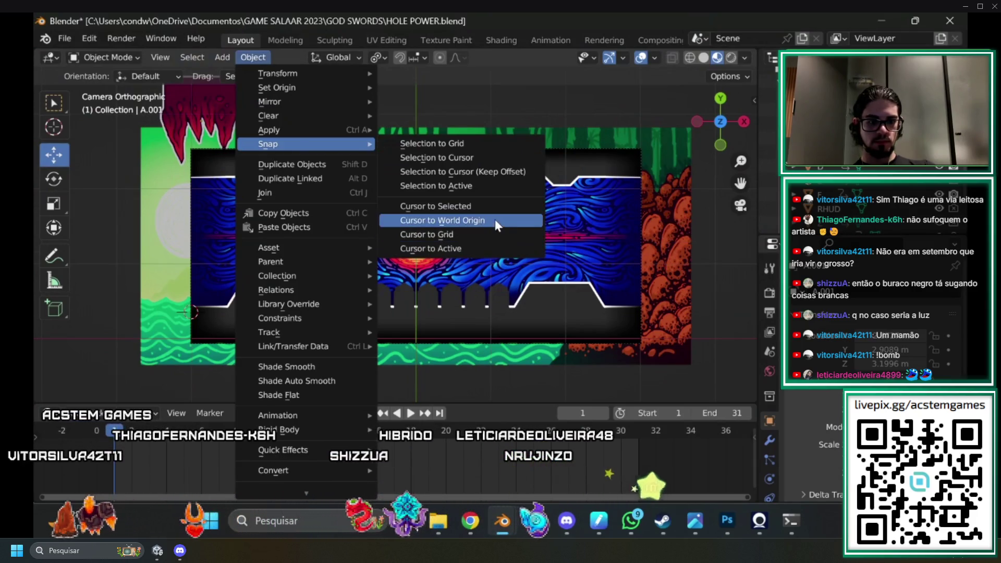
{"action": "left_click", "coordinate": [496, 220]}
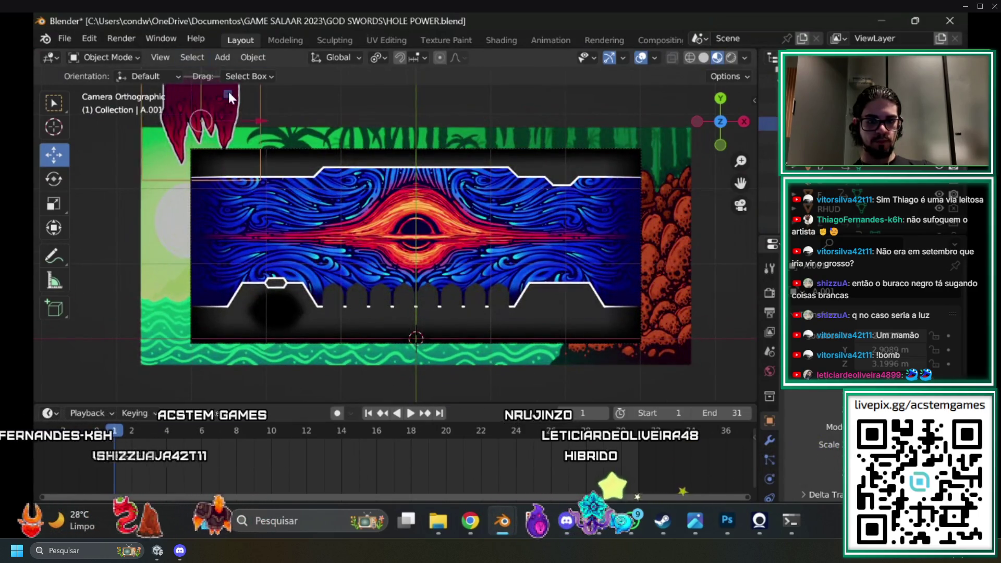
{"action": "left_click", "coordinate": [251, 58]}
{"action": "mouse_move", "coordinate": [305, 144]}
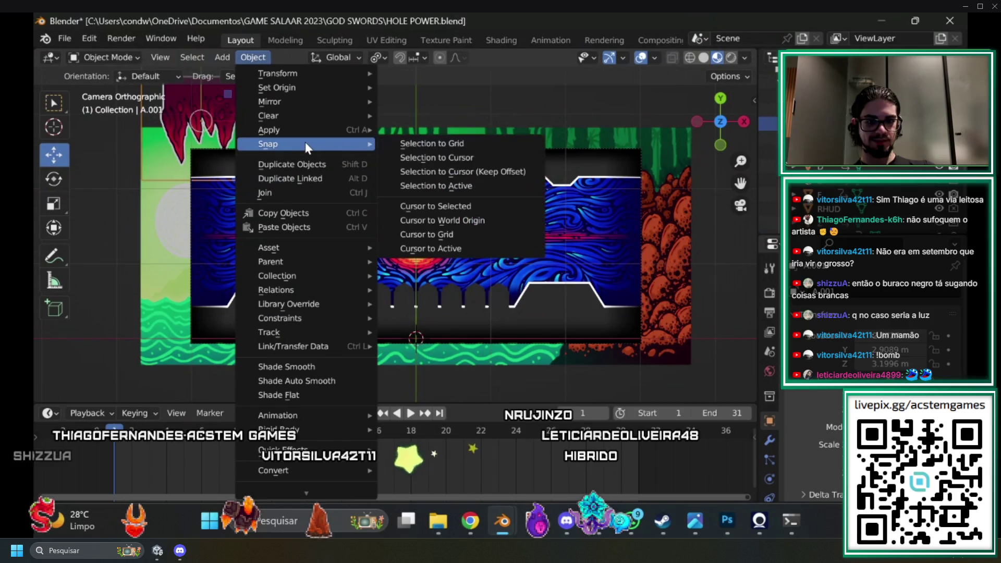
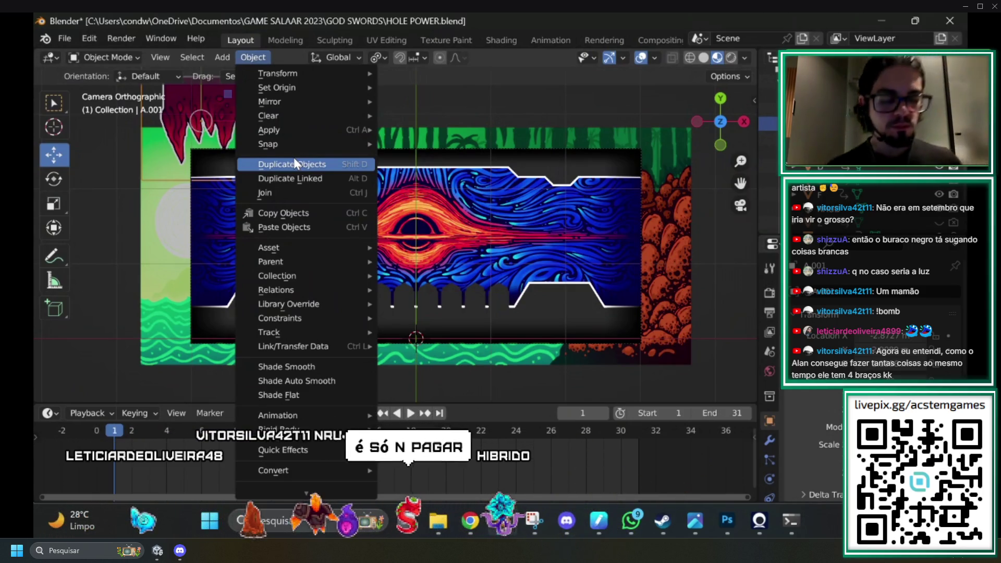
Snap the selected object A.001 to the 3D cursor.
{"action": "key", "text": "Escape"}
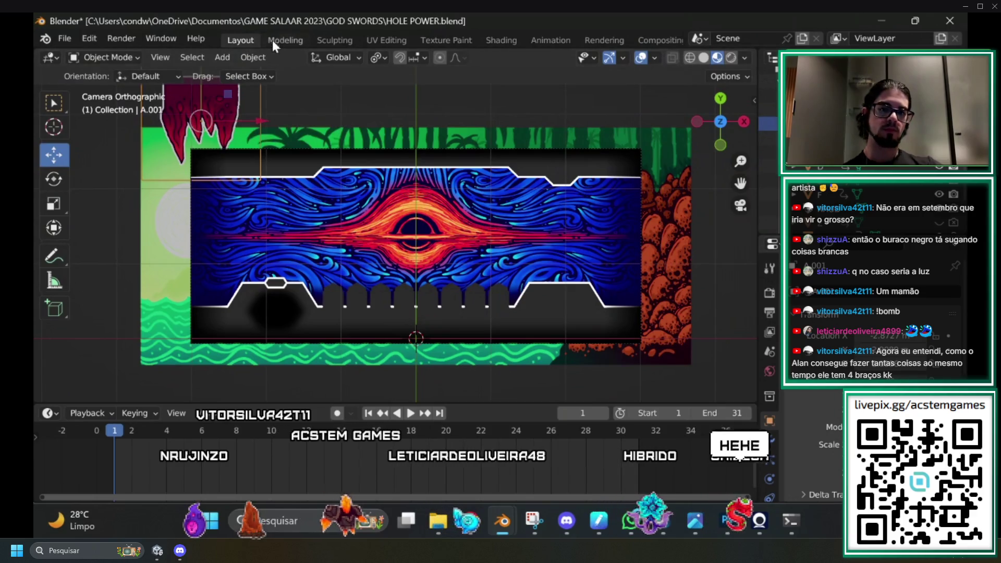
{"action": "left_click", "coordinate": [258, 60]}
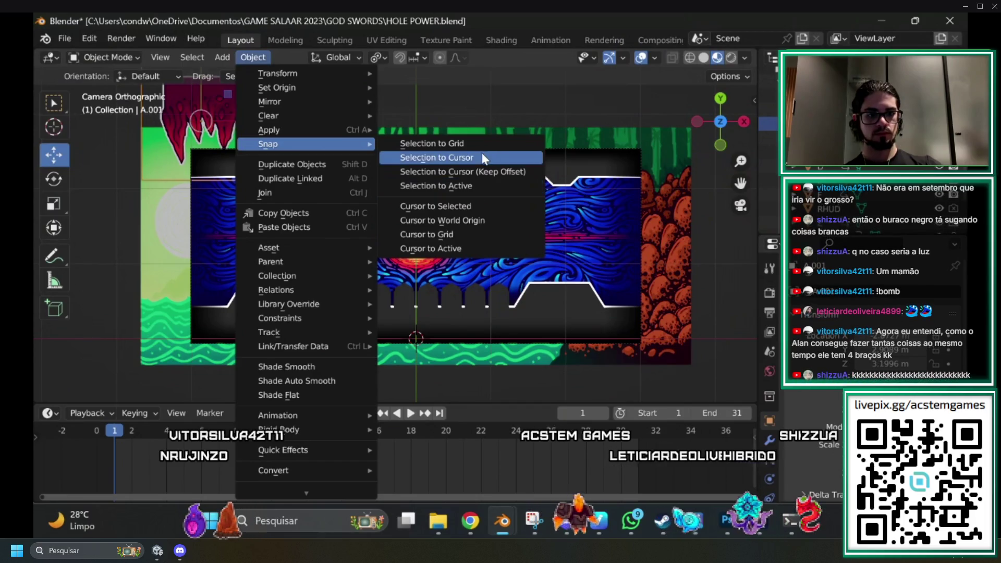
{"action": "left_click", "coordinate": [486, 158]}
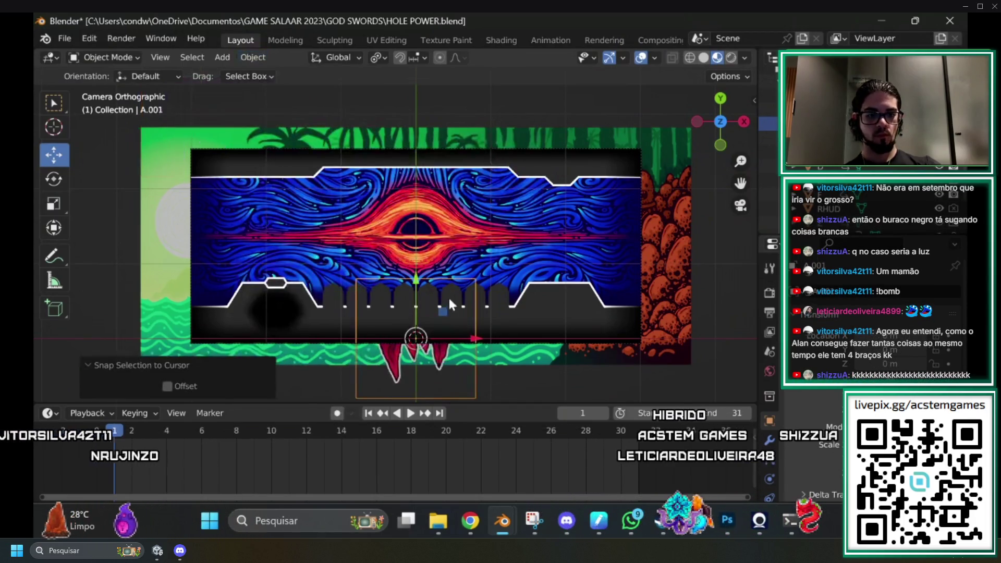
Raise A.001 1.37 m along Y over the black hole and scale it to about 3.8.
{"action": "left_click_drag", "start_coordinate": [416, 286], "coordinate": [442, 176]}
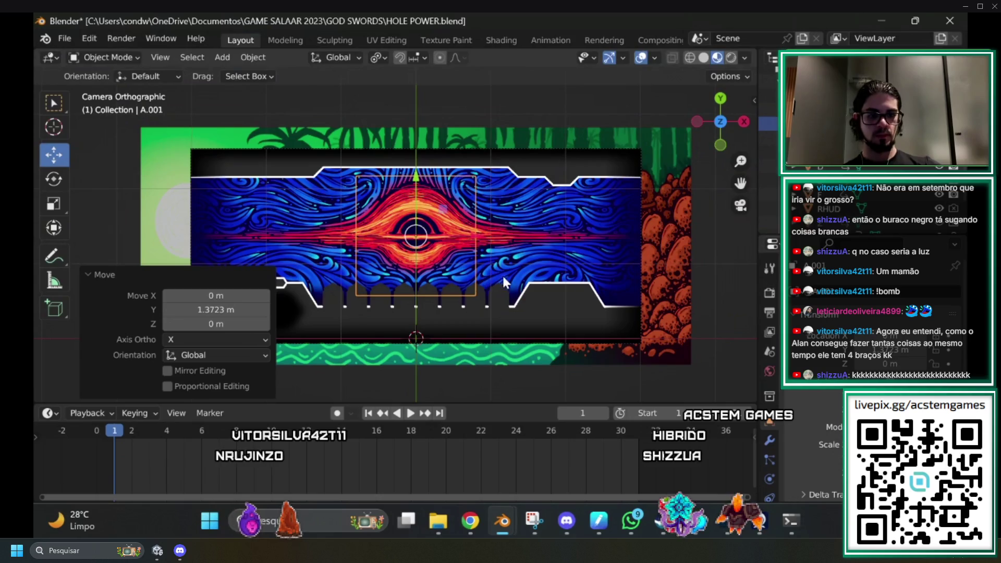
{"action": "key", "text": "s"}
{"action": "mouse_move", "coordinate": [47, 324]}
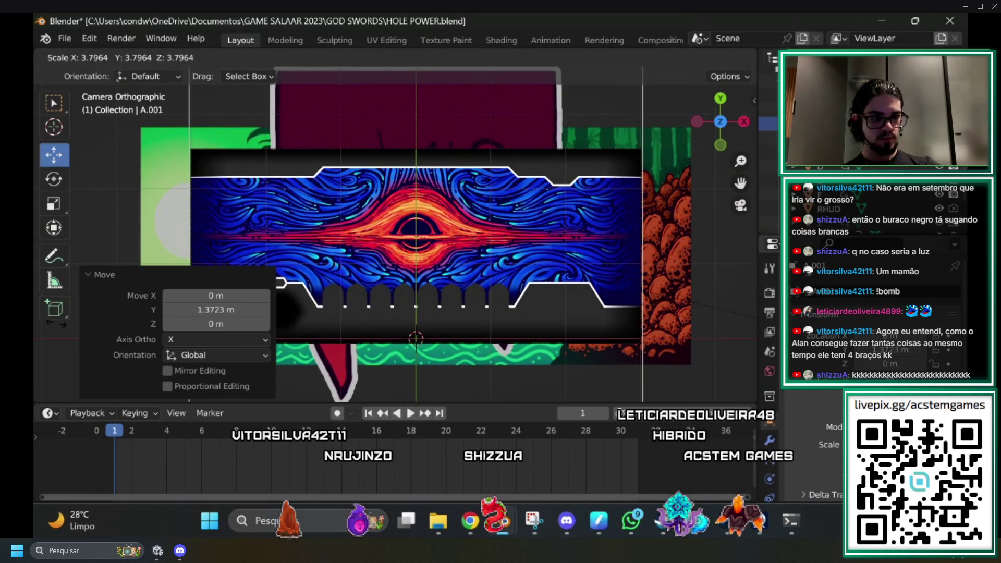
{"action": "left_click", "coordinate": [60, 330]}
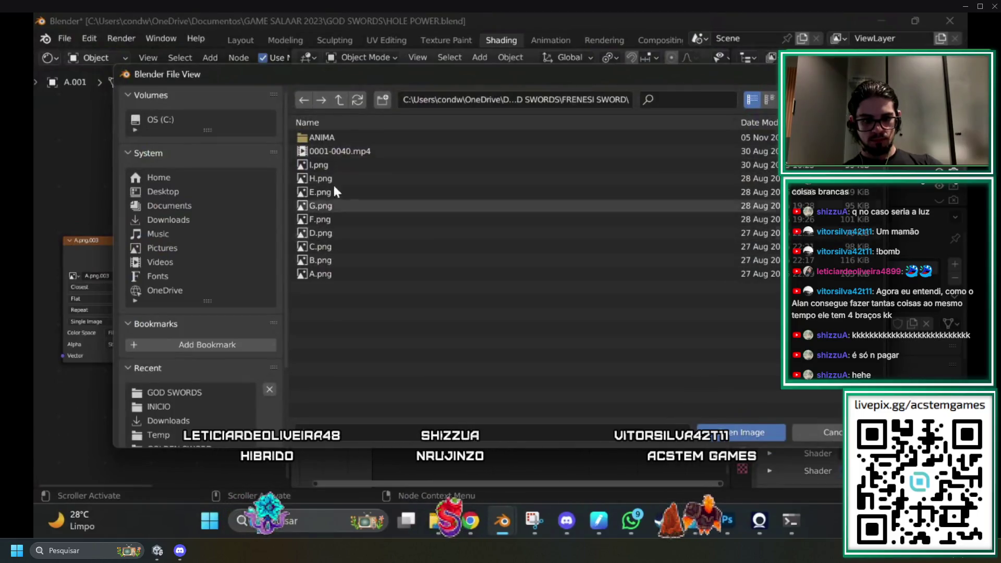
Load G.png from GOD SWORDS > HOLE SWORD into the image node with Filmic sRGB colour space.
{"action": "left_click", "coordinate": [339, 99]}
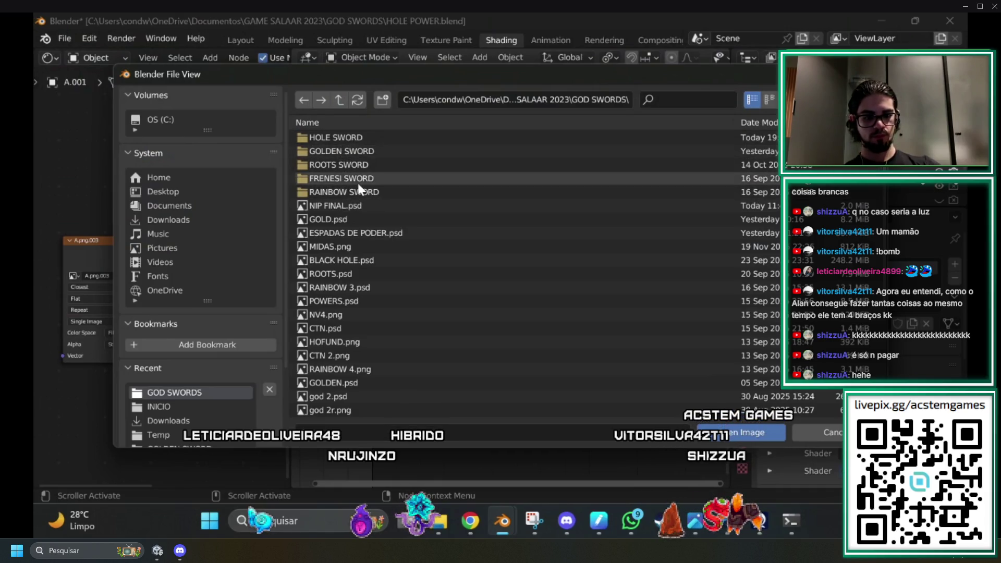
{"action": "left_click", "coordinate": [321, 125]}
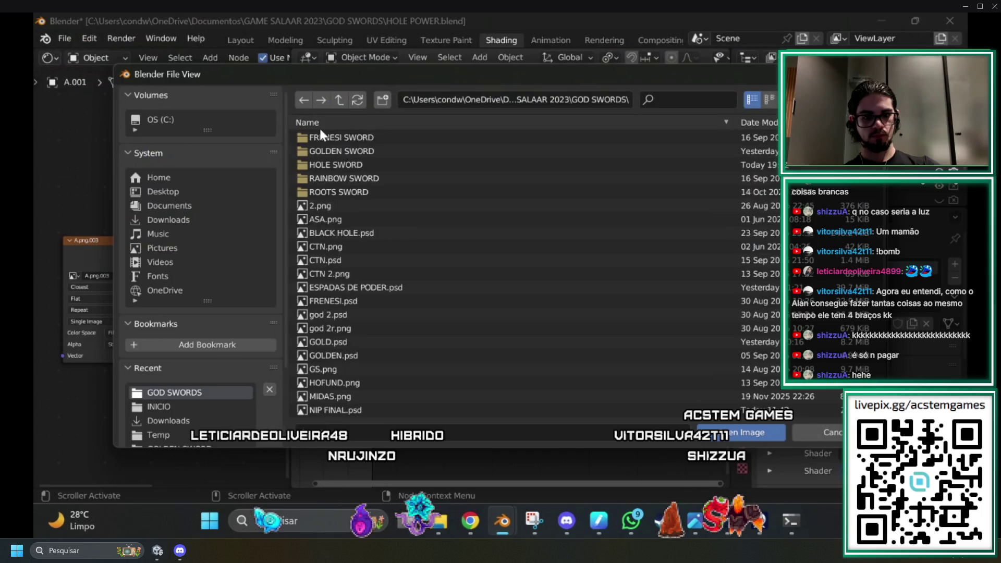
{"action": "left_click", "coordinate": [325, 124]}
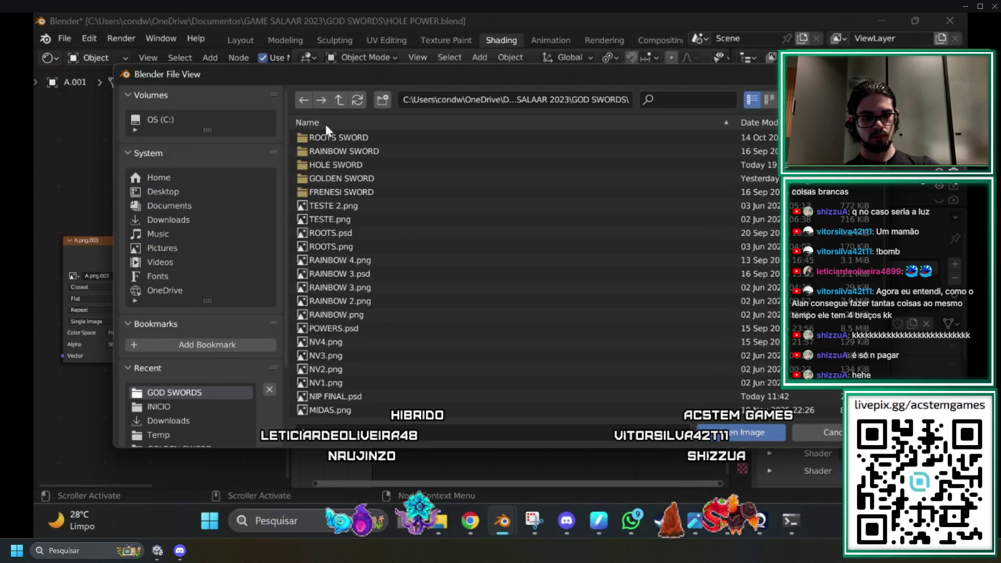
{"action": "left_click", "coordinate": [339, 163]}
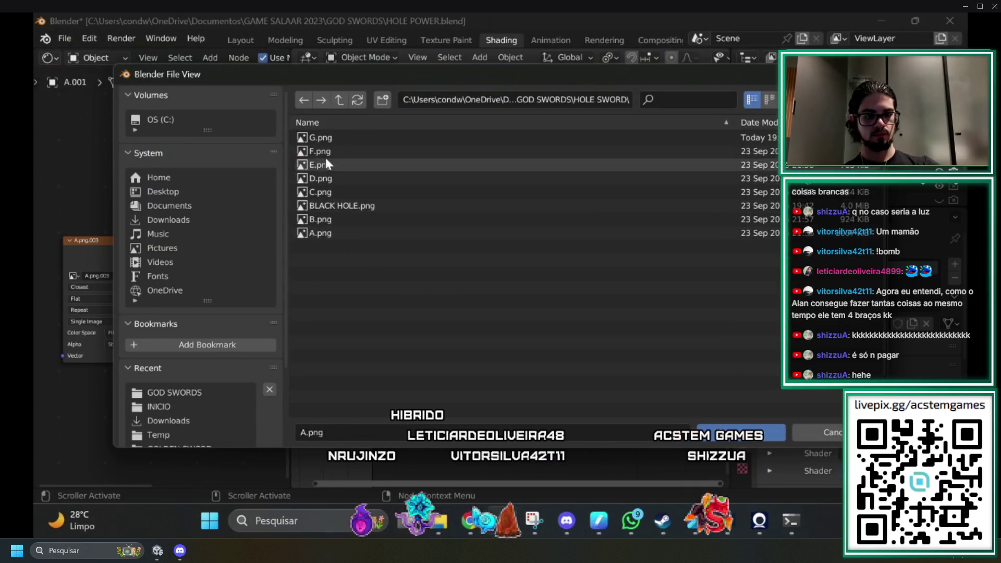
{"action": "left_click", "coordinate": [328, 138]}
{"action": "left_click", "coordinate": [735, 433]}
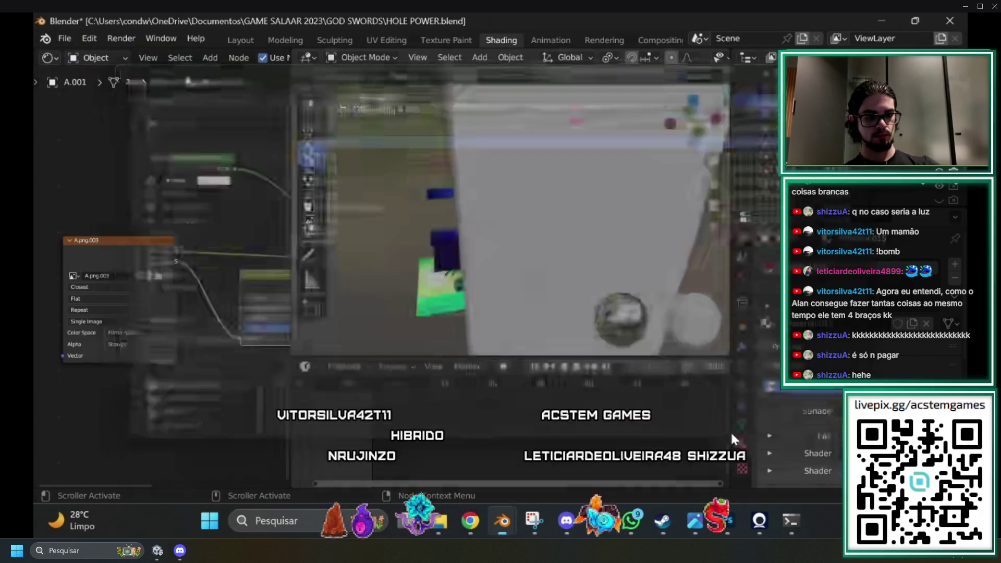
{"action": "left_click", "coordinate": [116, 334]}
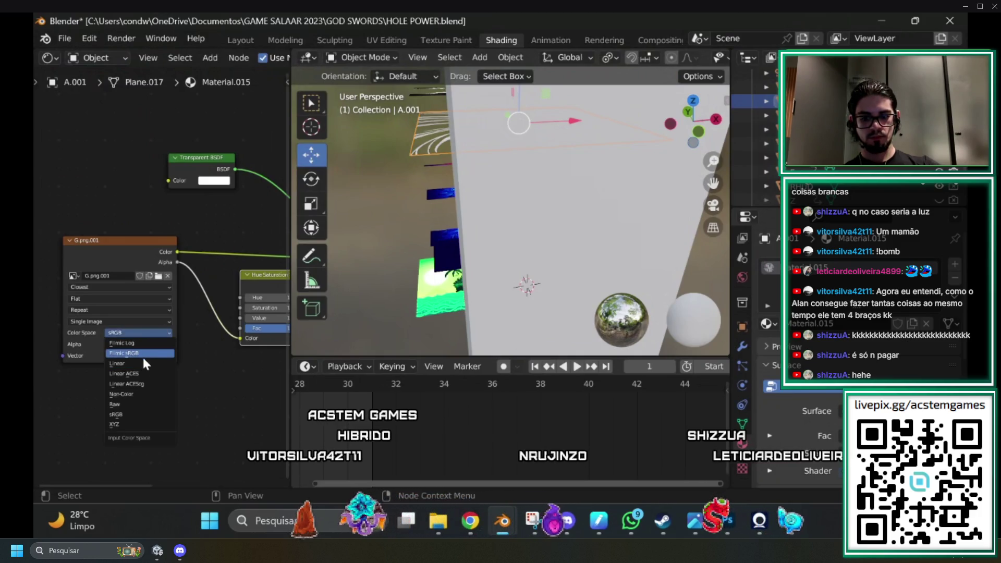
{"action": "left_click", "coordinate": [141, 353]}
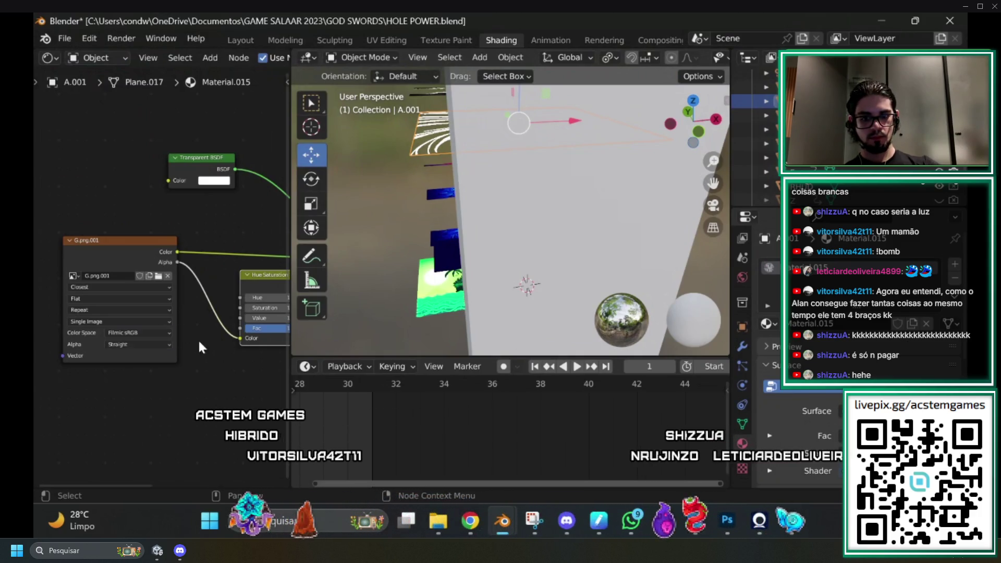
Check the result through the scene camera, then bring BLACK HOLE.psd forward in Photoshop.
{"action": "left_click", "coordinate": [714, 206]}
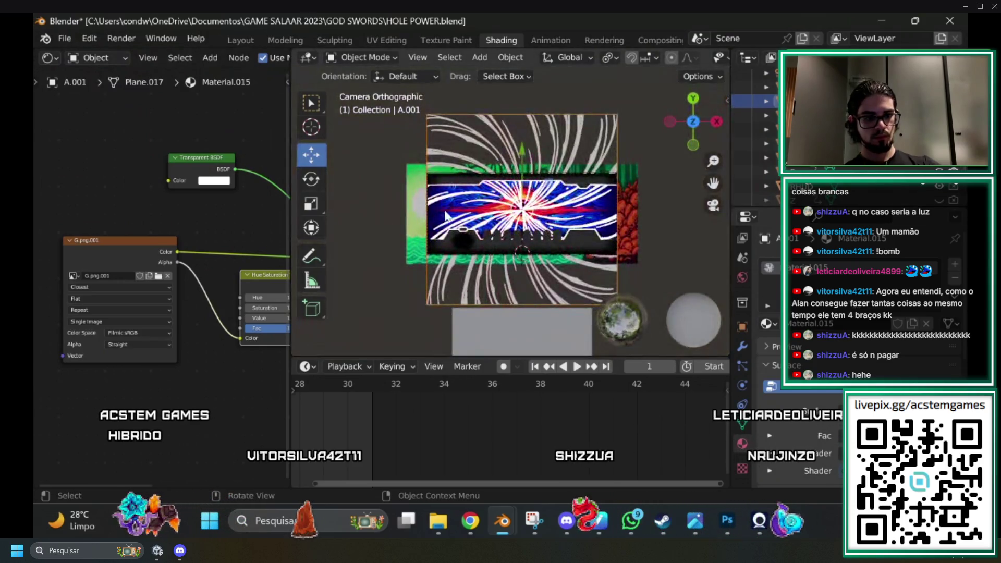
{"action": "scroll", "coordinate": [446, 215], "scroll_direction": "up", "scroll_amount": 5}
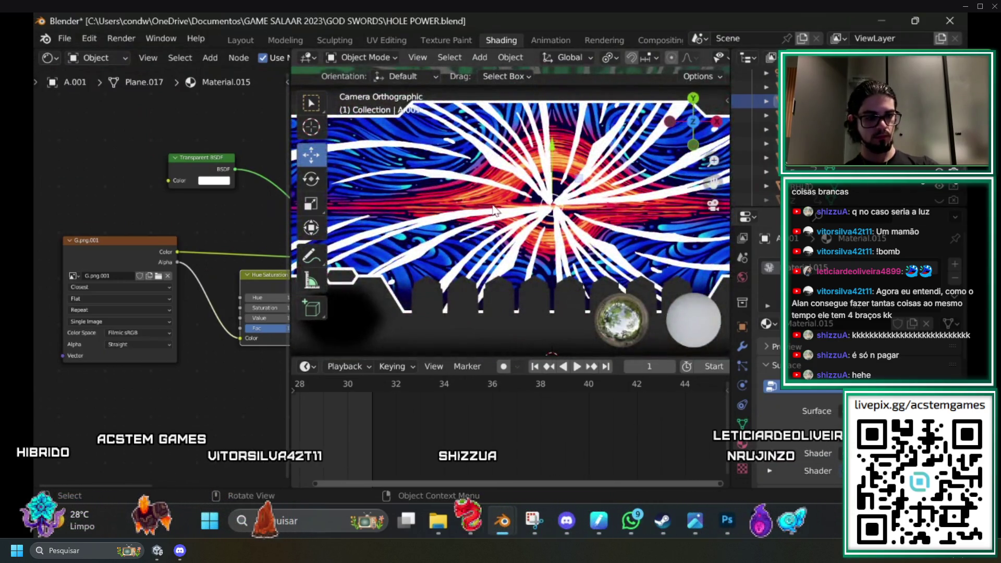
{"action": "scroll", "coordinate": [494, 210], "scroll_direction": "down", "scroll_amount": 4}
{"action": "scroll", "coordinate": [531, 222], "scroll_direction": "up", "scroll_amount": 4}
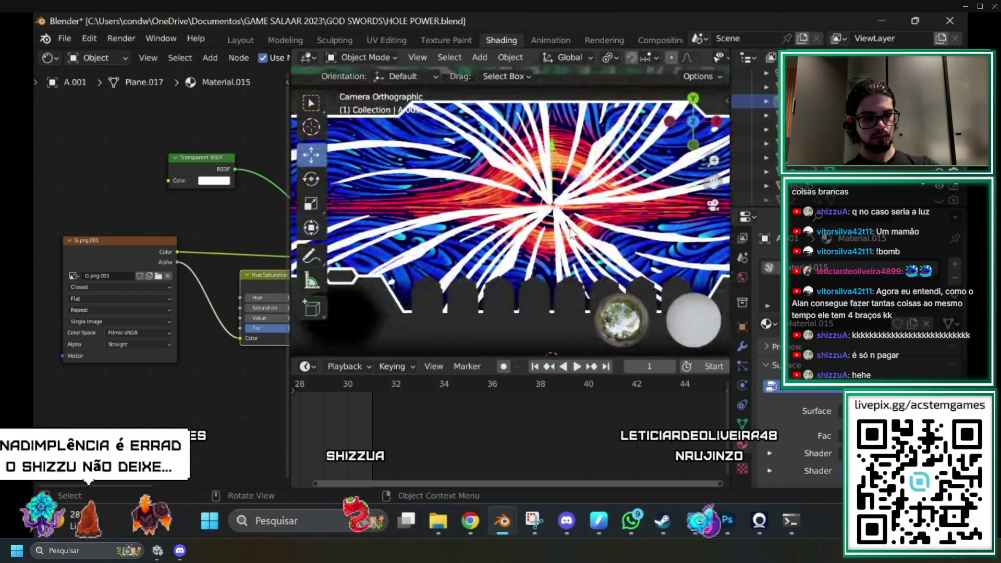
{"action": "scroll", "coordinate": [543, 237], "scroll_direction": "up", "scroll_amount": 4}
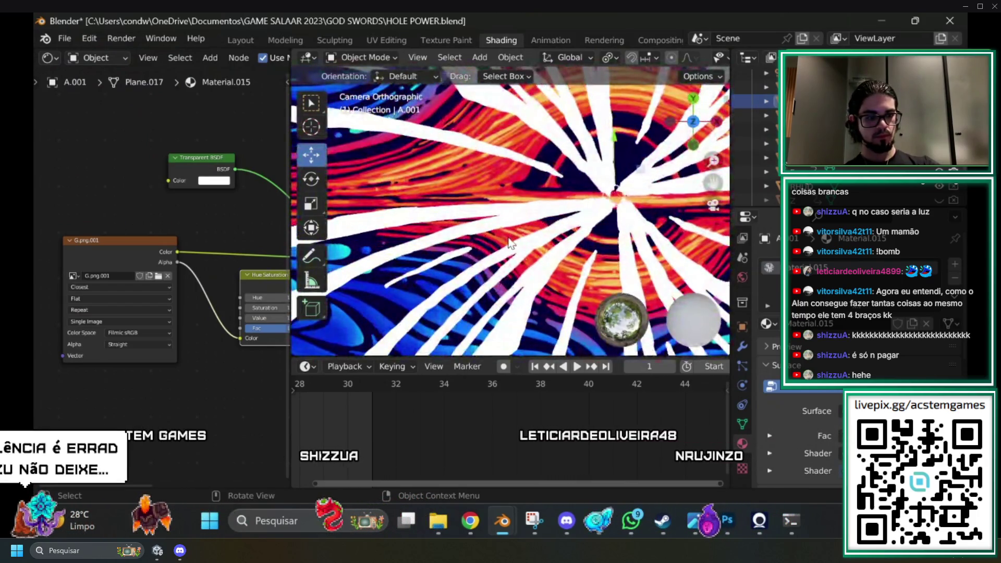
{"action": "scroll", "coordinate": [620, 188], "scroll_direction": "down", "scroll_amount": 5}
{"action": "scroll", "coordinate": [621, 185], "scroll_direction": "up", "scroll_amount": 5}
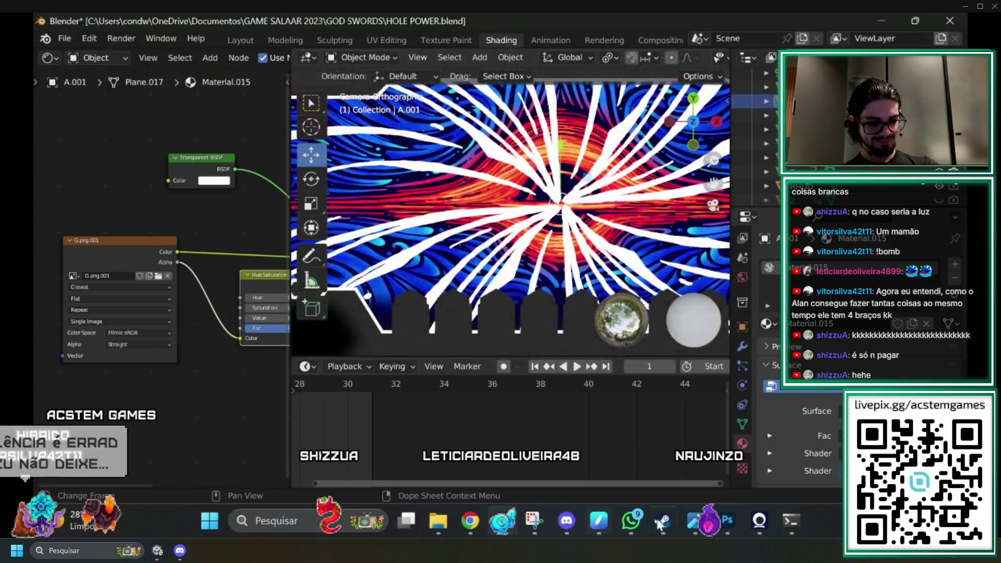
{"action": "left_click", "coordinate": [729, 520]}
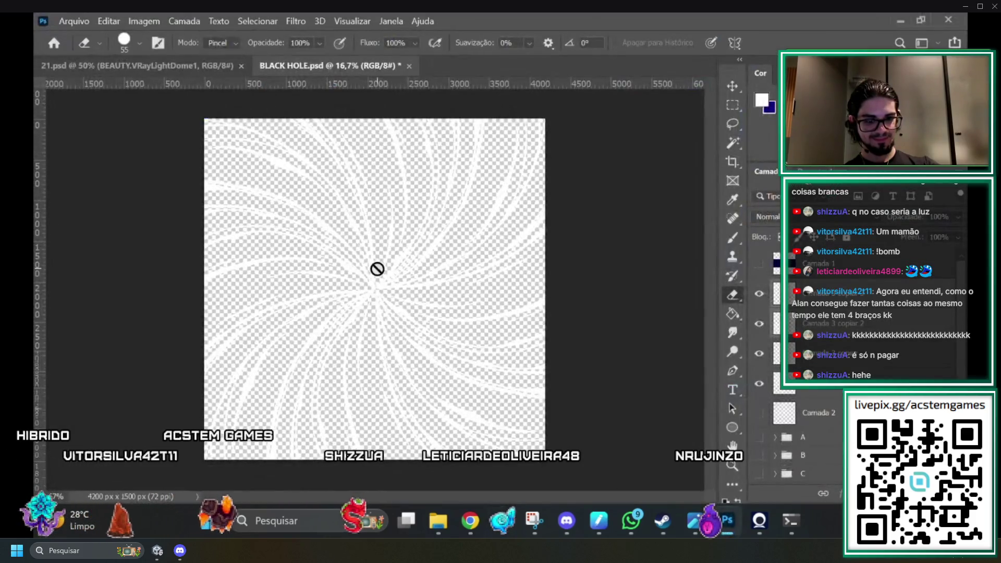
Show the dark blue F copiar layer, then return to BLACK HOLE.psd after checking the Blender windows.
{"action": "scroll", "coordinate": [782, 417], "scroll_direction": "down", "scroll_amount": 5}
{"action": "left_click", "coordinate": [757, 441]}
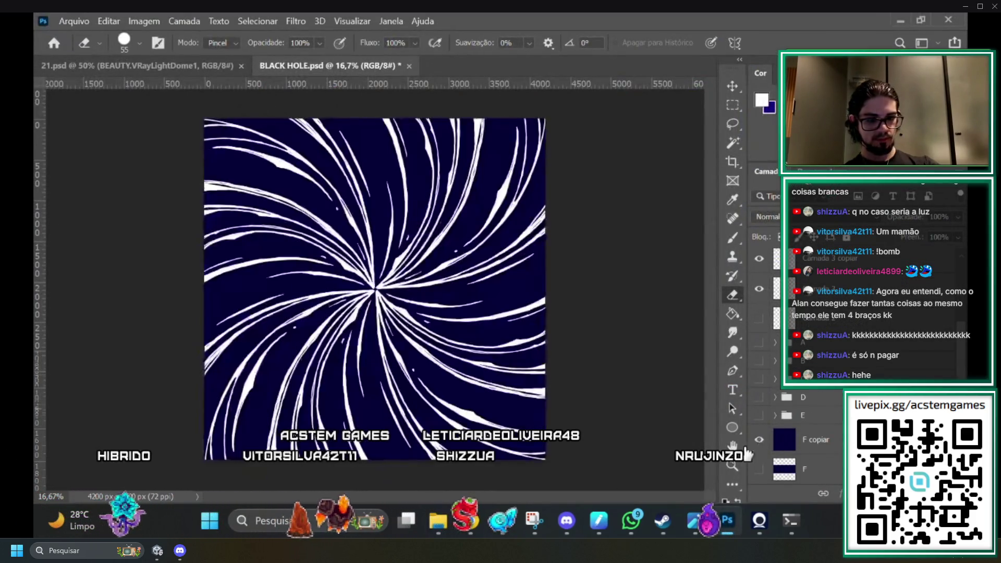
{"action": "left_click", "coordinate": [900, 21]}
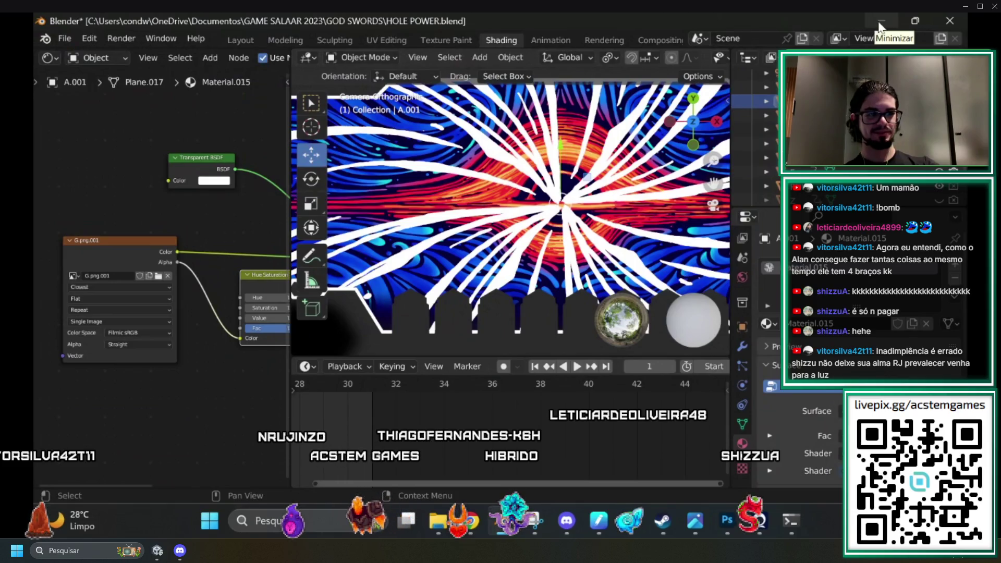
{"action": "left_click", "coordinate": [880, 22]}
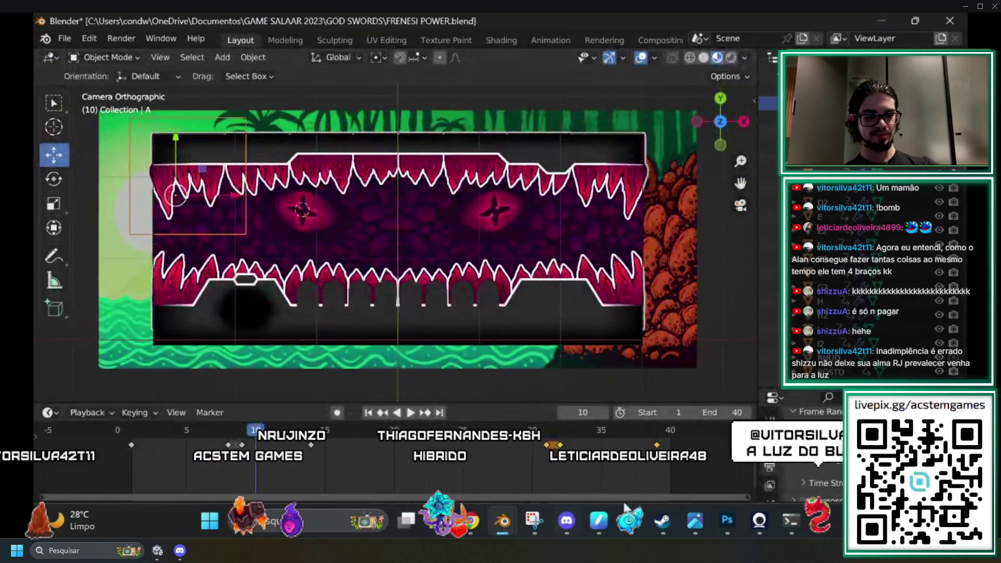
{"action": "left_click", "coordinate": [727, 520]}
{"action": "mouse_move", "coordinate": [662, 519]}
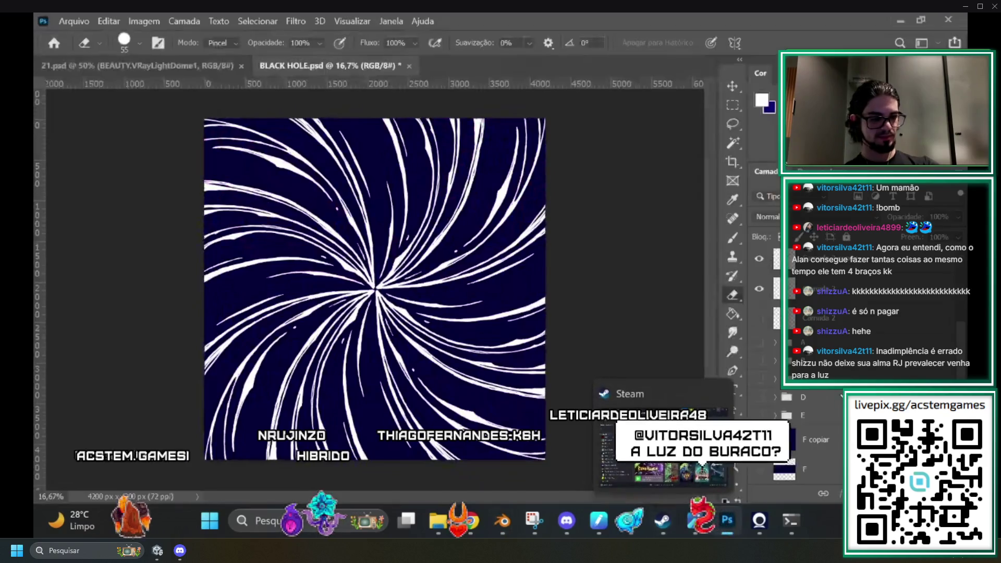
Select Camada 2 together with several swirl layers and bring up their layer options.
{"action": "left_click", "coordinate": [816, 318]}
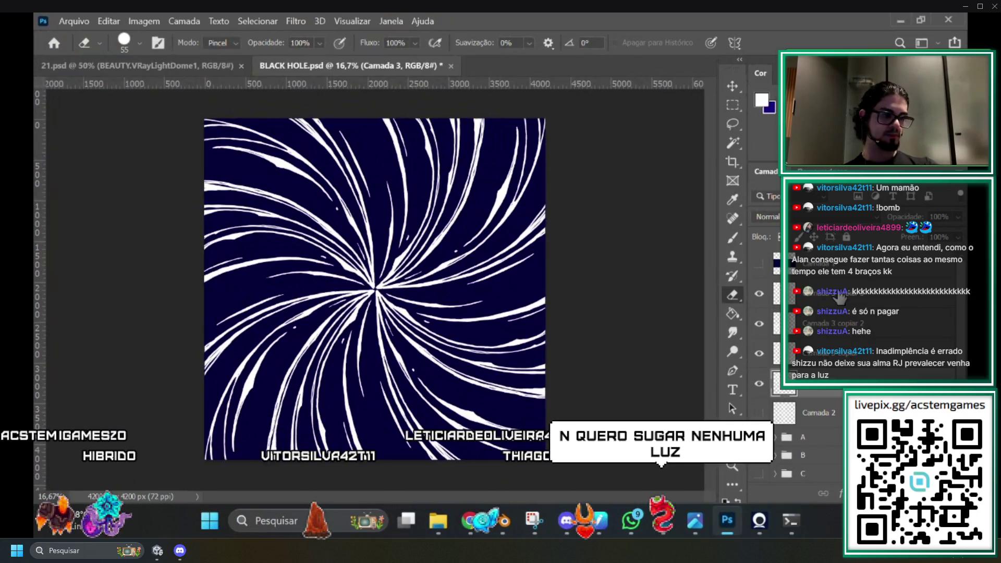
{"action": "left_click", "coordinate": [840, 334], "text": "ctrl"}
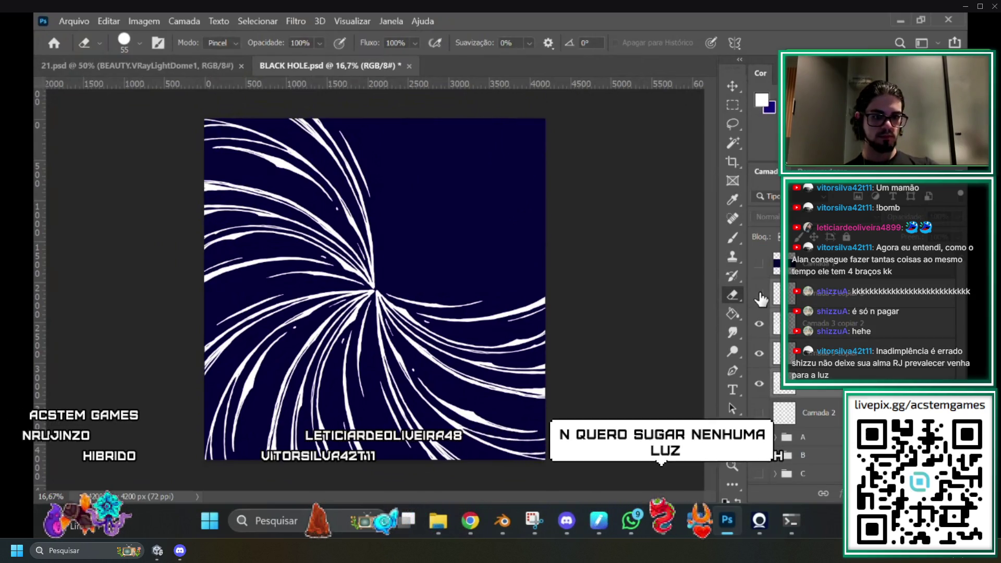
{"action": "right_click", "coordinate": [832, 336]}
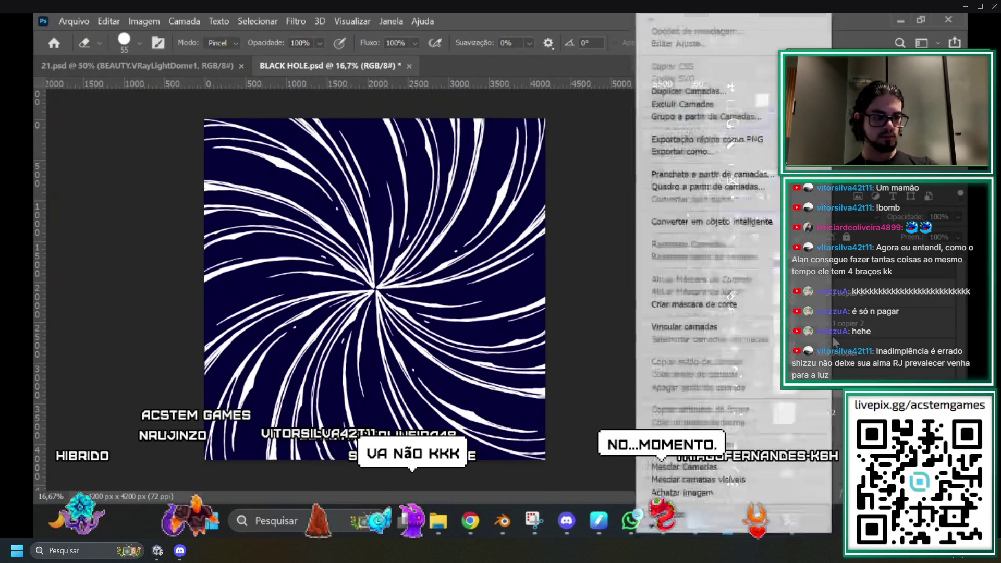
{"action": "left_click", "coordinate": [678, 462]}
{"action": "left_click", "coordinate": [778, 295]}
{"action": "left_click", "coordinate": [760, 295]}
{"action": "left_click", "coordinate": [761, 296]}
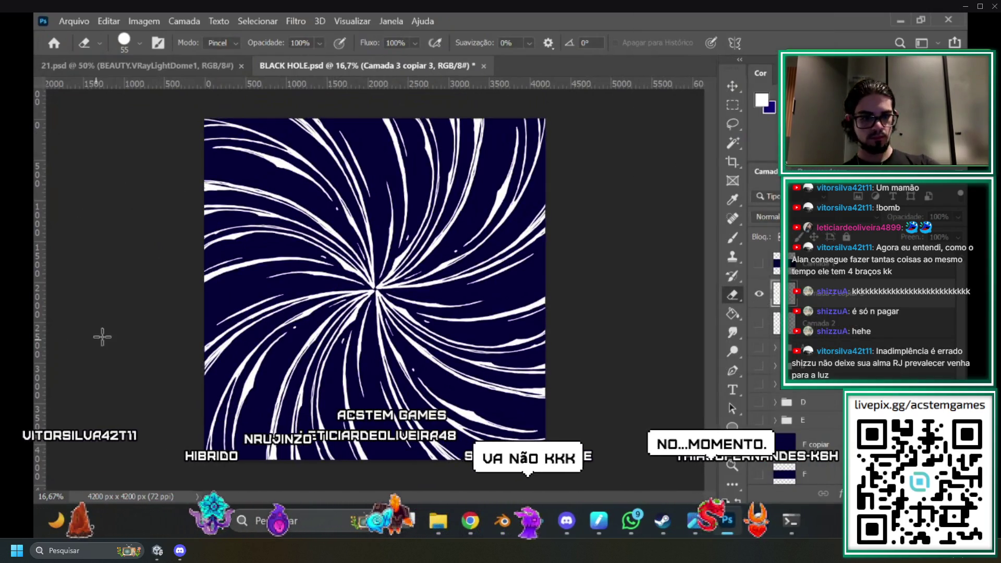
{"action": "scroll", "coordinate": [445, 228], "scroll_direction": "up", "scroll_amount": 3}
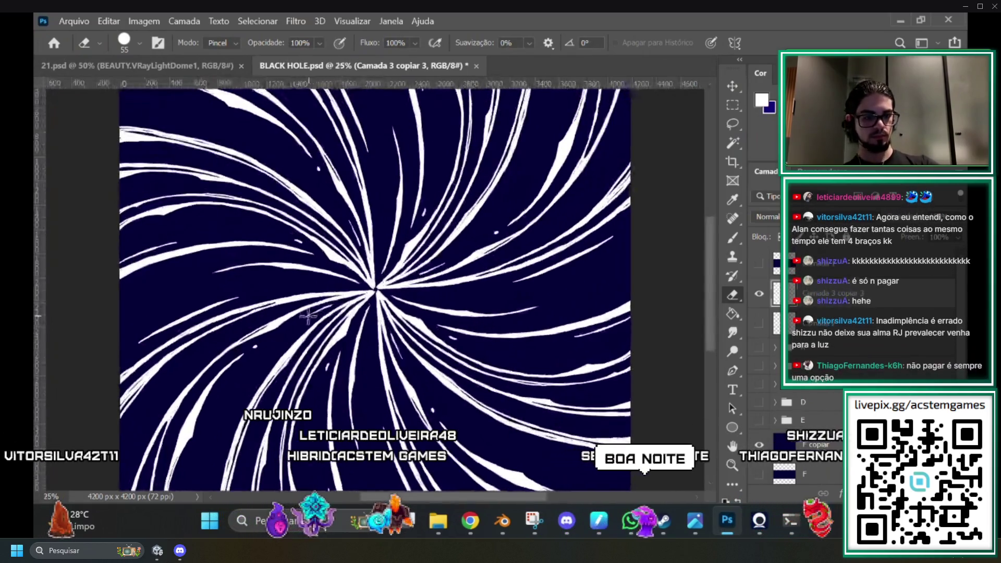
{"action": "scroll", "coordinate": [363, 318], "scroll_direction": "up", "scroll_amount": 3}
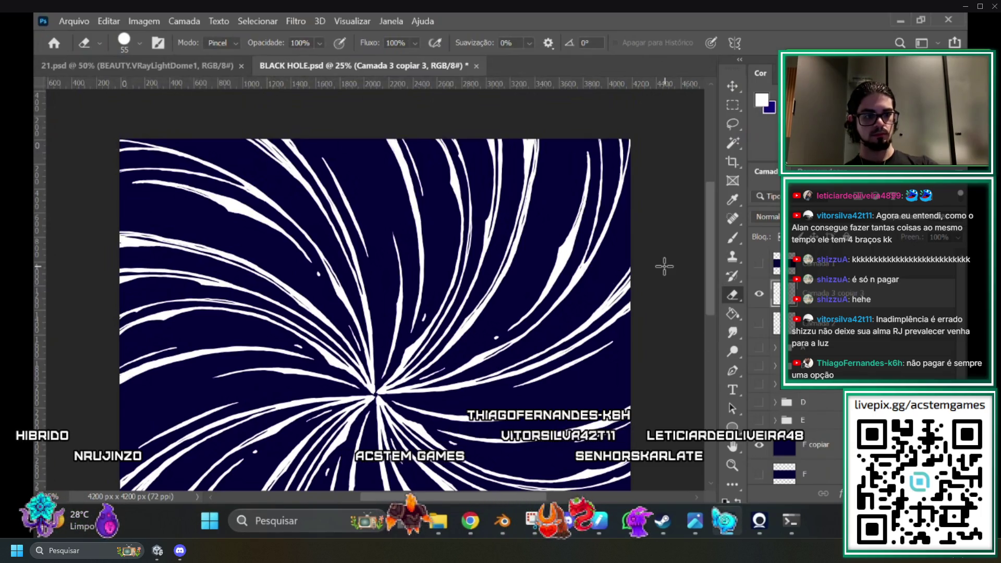
{"action": "key", "text": "ctrl+plus"}
{"action": "key", "text": "ctrl+plus"}
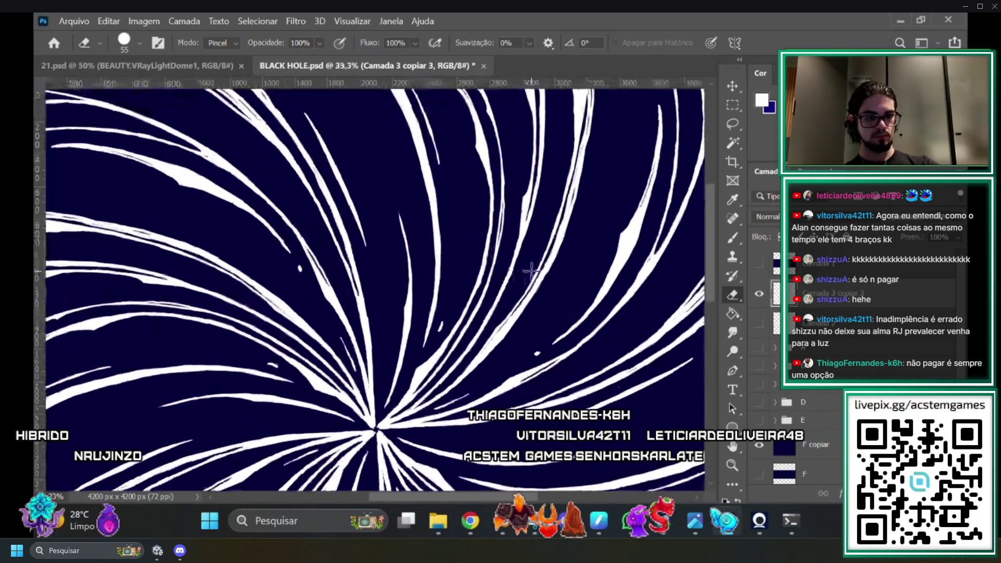
{"action": "key", "text": "ctrl+minus"}
{"action": "key", "text": "ctrl+minus"}
{"action": "key", "text": "ctrl+minus"}
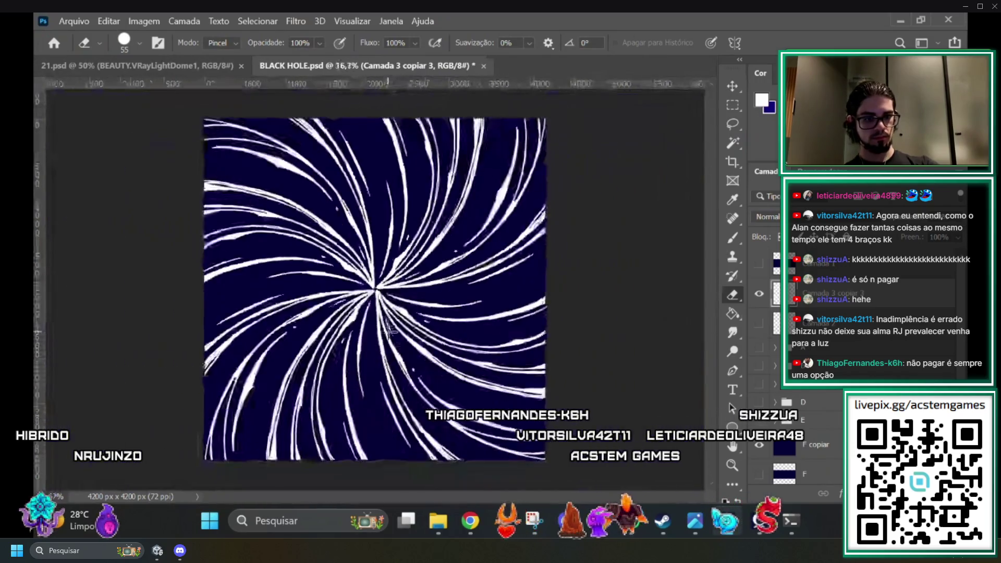
{"action": "key", "text": "ctrl+plus"}
{"action": "key", "text": "ctrl+plus"}
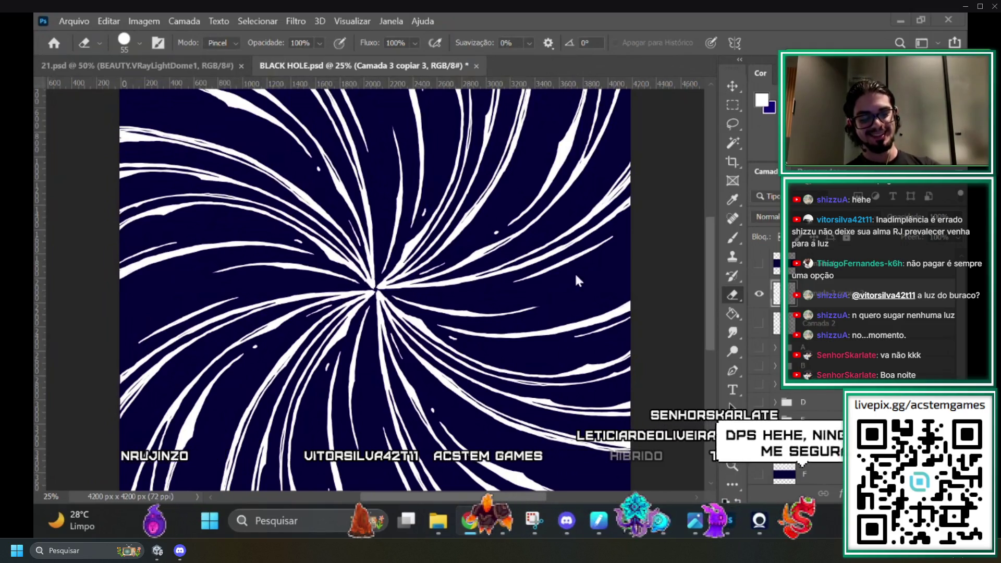
{"action": "scroll", "coordinate": [513, 245], "scroll_direction": "up", "scroll_amount": 5}
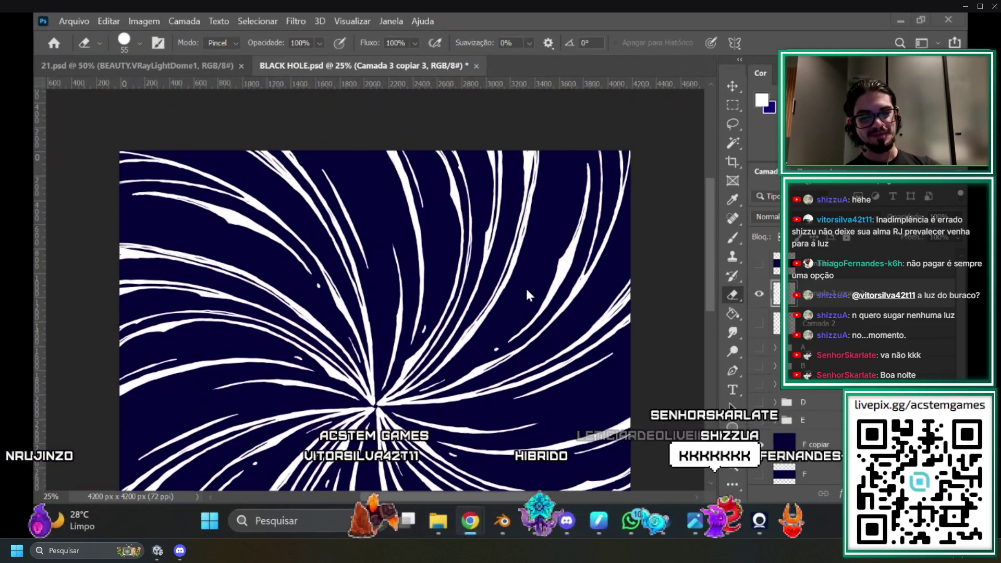
{"action": "scroll", "coordinate": [525, 287], "scroll_direction": "down", "scroll_amount": 2}
{"action": "scroll", "coordinate": [485, 281], "scroll_direction": "up", "scroll_amount": 4}
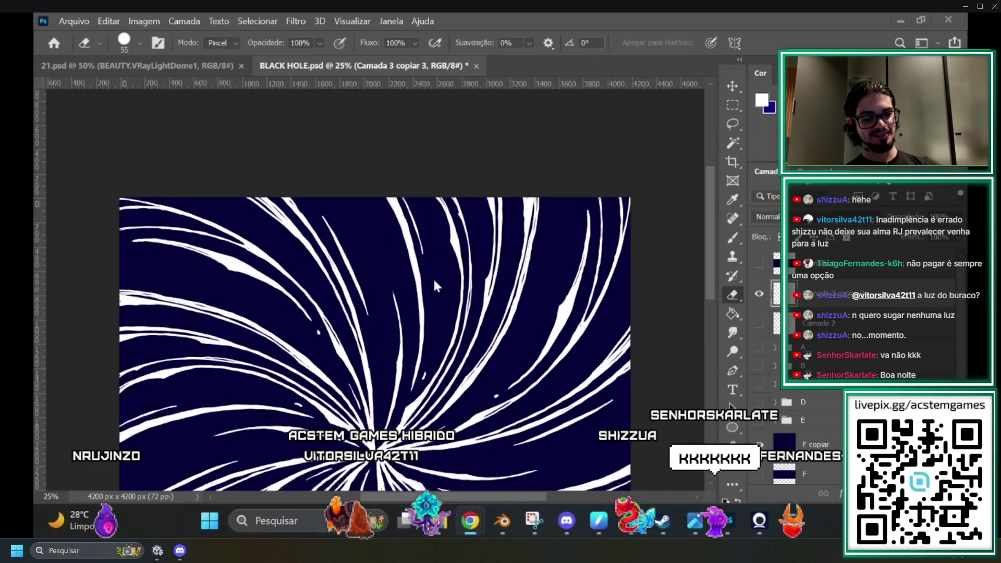
{"action": "scroll", "coordinate": [435, 286], "scroll_direction": "down", "scroll_amount": 4}
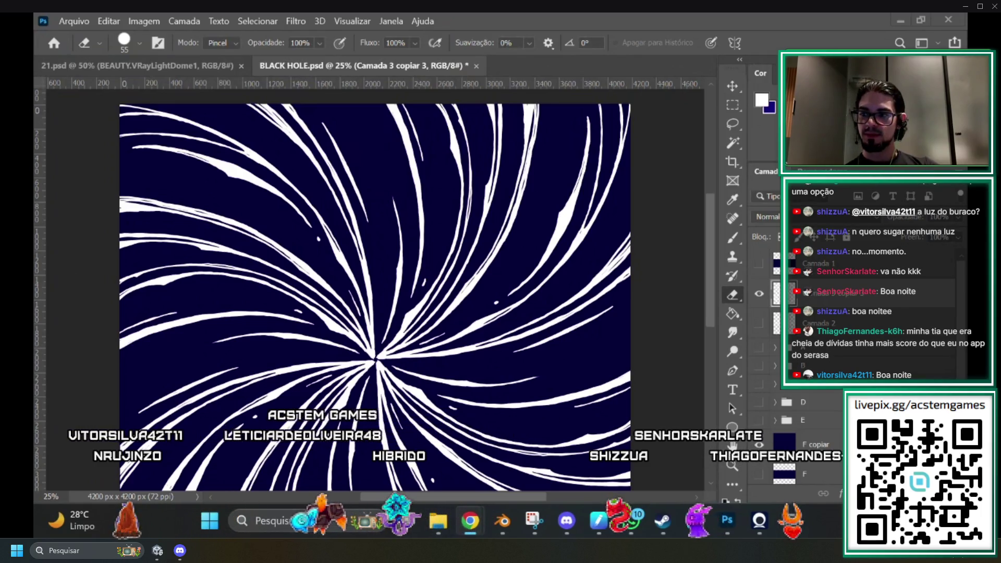
{"action": "key", "text": "alt+Tab"}
{"action": "key", "text": "alt+Tab"}
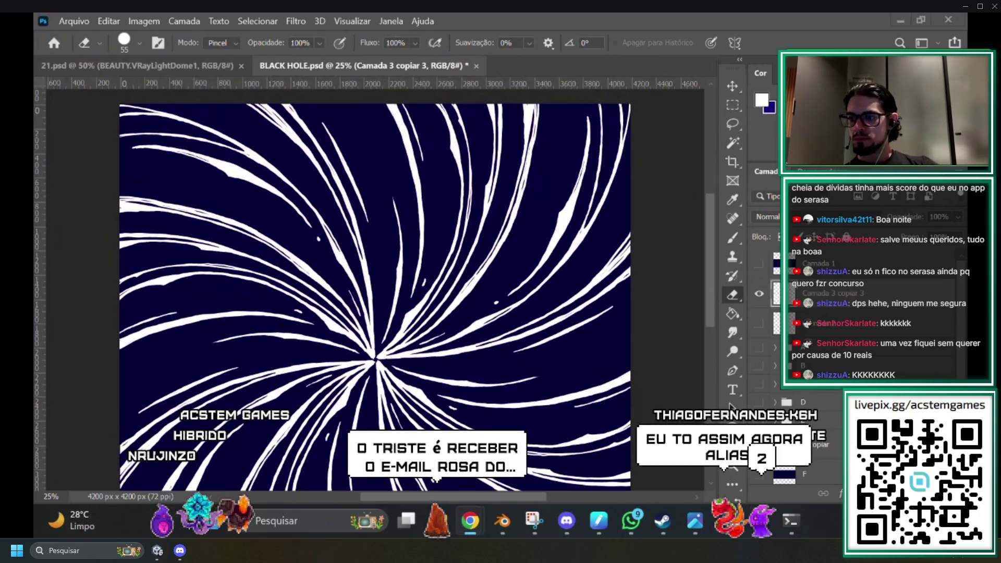
{"action": "scroll", "coordinate": [485, 395], "scroll_direction": "down", "scroll_amount": 2}
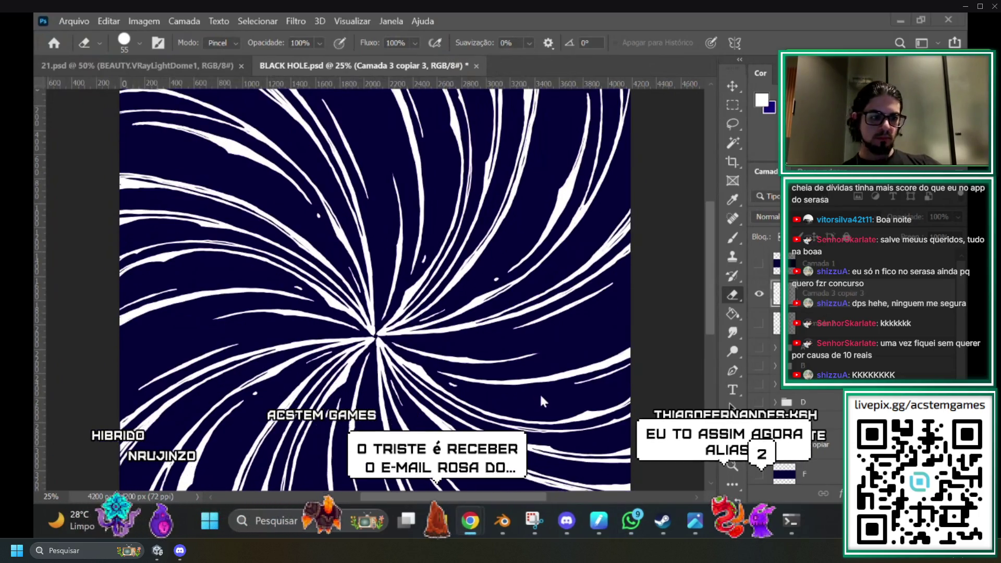
{"action": "left_click", "coordinate": [760, 295]}
{"action": "left_click", "coordinate": [760, 295]}
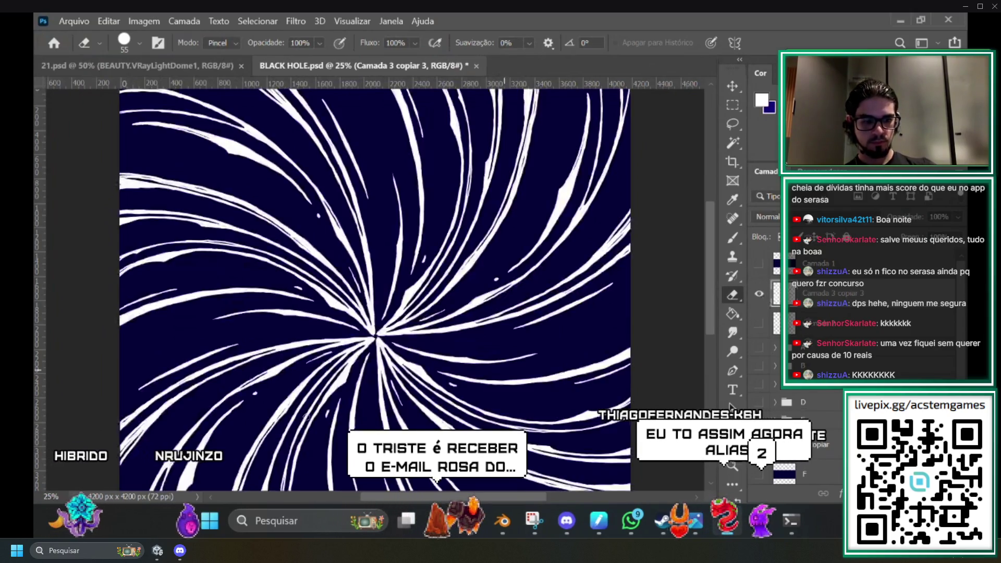
{"action": "left_click", "coordinate": [286, 22]}
{"action": "left_click", "coordinate": [294, 24]}
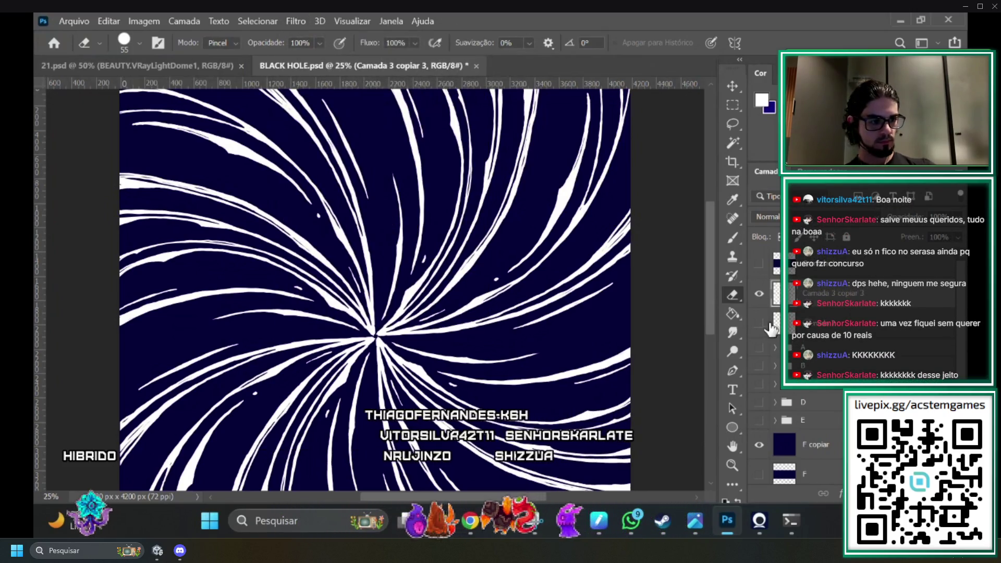
{"action": "left_click", "coordinate": [732, 146]}
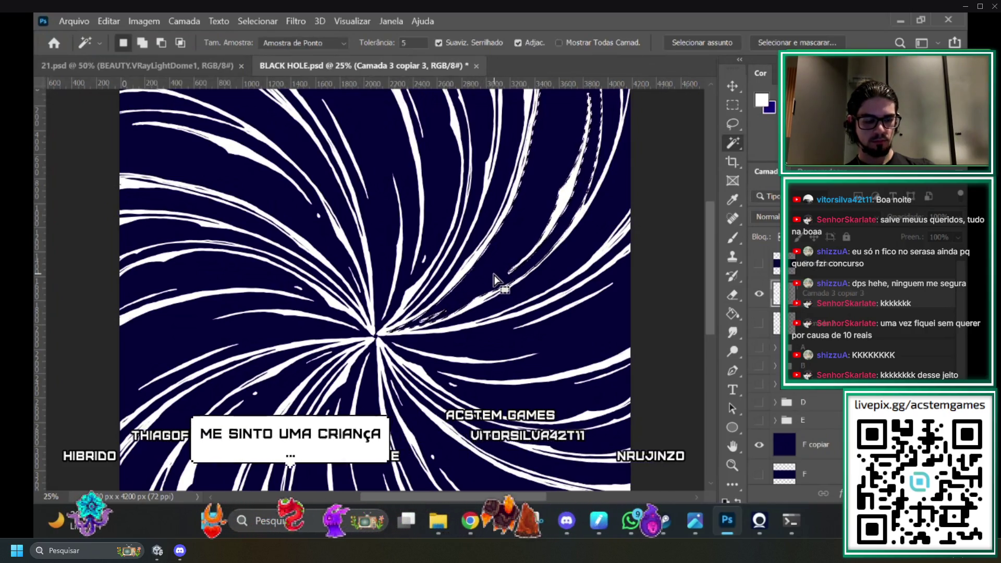
{"action": "left_click", "coordinate": [618, 218]}
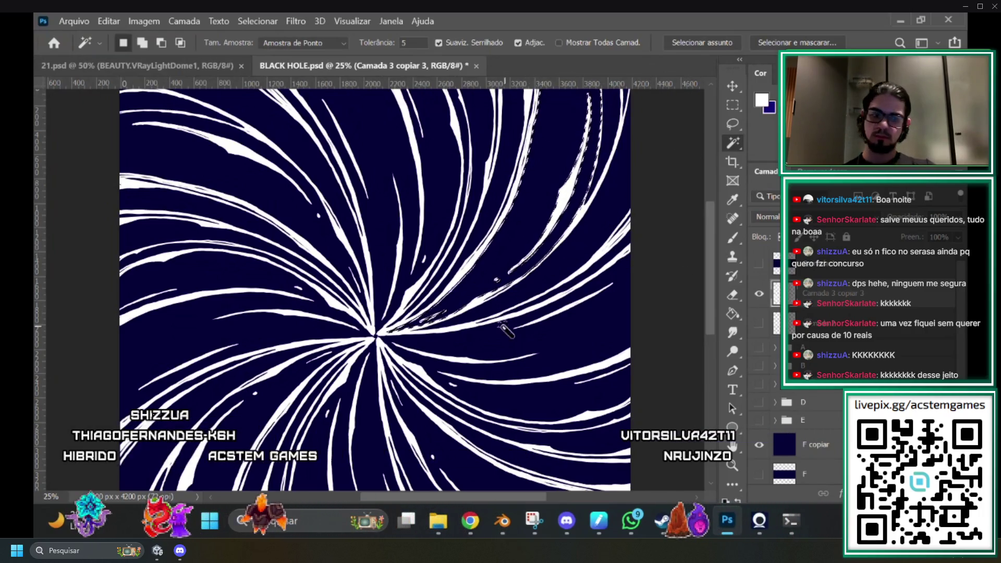
{"action": "scroll", "coordinate": [506, 329], "scroll_direction": "up", "scroll_amount": 10}
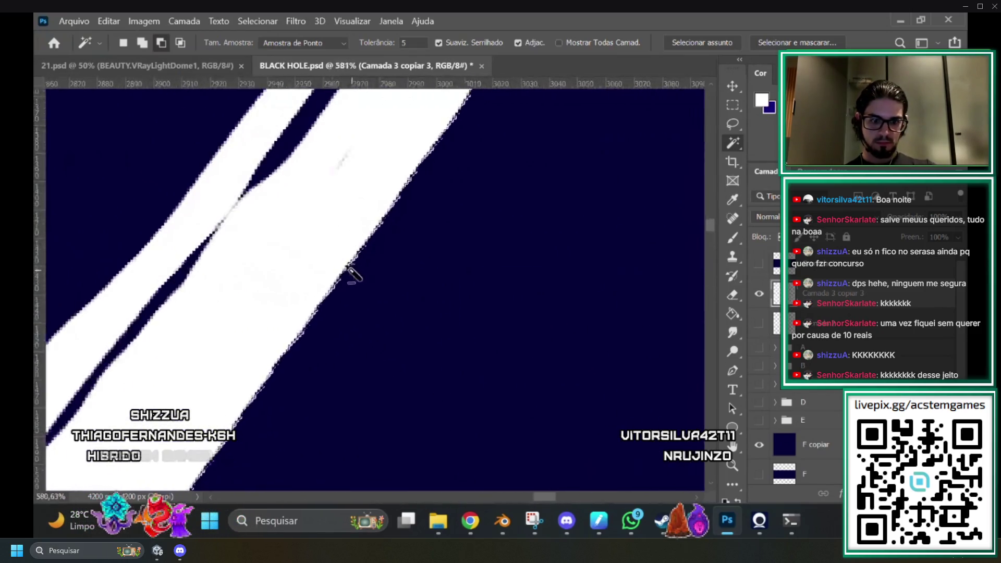
{"action": "scroll", "coordinate": [353, 275], "scroll_direction": "up", "scroll_amount": 3}
{"action": "scroll", "coordinate": [398, 266], "scroll_direction": "down", "scroll_amount": 3}
{"action": "scroll", "coordinate": [400, 273], "scroll_direction": "down", "scroll_amount": 10}
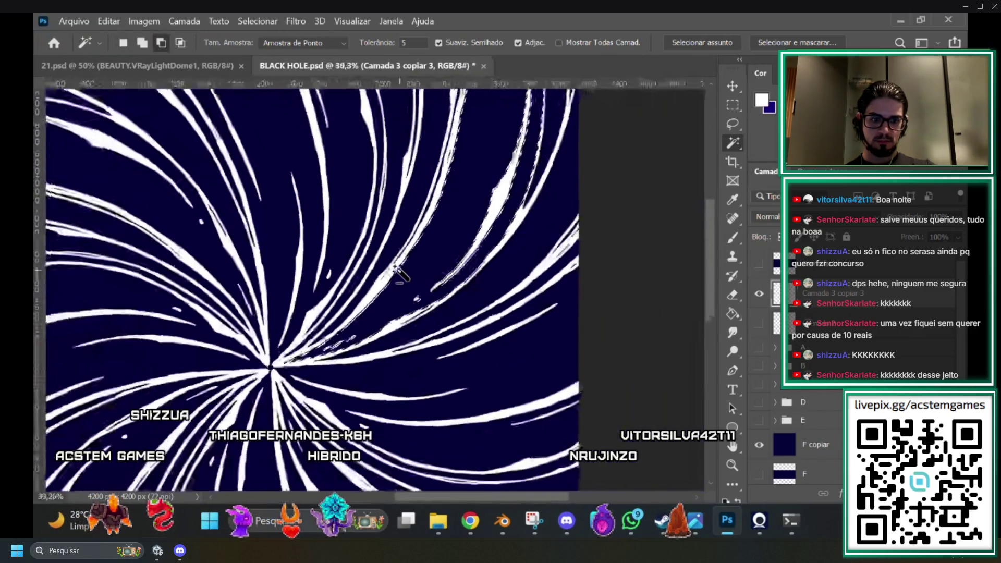
{"action": "scroll", "coordinate": [400, 273], "scroll_direction": "down", "scroll_amount": 5}
{"action": "key", "text": "ctrl+0"}
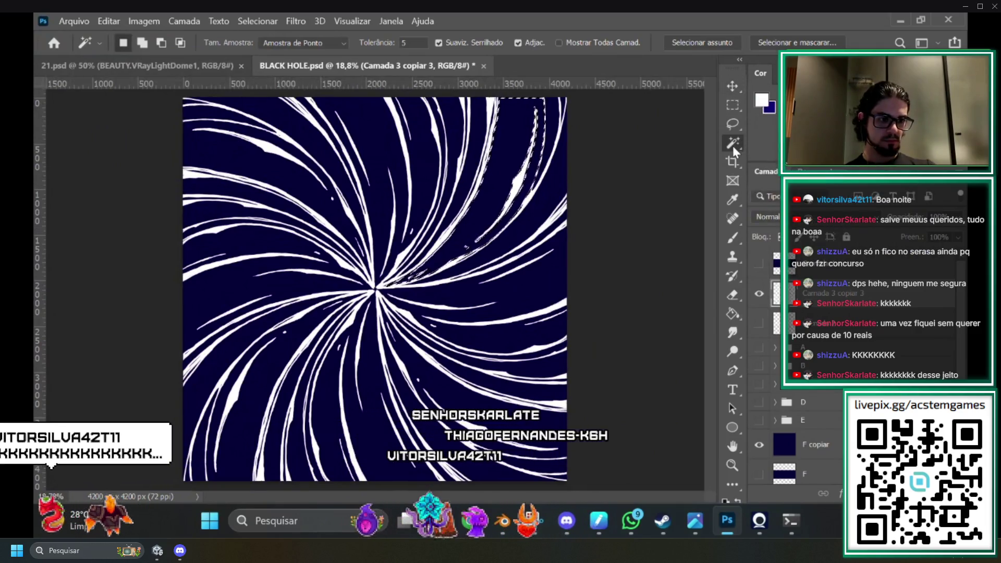
{"action": "scroll", "coordinate": [364, 340], "scroll_direction": "down", "scroll_amount": 2}
{"action": "scroll", "coordinate": [363, 340], "scroll_direction": "up", "scroll_amount": 1}
{"action": "left_click", "coordinate": [360, 319]}
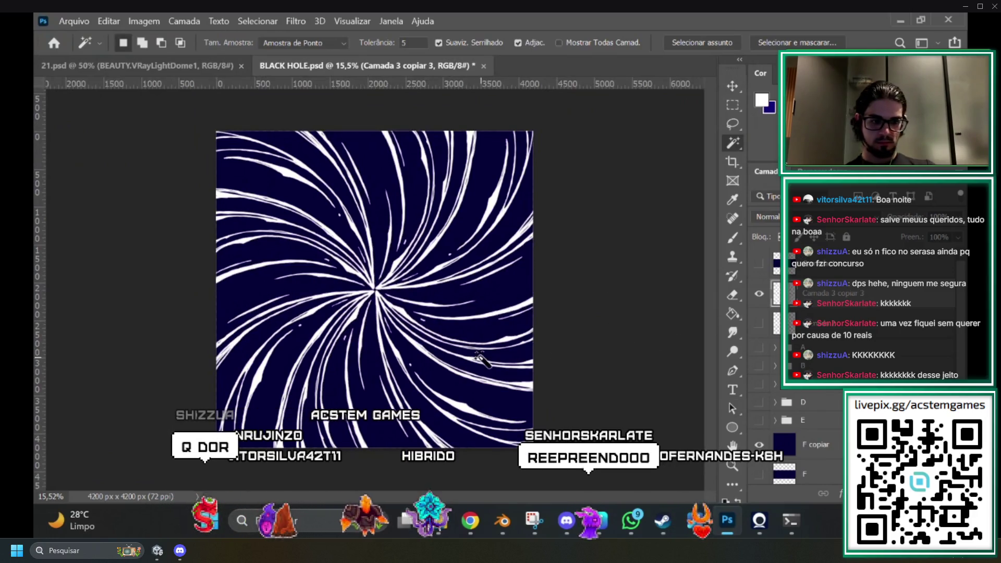
{"action": "left_click", "coordinate": [760, 296]}
{"action": "left_click", "coordinate": [758, 297]}
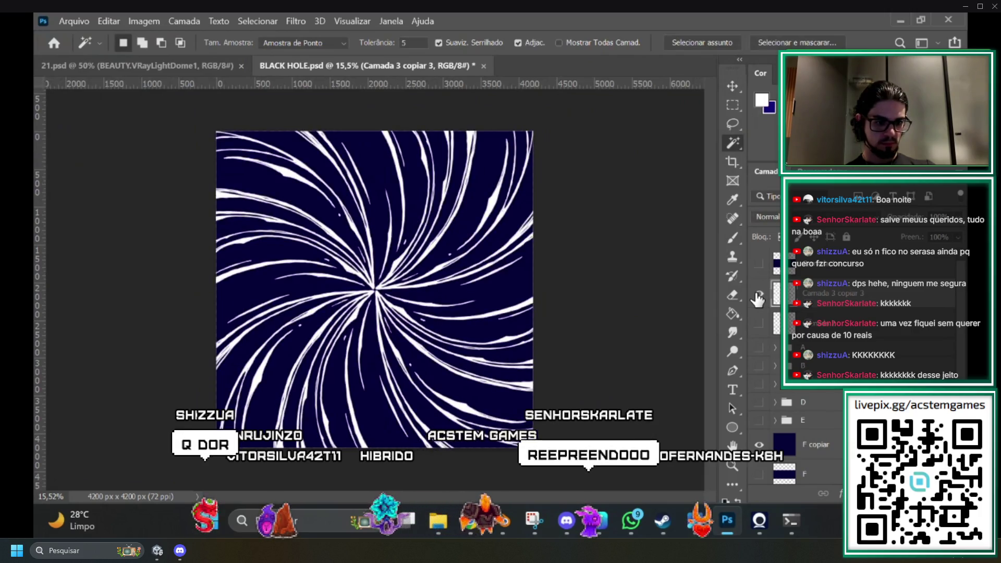
{"action": "left_click", "coordinate": [759, 296]}
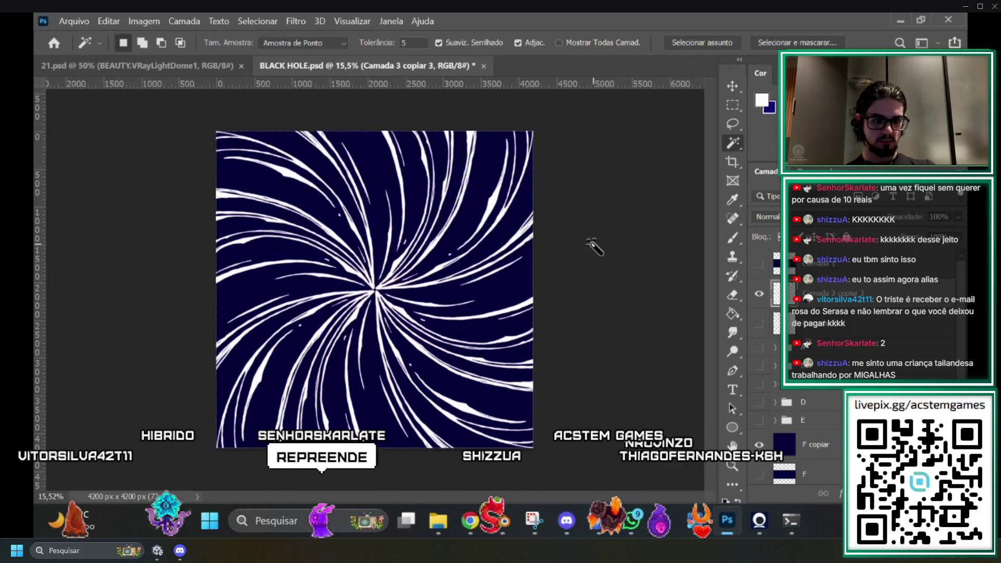
{"action": "scroll", "coordinate": [333, 257], "scroll_direction": "up", "scroll_amount": 2}
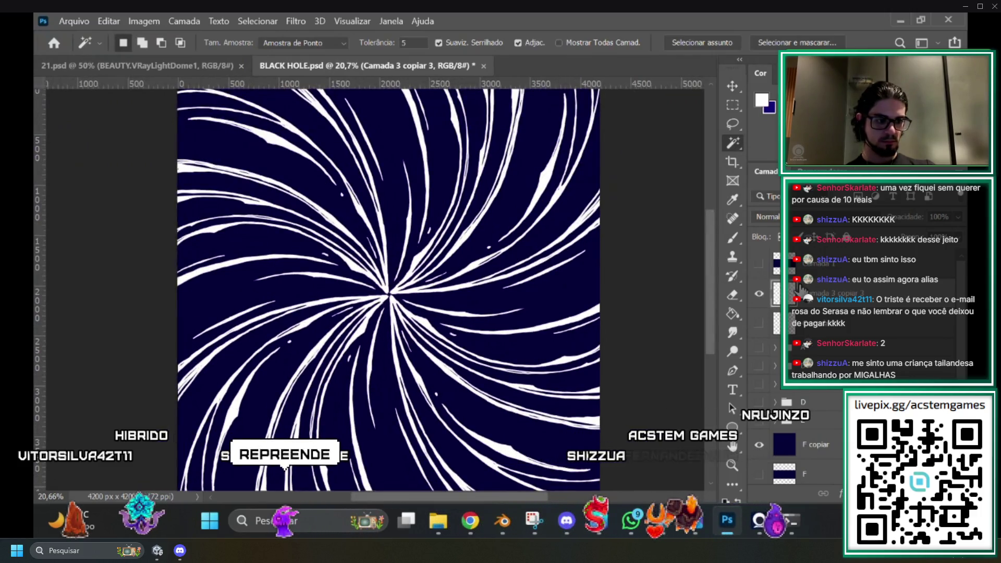
Add a 5 px red (ff0000) outer Traçado stroke to the white swirl layer.
{"action": "double_click", "coordinate": [825, 344]}
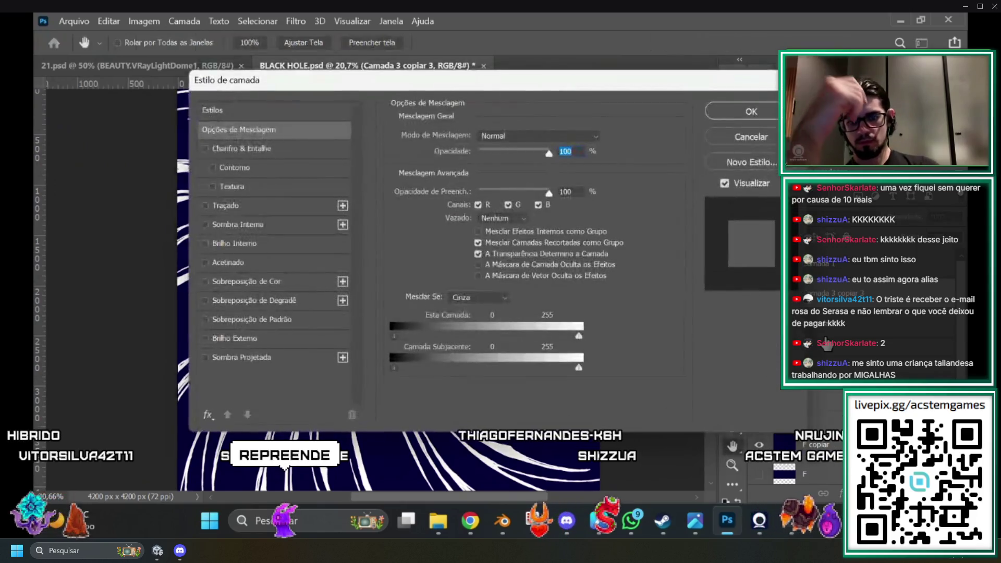
{"action": "left_click", "coordinate": [226, 206]}
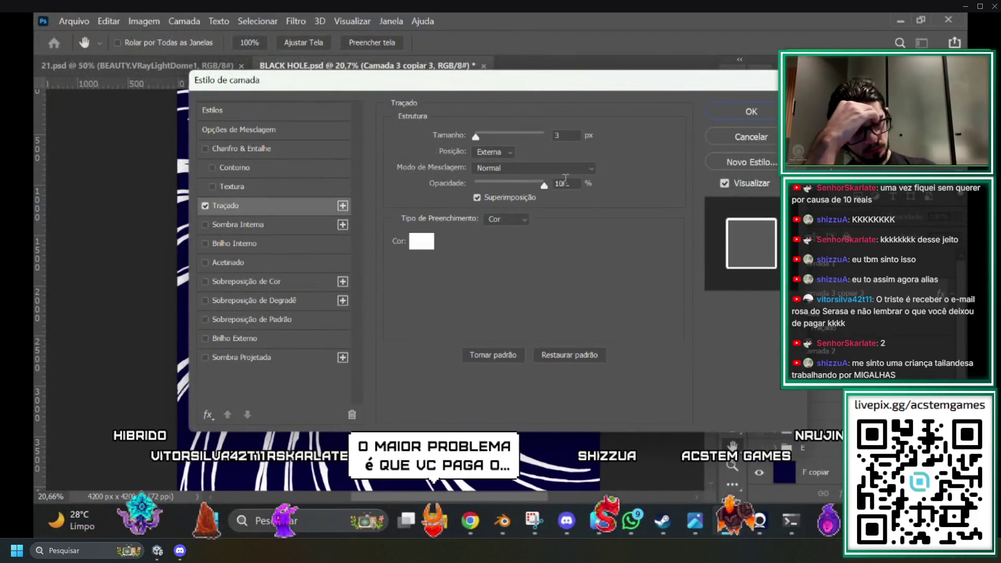
{"action": "left_click", "coordinate": [421, 241]}
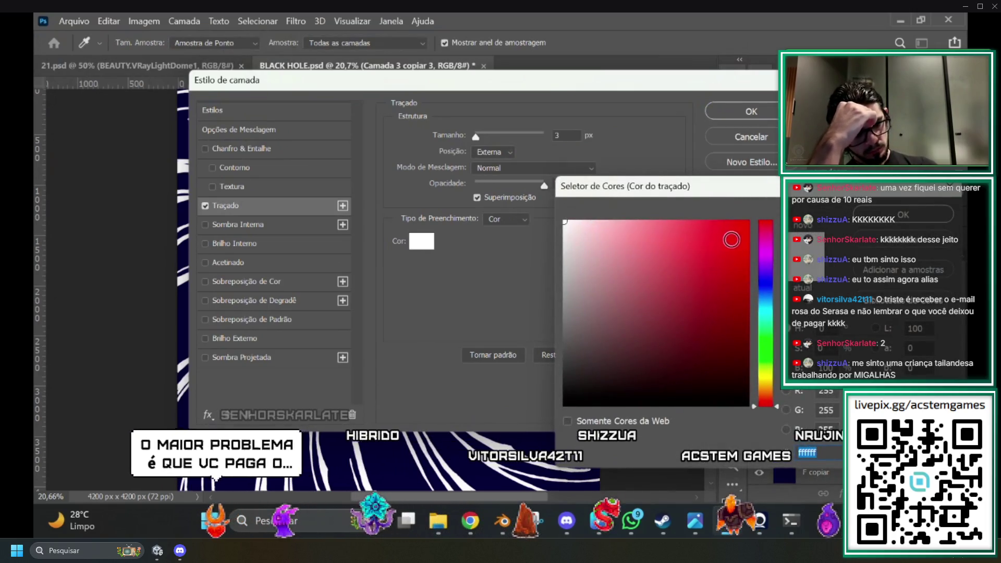
{"action": "left_click", "coordinate": [686, 296]}
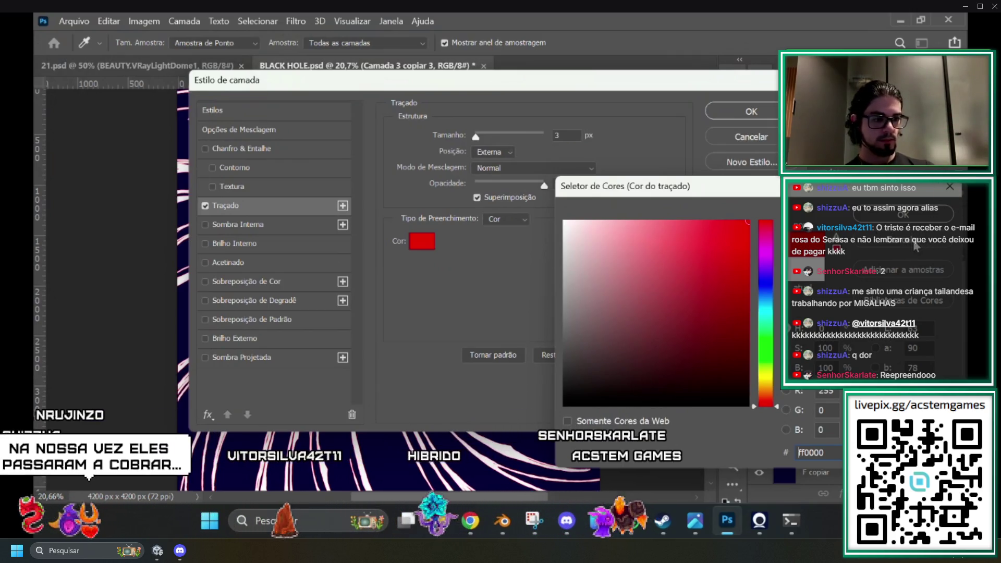
{"action": "left_click", "coordinate": [900, 209]}
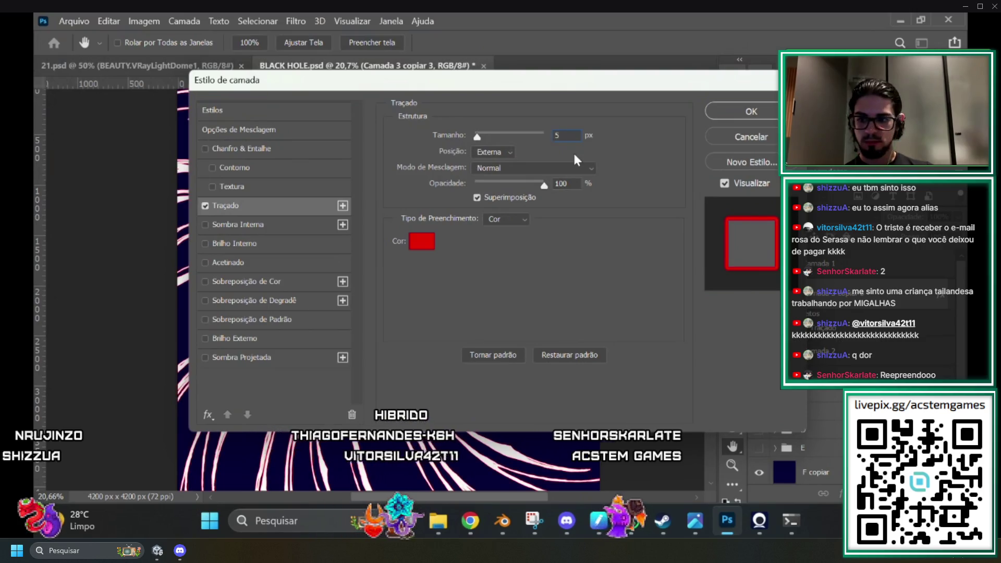
{"action": "key", "text": "Return"}
{"action": "key", "text": "ctrl+plus"}
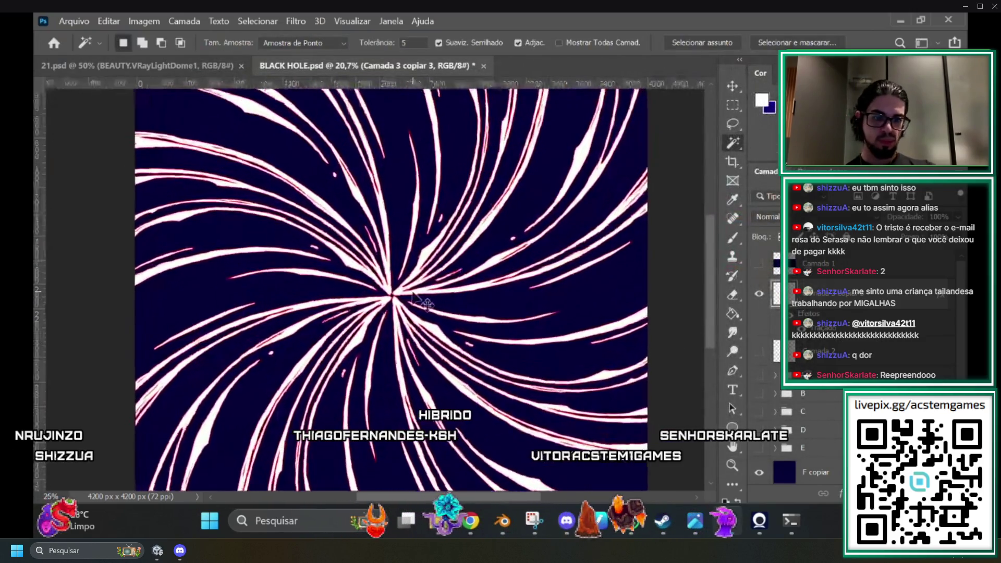
Convert the swirl's stroke effect into its own layer, Traçado Externo de Camada 3 copiar 3.
{"action": "key", "text": "ctrl+plus"}
{"action": "key", "text": "ctrl+plus"}
{"action": "key", "text": "ctrl+plus"}
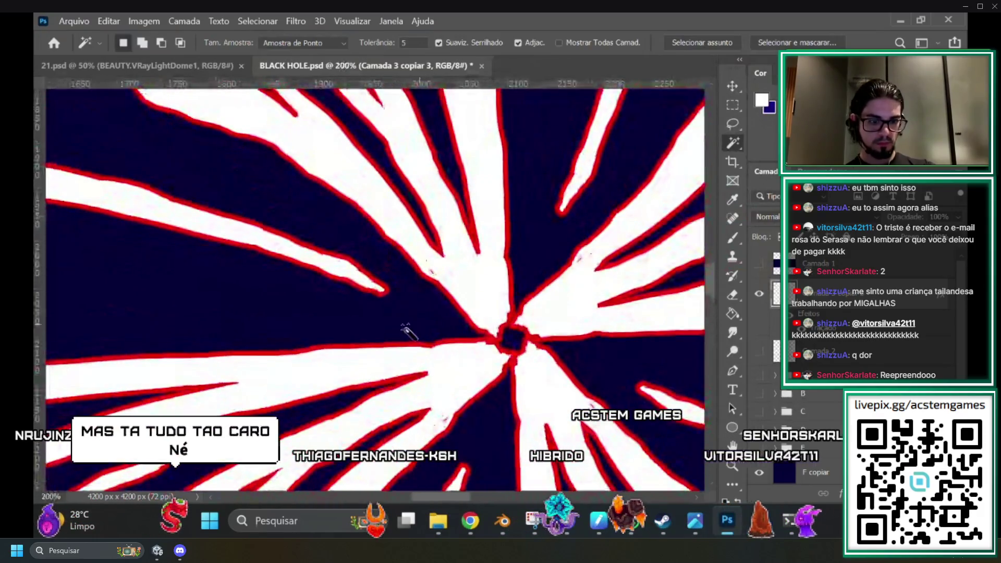
{"action": "key", "text": "ctrl+minus"}
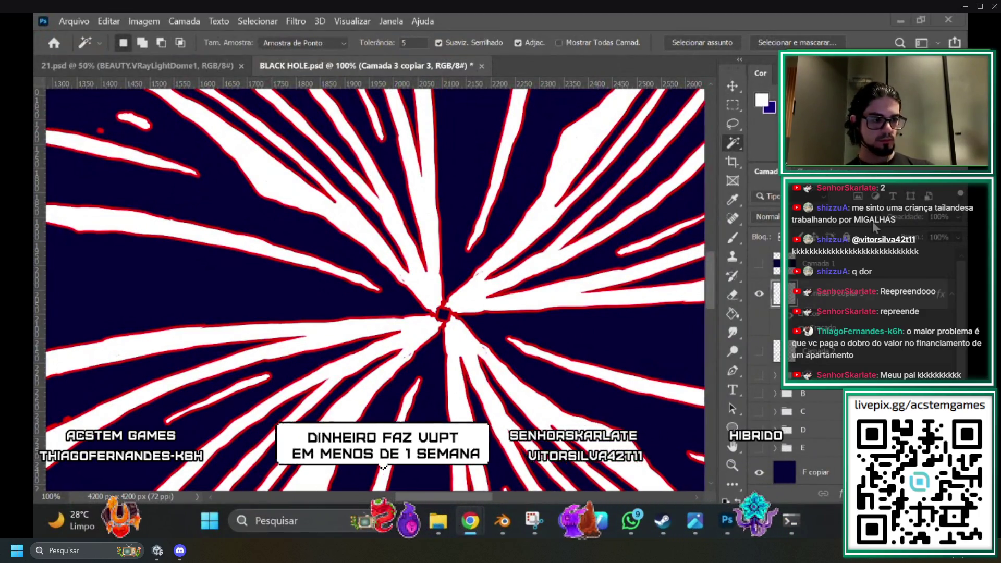
{"action": "right_click", "coordinate": [875, 288]}
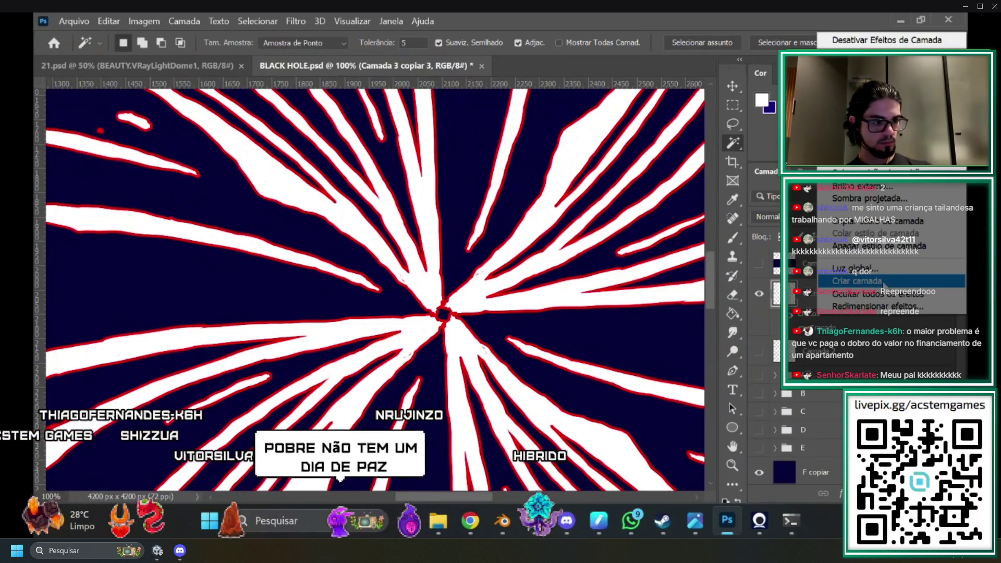
{"action": "left_click", "coordinate": [881, 284]}
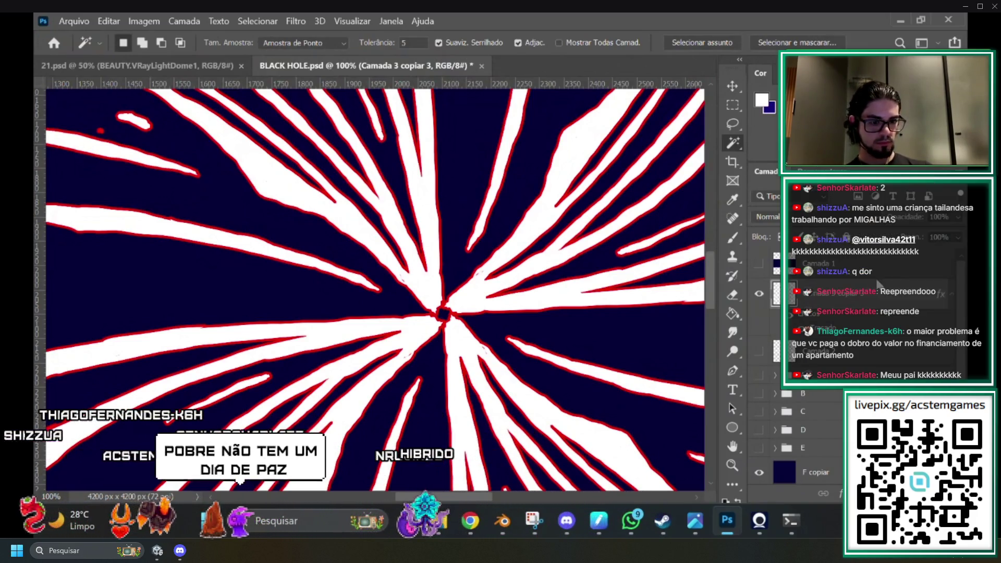
Compare the swirl and outline layers' visibility, then delete the separate red outline layer.
{"action": "left_click", "coordinate": [759, 297]}
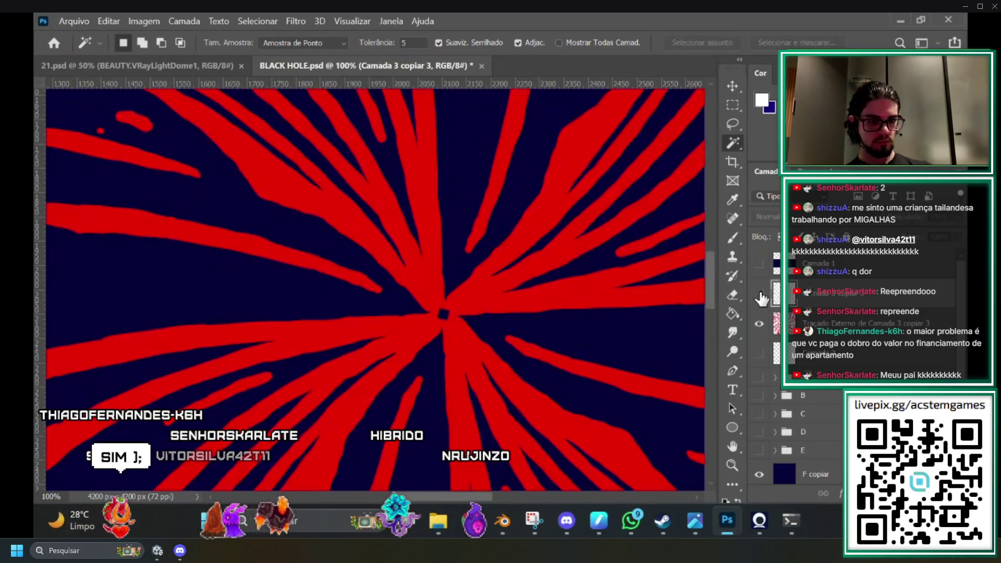
{"action": "left_click", "coordinate": [759, 295]}
{"action": "key", "text": "ctrl+plus"}
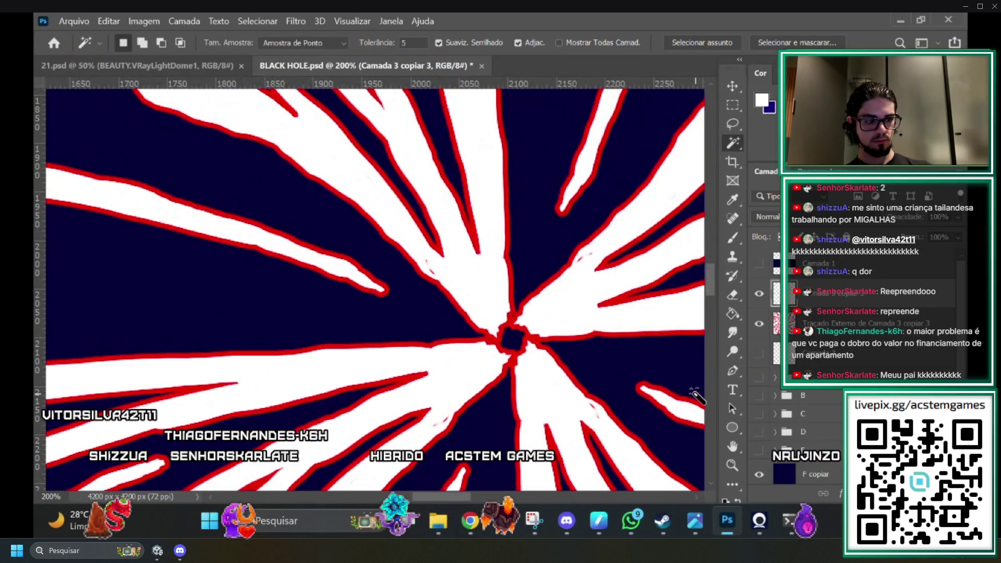
{"action": "left_click", "coordinate": [759, 327]}
{"action": "left_click", "coordinate": [760, 327]}
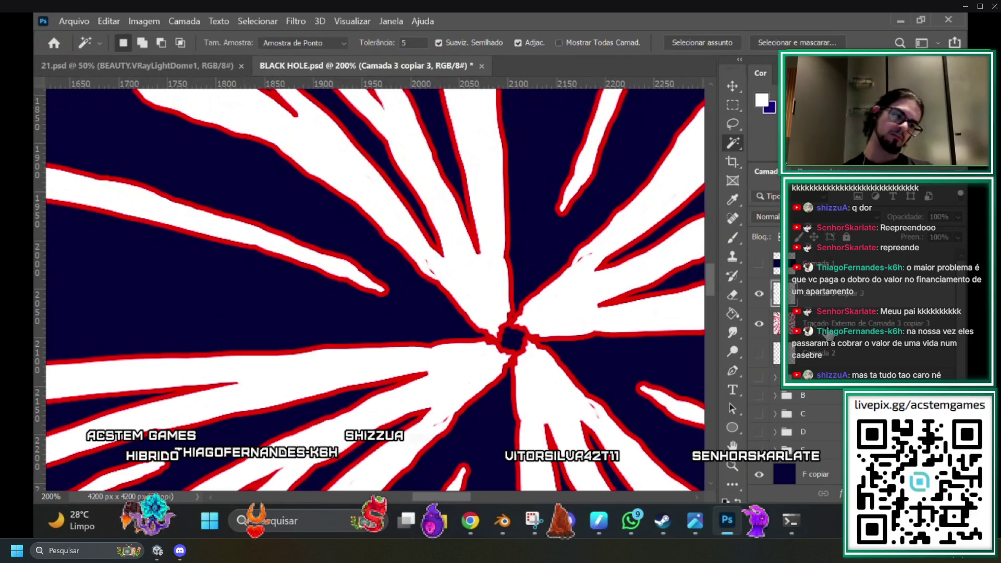
{"action": "left_click", "coordinate": [909, 325]}
{"action": "key", "text": "Delete"}
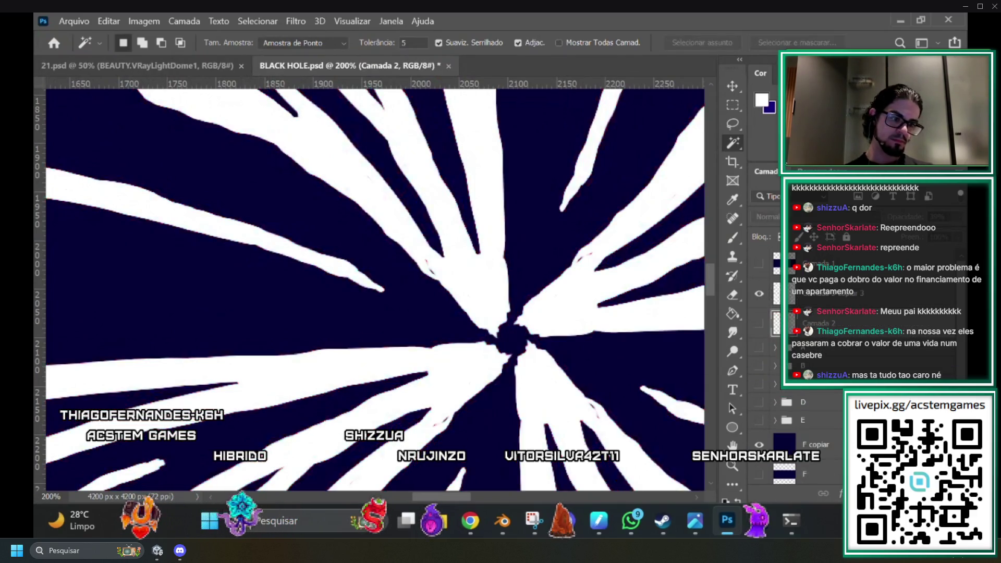
Compare the plain white swirl lines on navy by toggling their layer, ending at quarter-size zoom.
{"action": "key", "text": "ctrl+minus"}
{"action": "key", "text": "ctrl+minus"}
{"action": "key", "text": "ctrl+minus"}
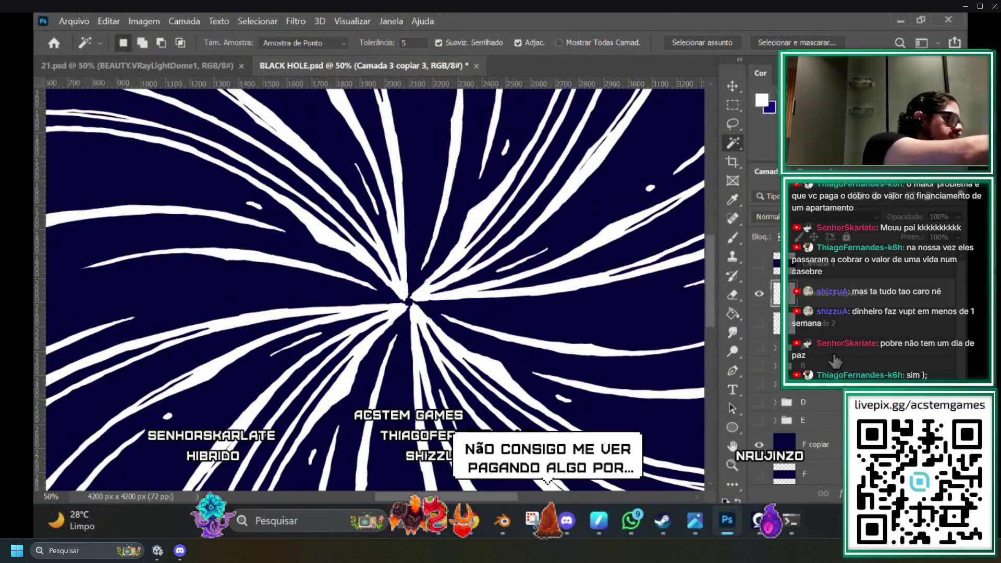
{"action": "left_click", "coordinate": [759, 295]}
{"action": "left_click", "coordinate": [759, 295]}
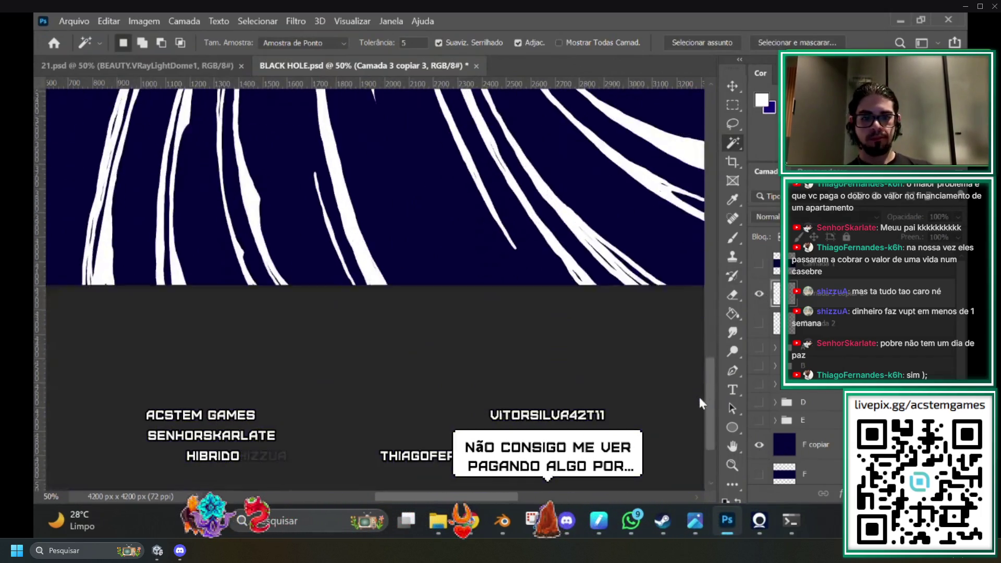
{"action": "key", "text": "ctrl+minus"}
{"action": "key", "text": "ctrl+minus"}
{"action": "key", "text": "ctrl+minus"}
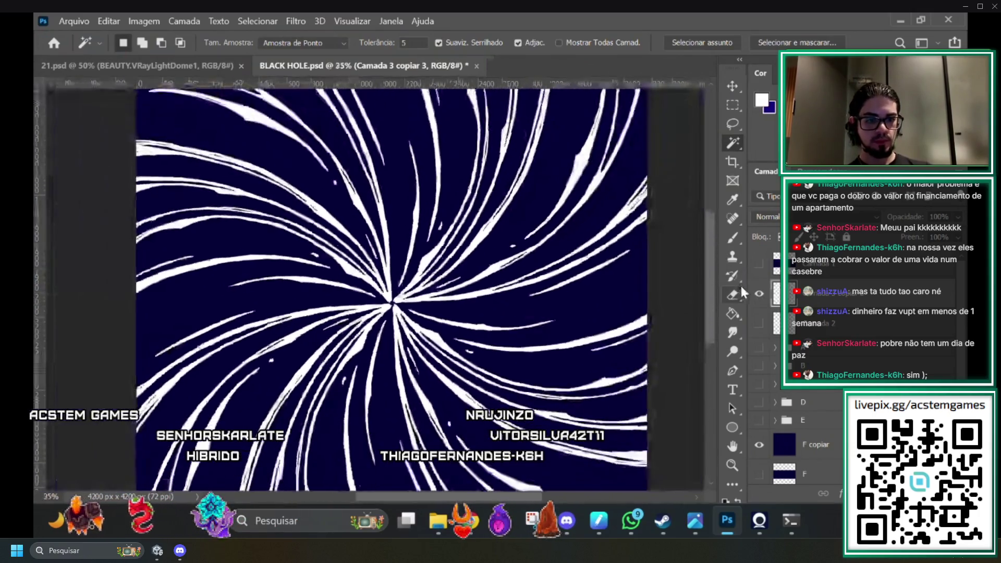
{"action": "key", "text": "ctrl+plus"}
{"action": "key", "text": "ctrl+plus"}
{"action": "key", "text": "ctrl+plus"}
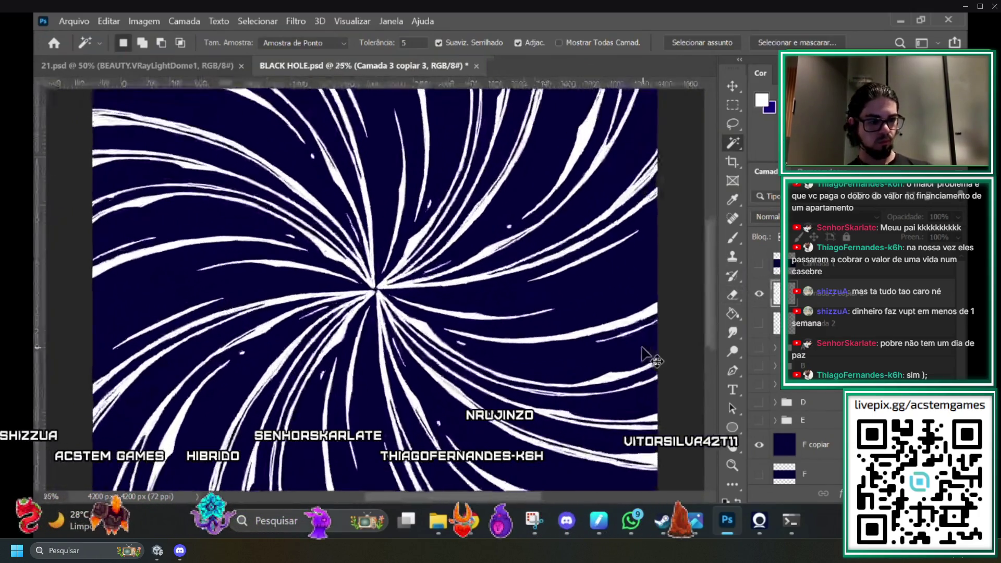
{"action": "scroll", "coordinate": [715, 303], "scroll_direction": "up", "scroll_amount": 5}
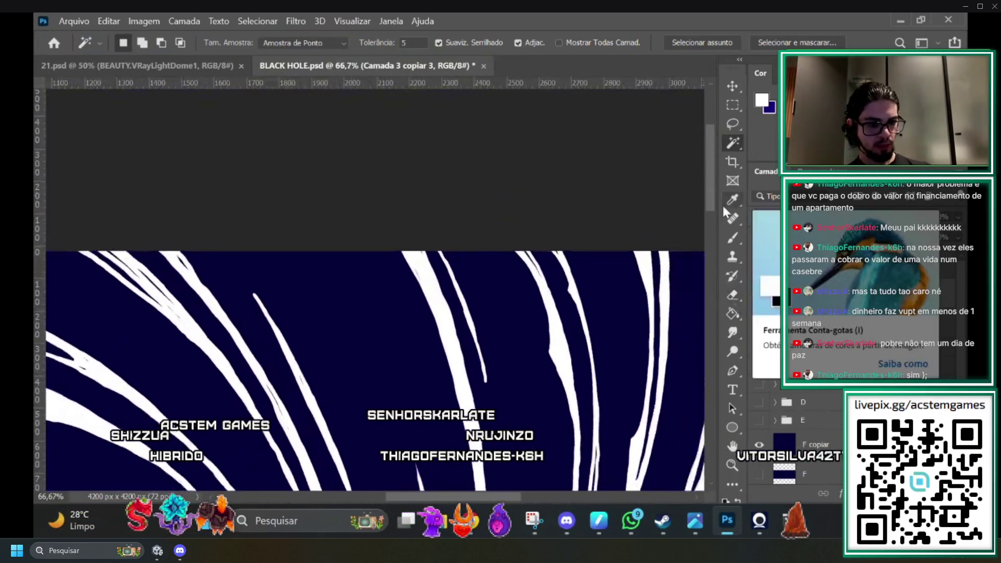
{"action": "key", "text": "ctrl+minus"}
{"action": "key", "text": "ctrl+minus"}
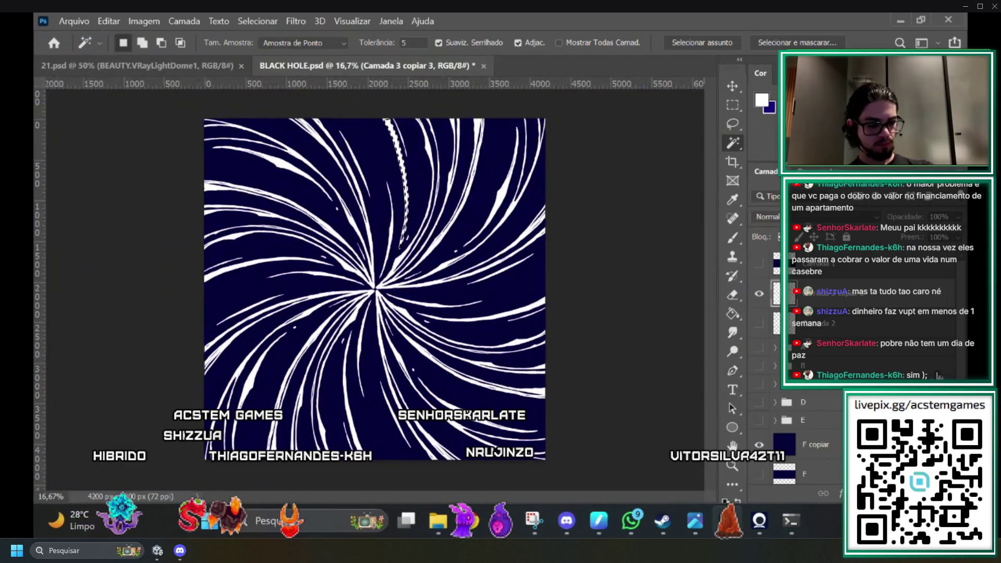
Bring HOLE POWER.blend forward in the Layout workspace and return to camera view.
{"action": "mouse_move", "coordinate": [506, 533]}
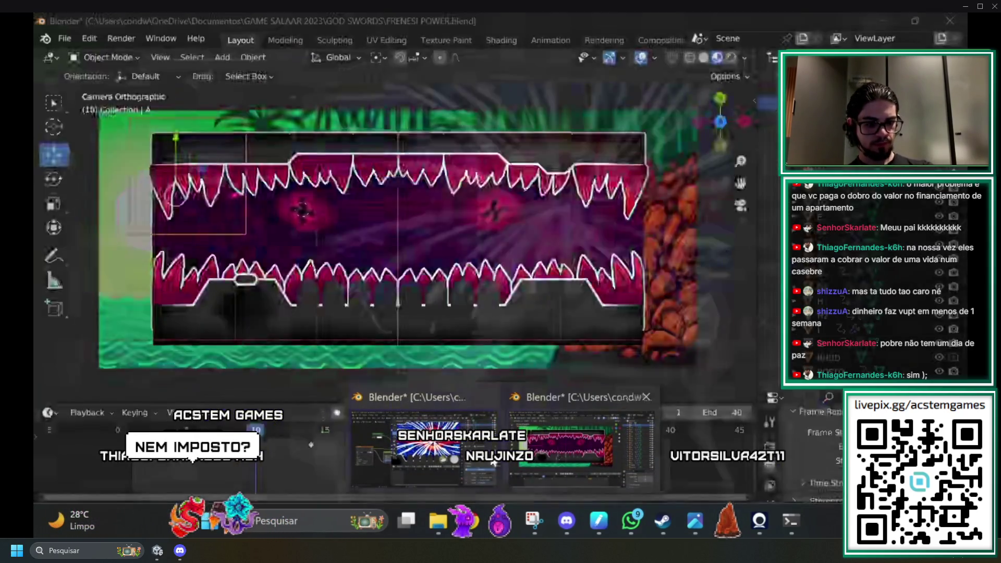
{"action": "left_click", "coordinate": [459, 444]}
{"action": "scroll", "coordinate": [542, 269], "scroll_direction": "down", "scroll_amount": 2}
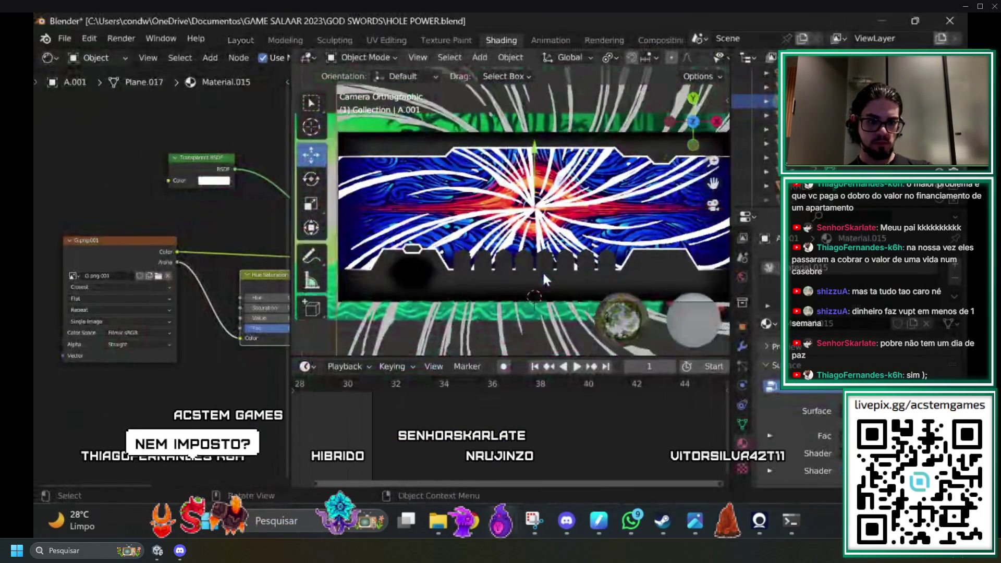
{"action": "scroll", "coordinate": [511, 265], "scroll_direction": "up", "scroll_amount": 3}
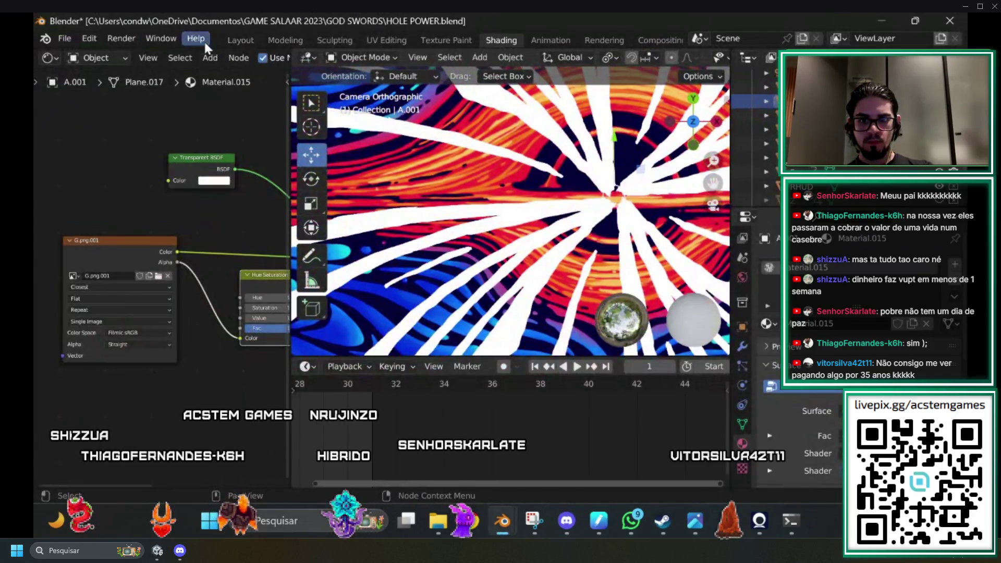
{"action": "left_click", "coordinate": [235, 40]}
{"action": "scroll", "coordinate": [454, 331], "scroll_direction": "up", "scroll_amount": 4}
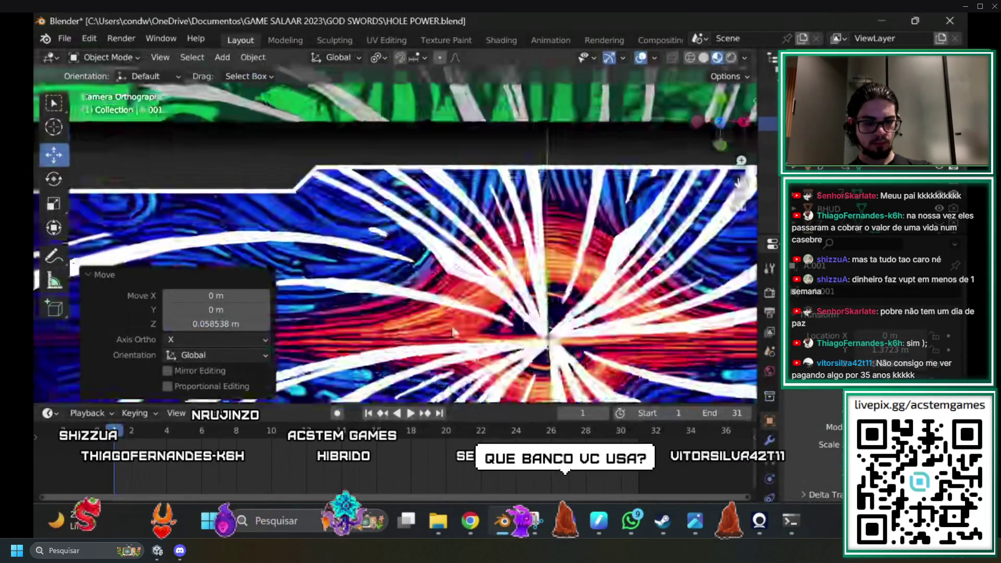
{"action": "scroll", "coordinate": [454, 332], "scroll_direction": "down", "scroll_amount": 5}
{"action": "mouse_move", "coordinate": [483, 301]}
{"action": "left_mouse_down"}
{"action": "mouse_move", "coordinate": [443, 238]}
{"action": "mouse_move", "coordinate": [417, 271]}
{"action": "left_mouse_up"}
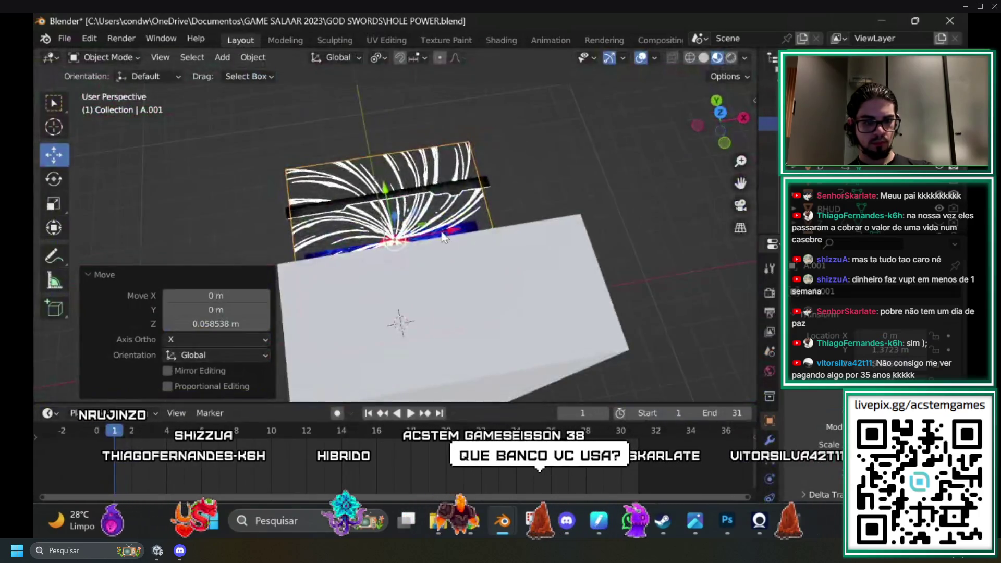
{"action": "key", "text": "KP_0"}
Nudge the black-hole textured plane slightly upward, then go back to BLACK HOLE.psd.
{"action": "scroll", "coordinate": [415, 287], "scroll_direction": "up", "scroll_amount": 4}
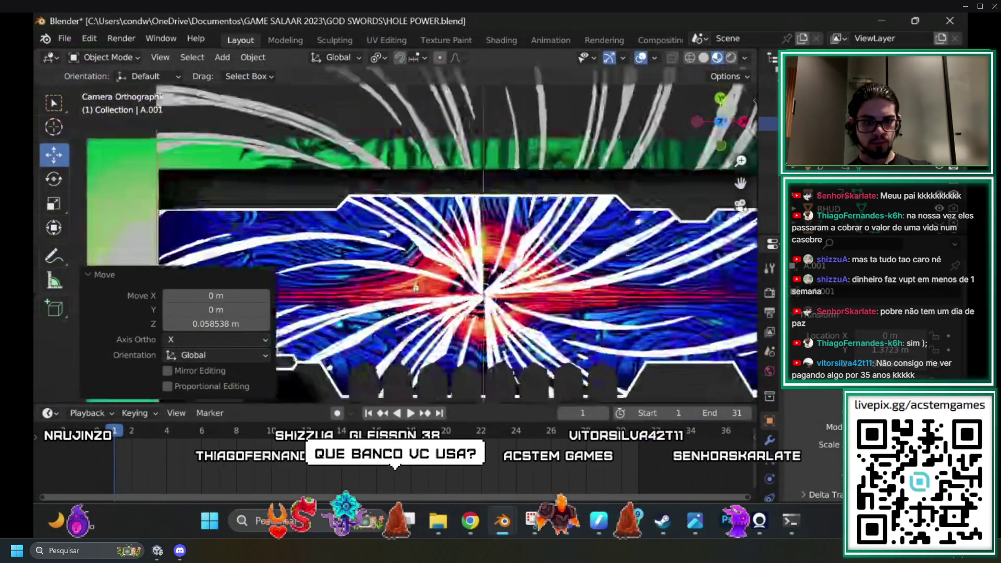
{"action": "scroll", "coordinate": [417, 288], "scroll_direction": "up", "scroll_amount": 2}
{"action": "scroll", "coordinate": [433, 297], "scroll_direction": "down", "scroll_amount": 2}
{"action": "scroll", "coordinate": [459, 312], "scroll_direction": "up", "scroll_amount": 3}
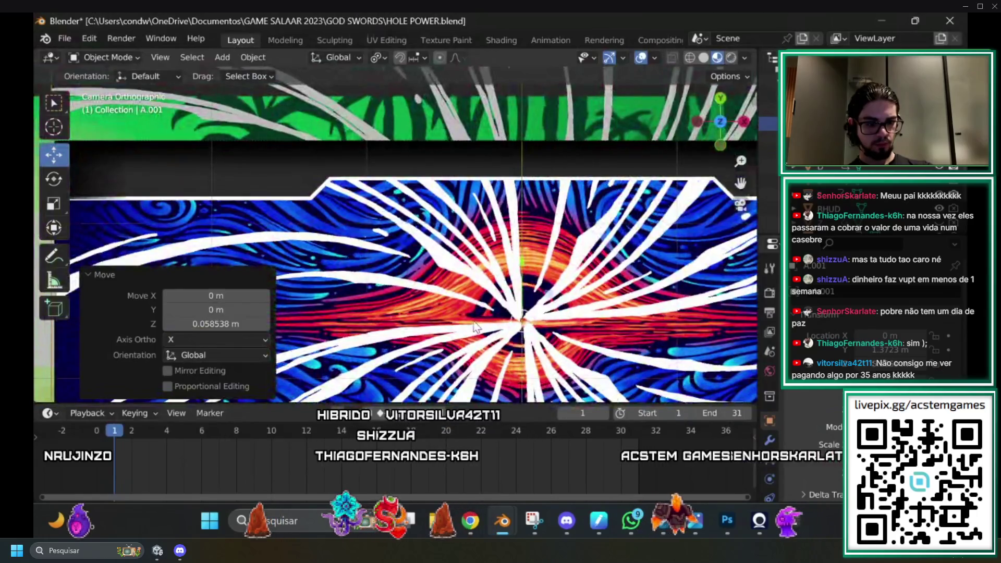
{"action": "scroll", "coordinate": [477, 313], "scroll_direction": "down", "scroll_amount": 1}
{"action": "left_click_drag", "start_coordinate": [485, 240], "coordinate": [489, 230]}
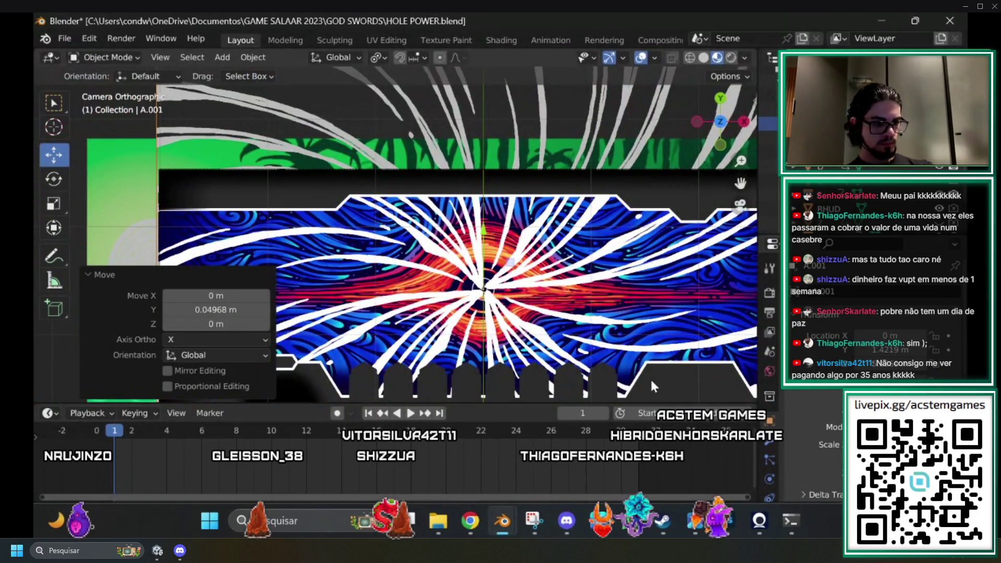
{"action": "mouse_move", "coordinate": [662, 520]}
{"action": "mouse_move", "coordinate": [697, 521]}
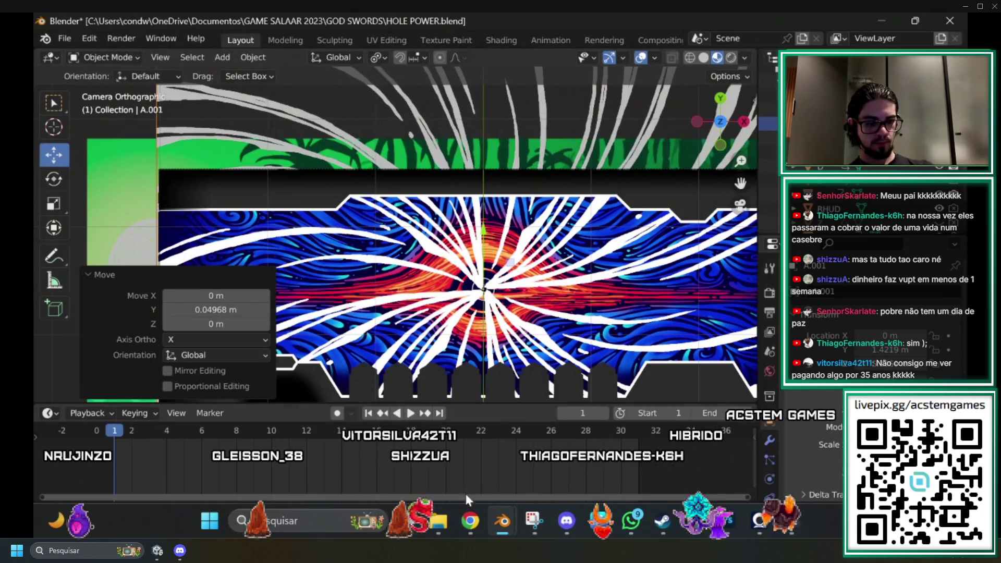
{"action": "mouse_move", "coordinate": [470, 526]}
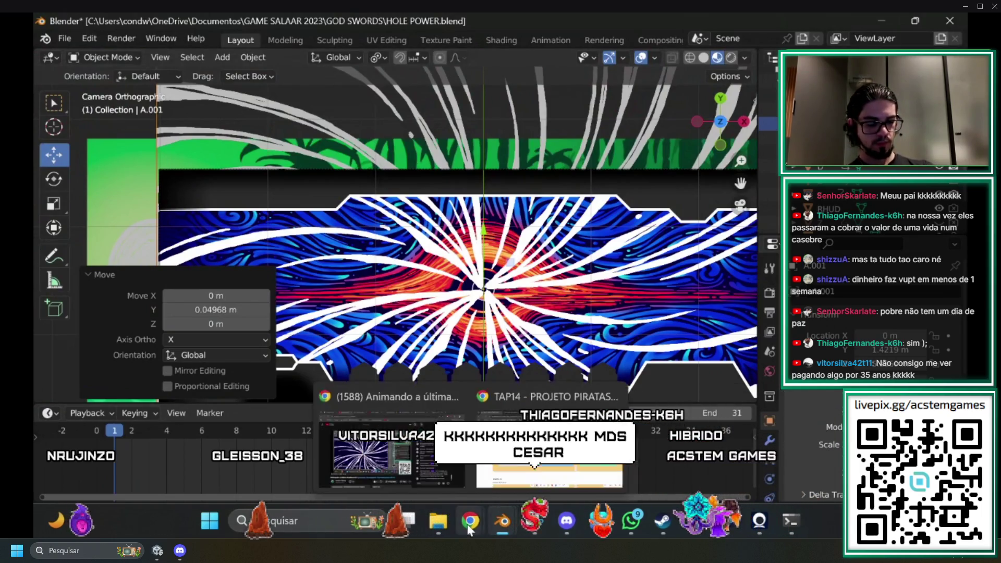
{"action": "left_click", "coordinate": [728, 520]}
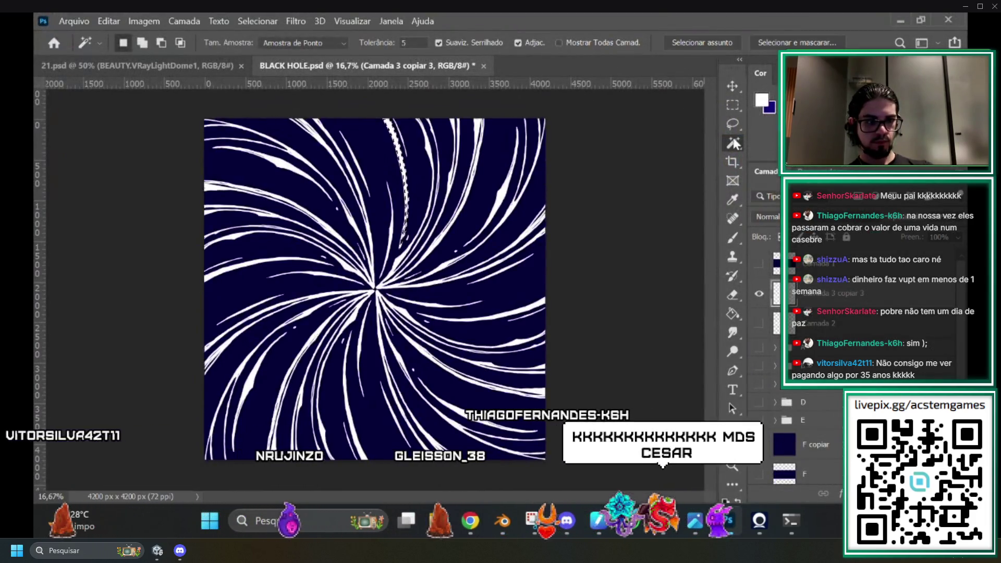
{"action": "left_click", "coordinate": [759, 295]}
{"action": "left_click", "coordinate": [759, 295]}
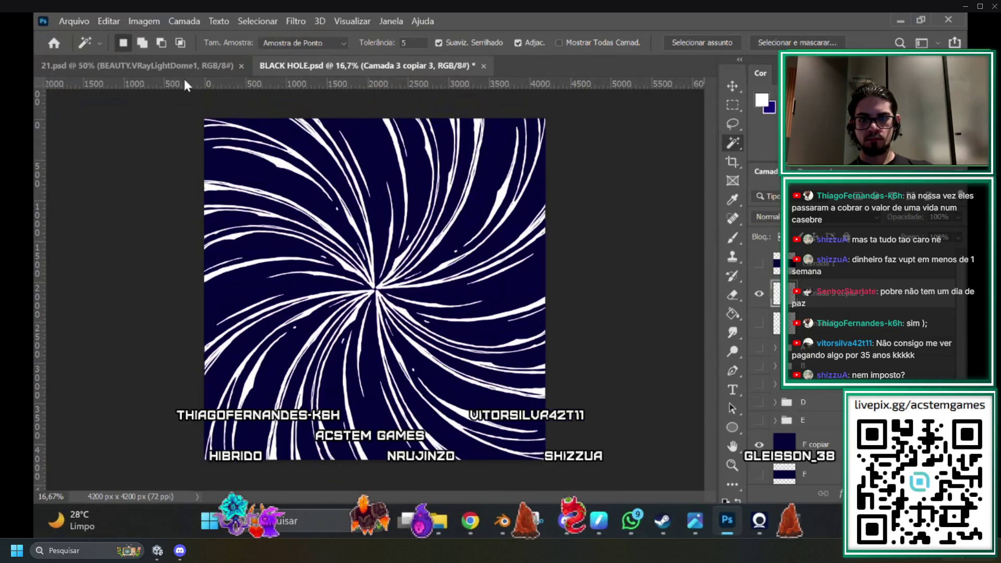
{"action": "left_click", "coordinate": [295, 21]}
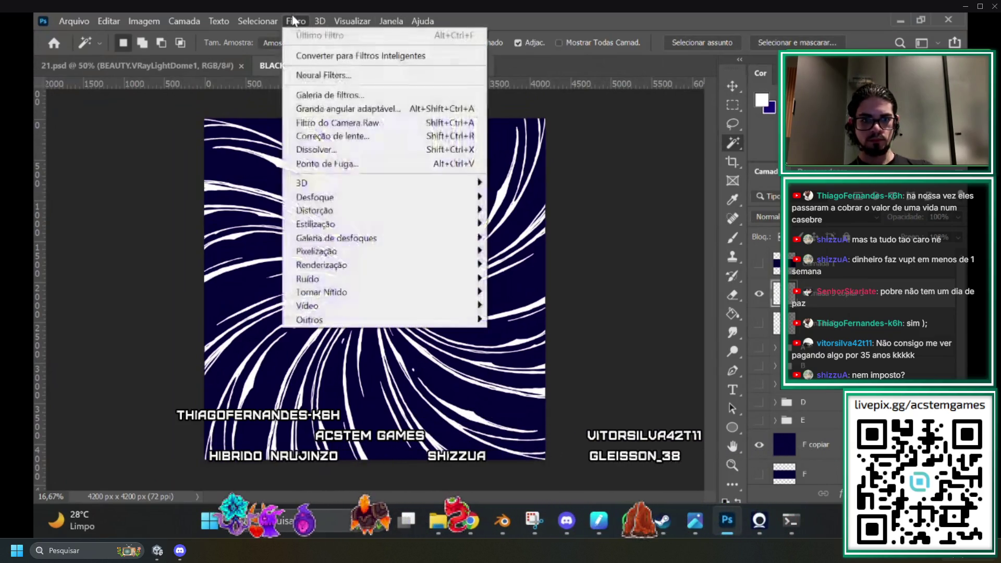
{"action": "mouse_move", "coordinate": [339, 198]}
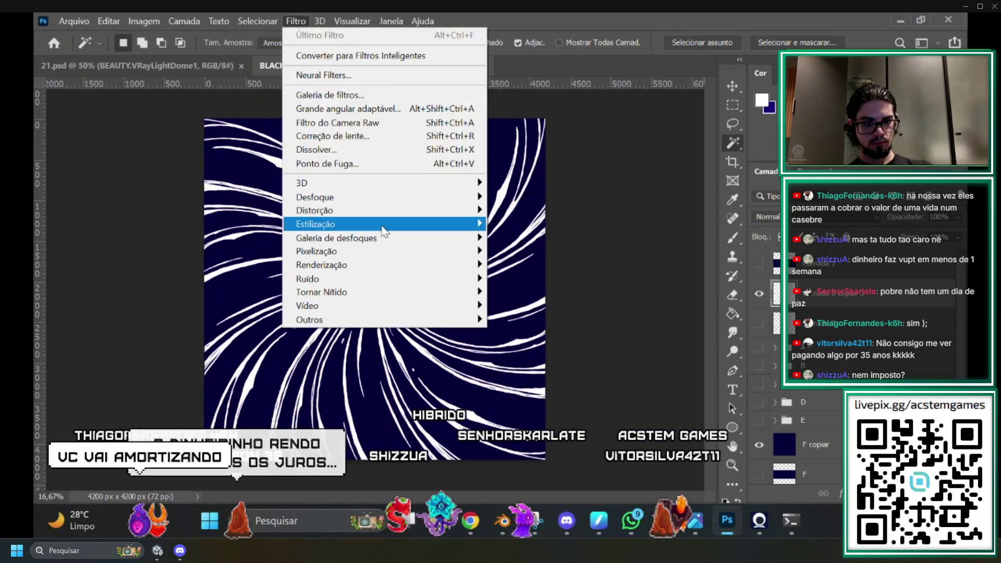
{"action": "mouse_move", "coordinate": [383, 231]}
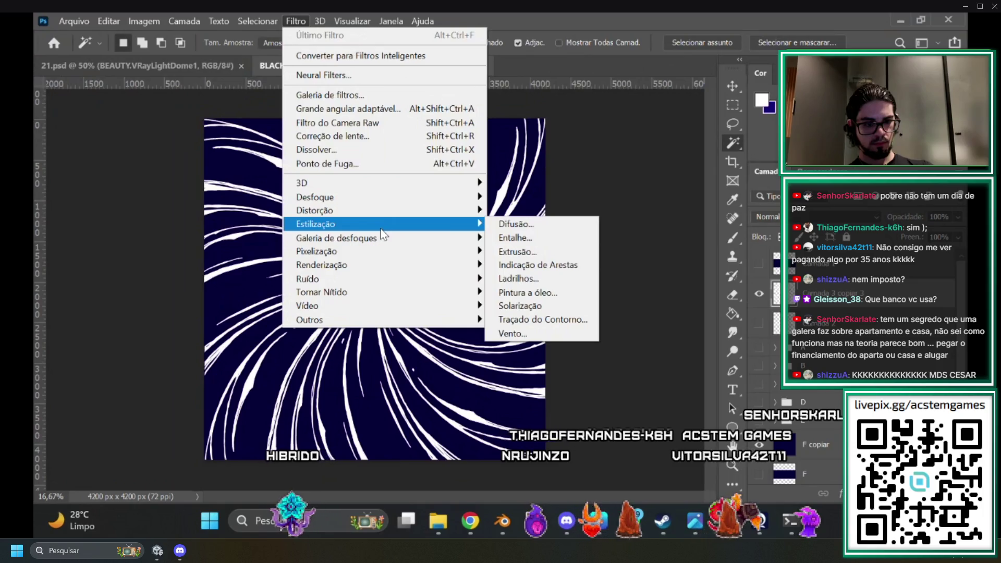
{"action": "mouse_move", "coordinate": [353, 244]}
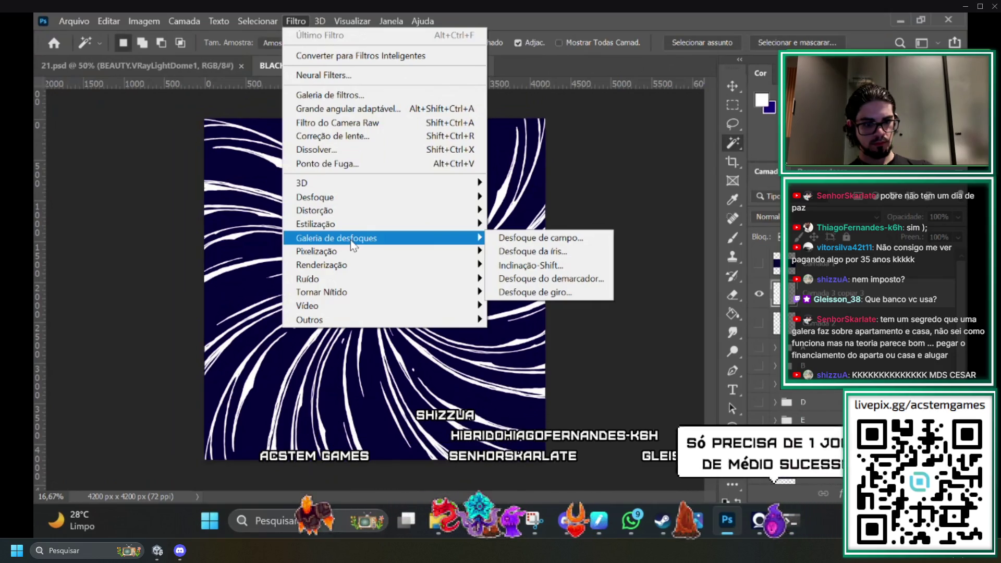
{"action": "left_click", "coordinate": [641, 161]}
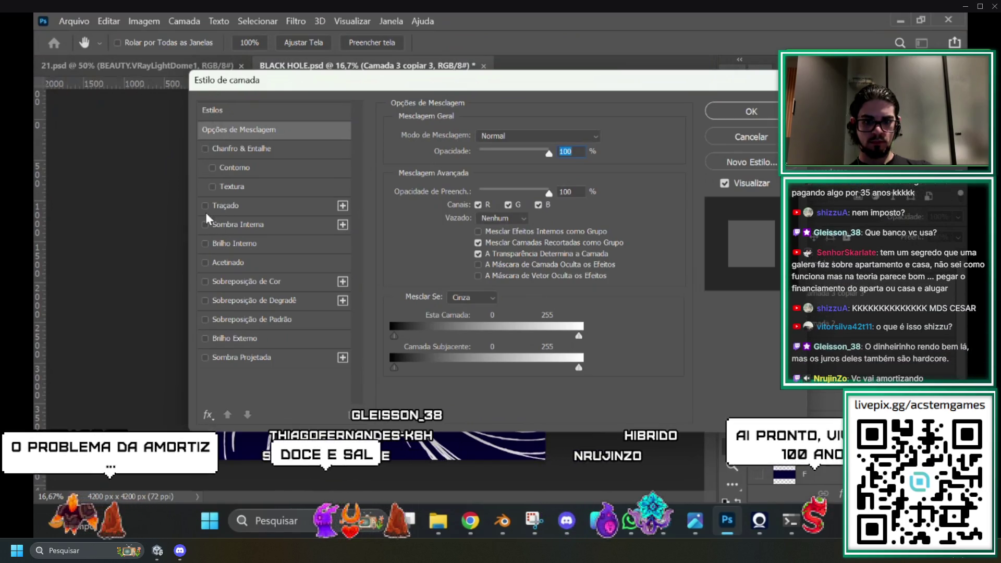
Enable a red Normal-blend Traçado stroke with Interna position and 3 px size.
{"action": "left_click", "coordinate": [206, 202]}
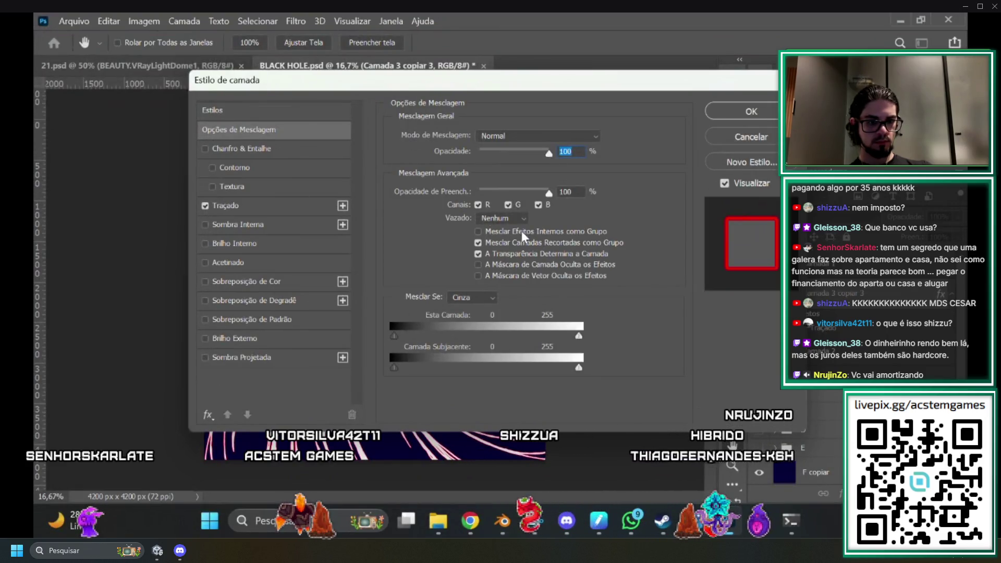
{"action": "left_click", "coordinate": [589, 138]}
{"action": "left_click", "coordinate": [576, 144]}
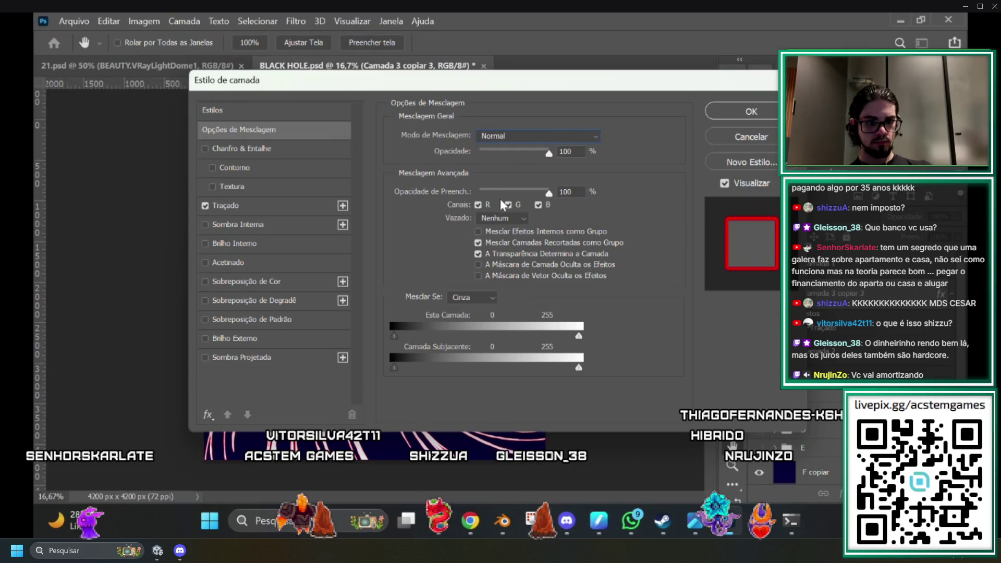
{"action": "left_click", "coordinate": [248, 204]}
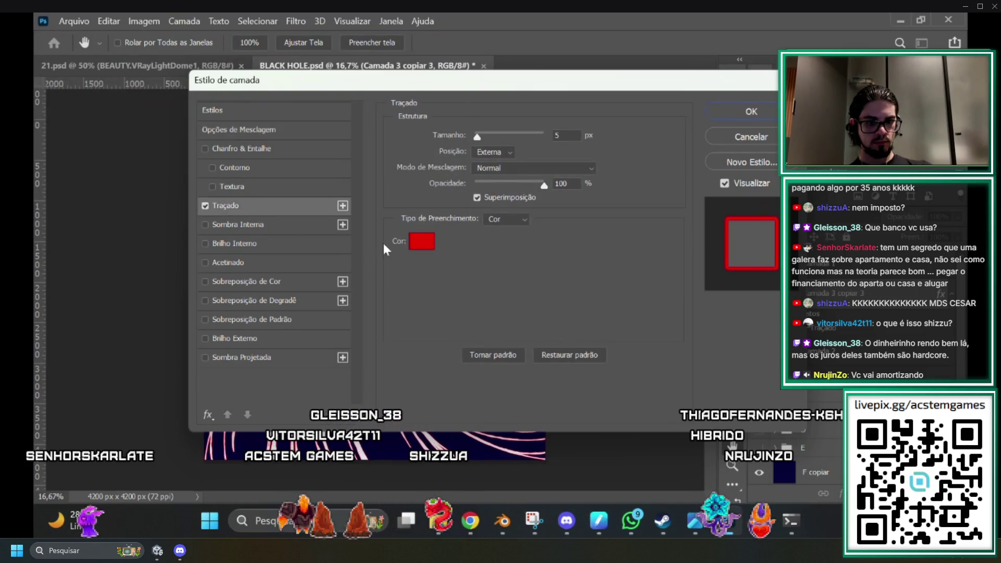
{"action": "left_click", "coordinate": [508, 152]}
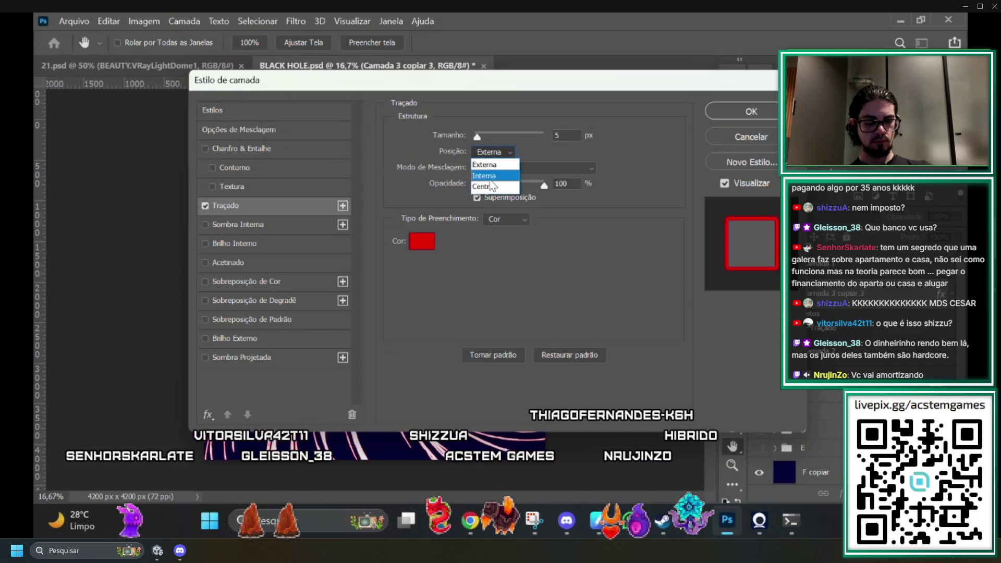
{"action": "left_click", "coordinate": [500, 176]}
{"action": "mouse_move", "coordinate": [550, 82]}
{"action": "left_mouse_down"}
{"action": "mouse_move", "coordinate": [831, 165]}
{"action": "mouse_move", "coordinate": [717, 146]}
{"action": "mouse_move", "coordinate": [701, 83]}
{"action": "mouse_move", "coordinate": [685, 97]}
{"action": "left_mouse_up"}
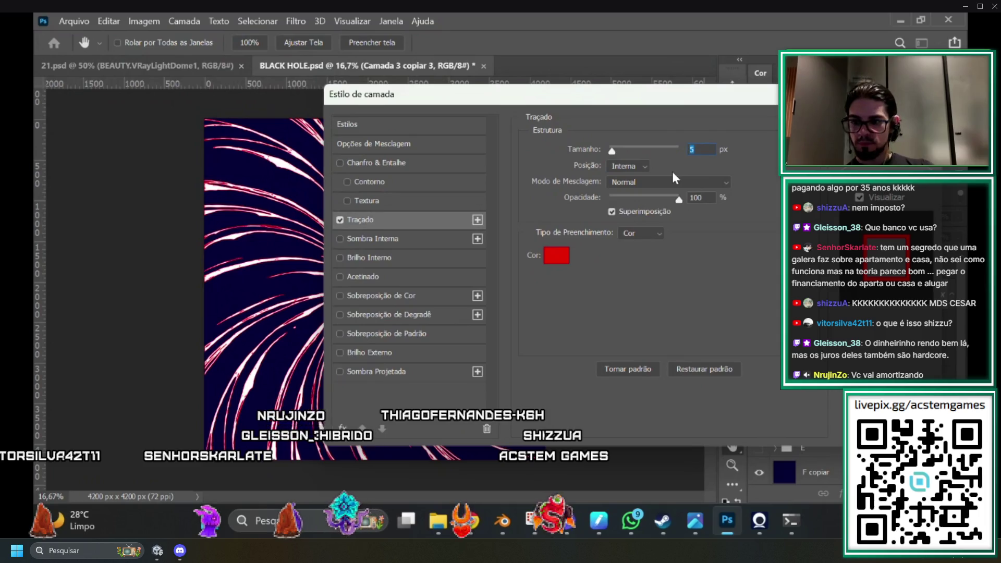
{"action": "type", "text": "3"}
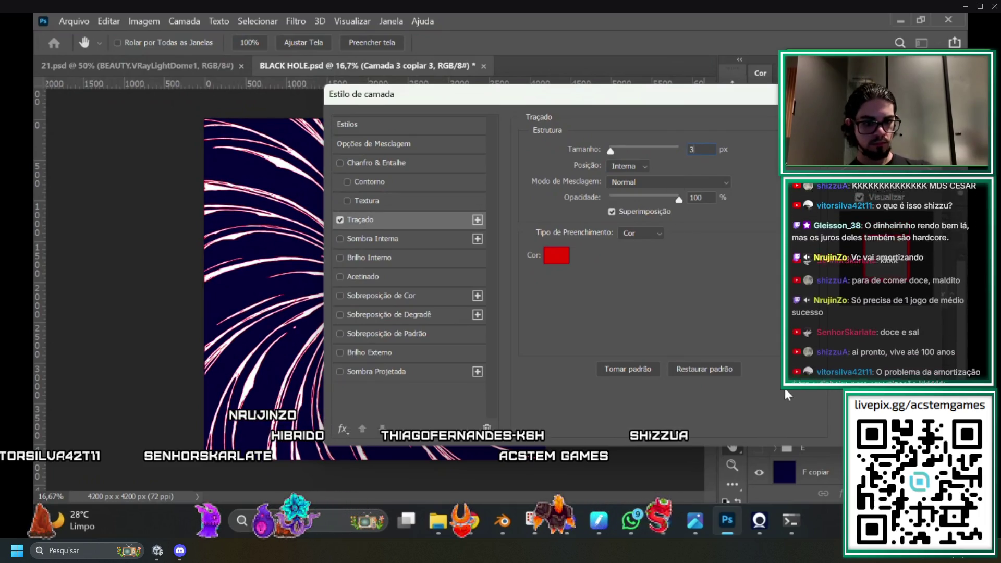
{"action": "key", "text": "Return"}
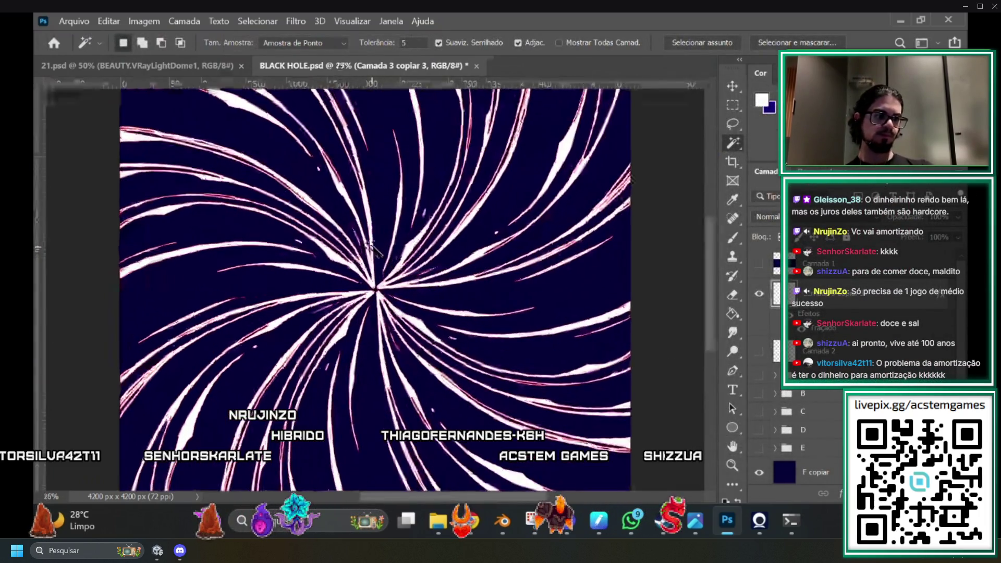
Convert the inner stroke into its own layer, Traçado Interno de Camada 3 copiar 3, shown behind the swirl.
{"action": "scroll", "coordinate": [381, 256], "scroll_direction": "up", "scroll_amount": 5}
{"action": "right_click", "coordinate": [809, 319]}
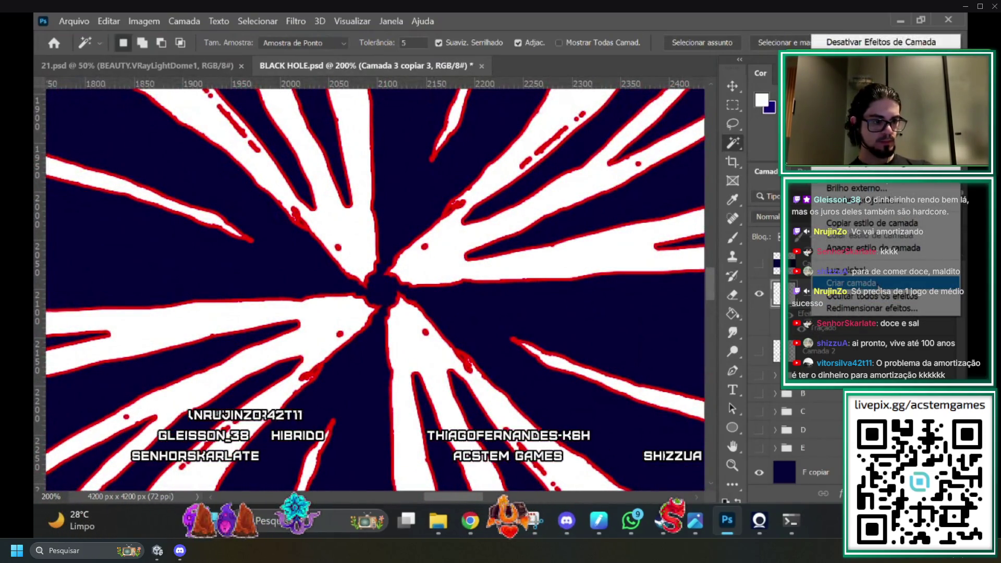
{"action": "left_click", "coordinate": [878, 286]}
{"action": "left_click", "coordinate": [759, 294]}
{"action": "left_click", "coordinate": [760, 295]}
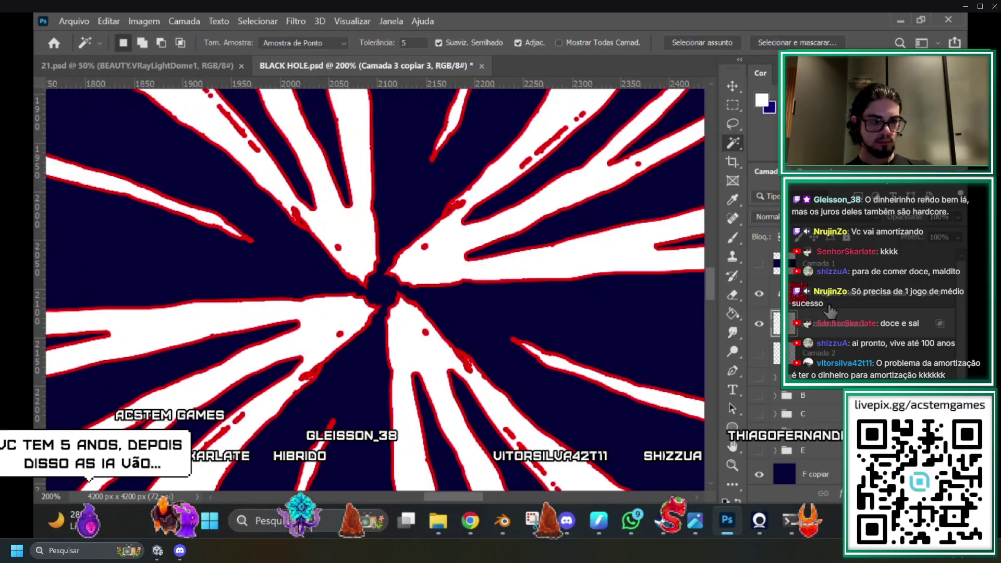
{"action": "left_click", "coordinate": [838, 304]}
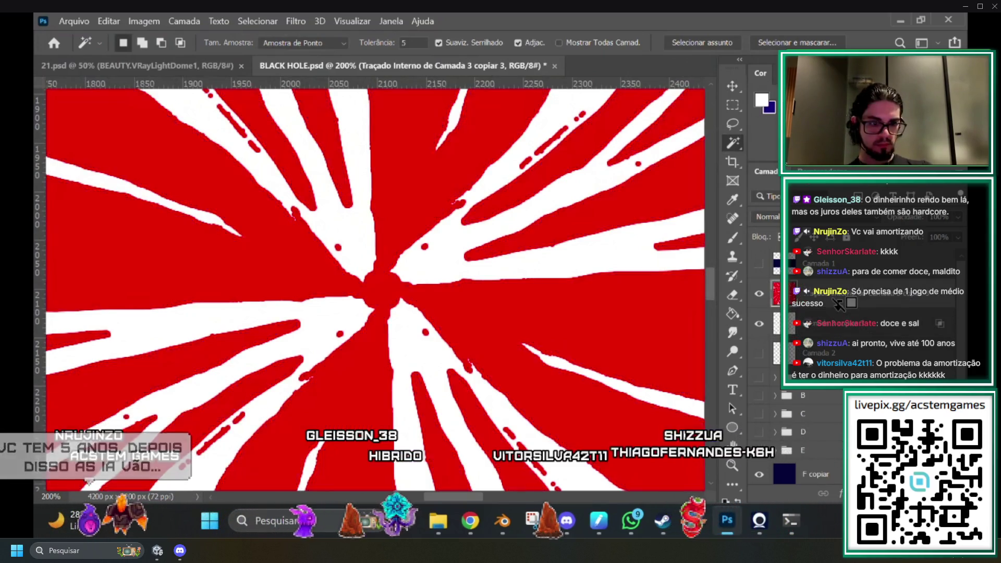
Select the white swirl lines with the Magic Wand.
{"action": "scroll", "coordinate": [492, 340], "scroll_direction": "down", "scroll_amount": 7}
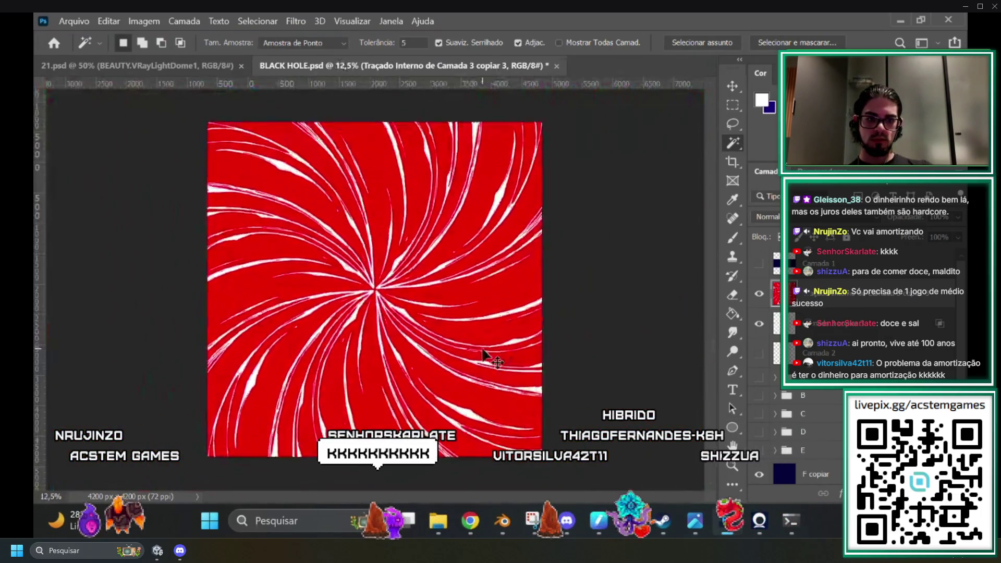
{"action": "scroll", "coordinate": [484, 297], "scroll_direction": "up", "scroll_amount": 2}
{"action": "left_click", "coordinate": [528, 295]}
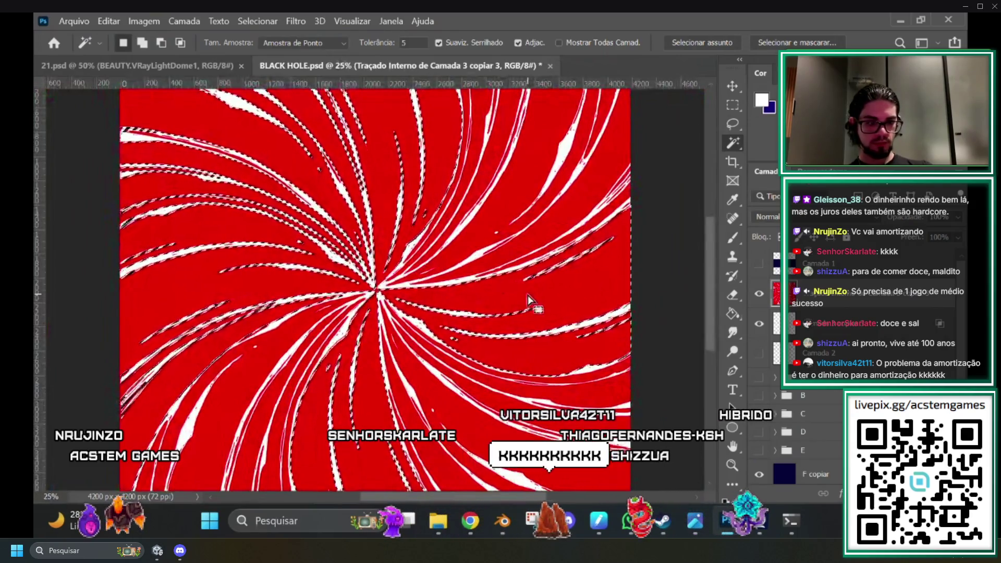
{"action": "scroll", "coordinate": [528, 295], "scroll_direction": "down", "scroll_amount": 2}
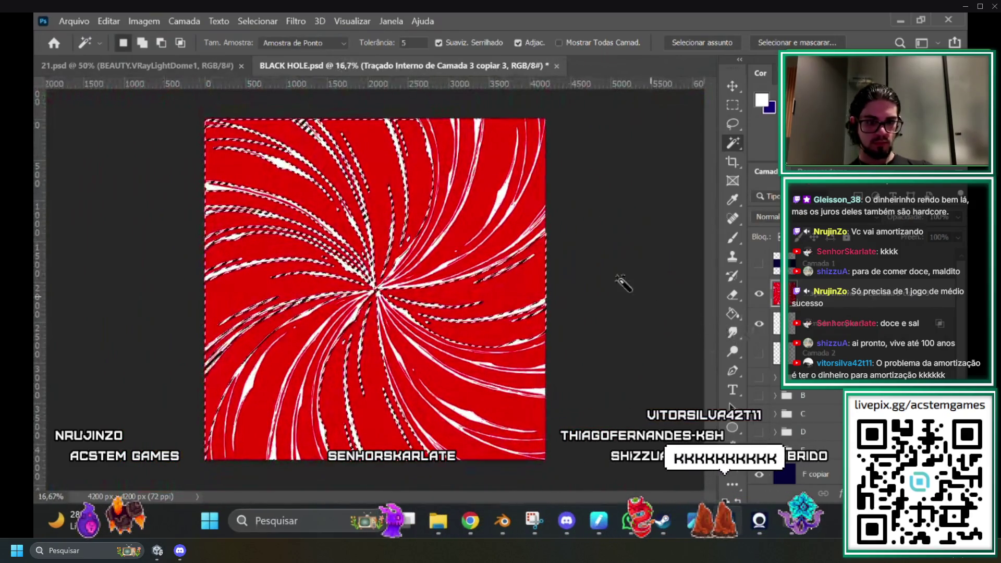
{"action": "left_click", "coordinate": [264, 21]}
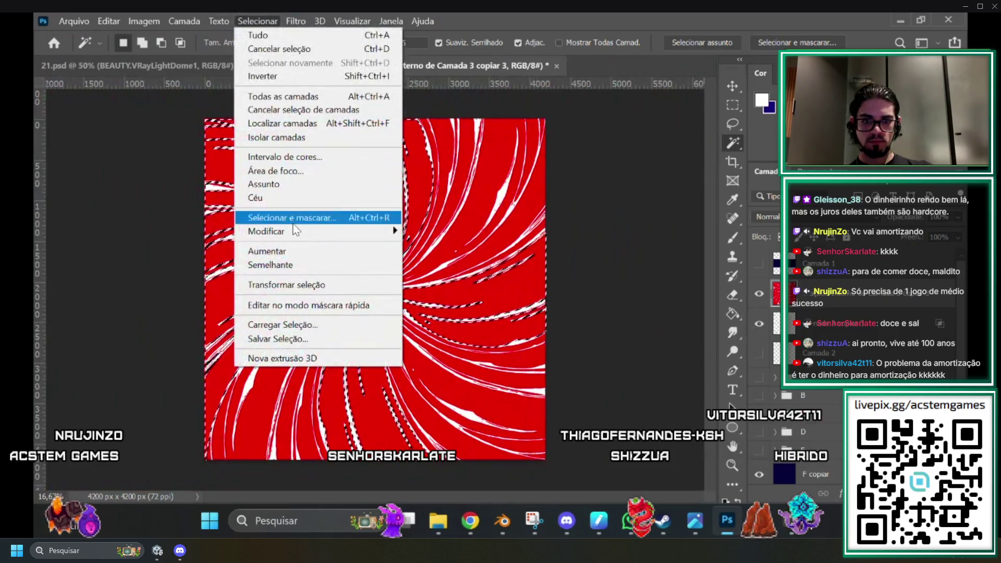
Extend the selection to all similar swirl lines with Semelhante and hide the red layer.
{"action": "left_click", "coordinate": [304, 267]}
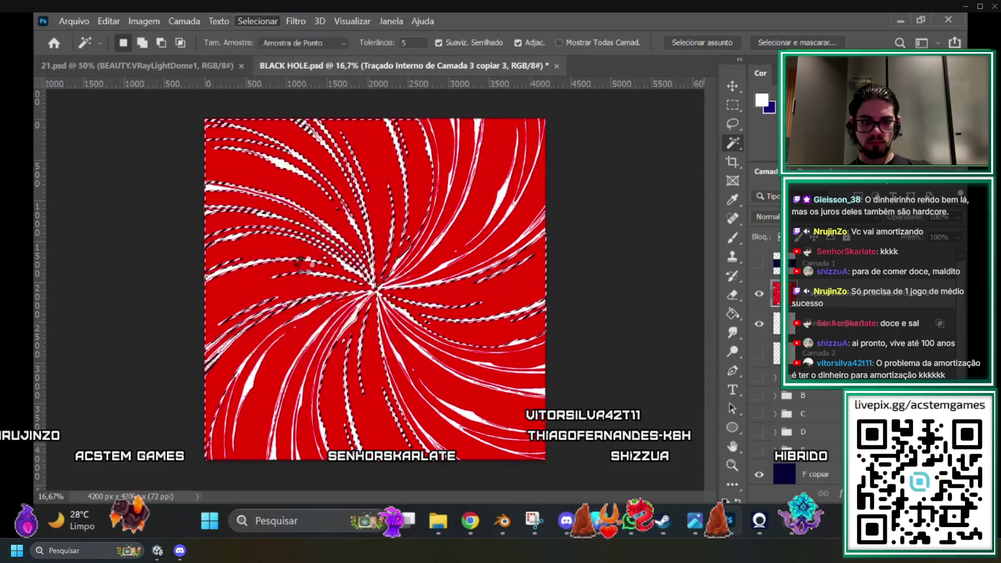
{"action": "key", "text": "ctrl+plus"}
{"action": "key", "text": "ctrl+plus"}
{"action": "key", "text": "ctrl+plus"}
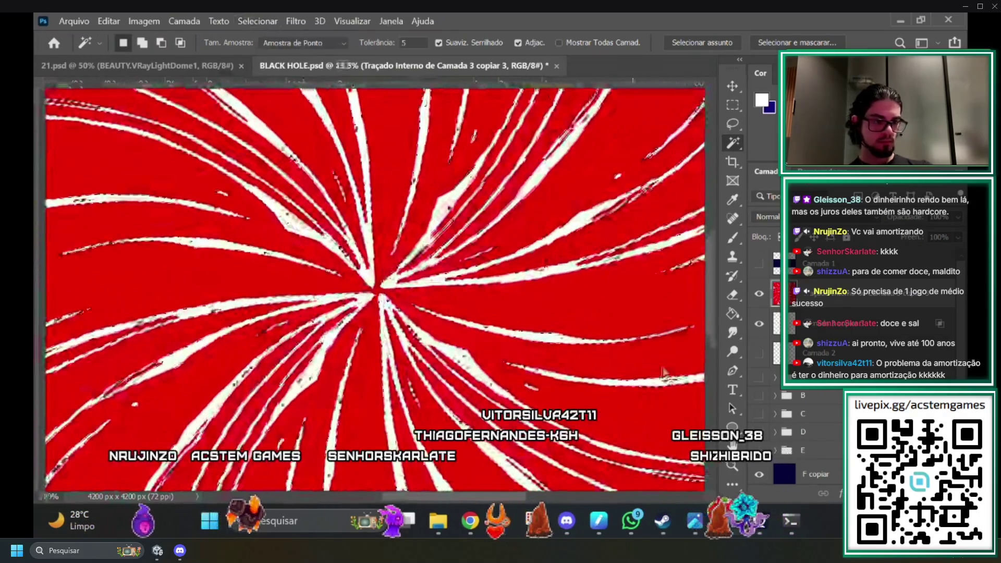
{"action": "left_click", "coordinate": [759, 293]}
{"action": "key", "text": "ctrl+d"}
{"action": "key", "text": "ctrl+plus"}
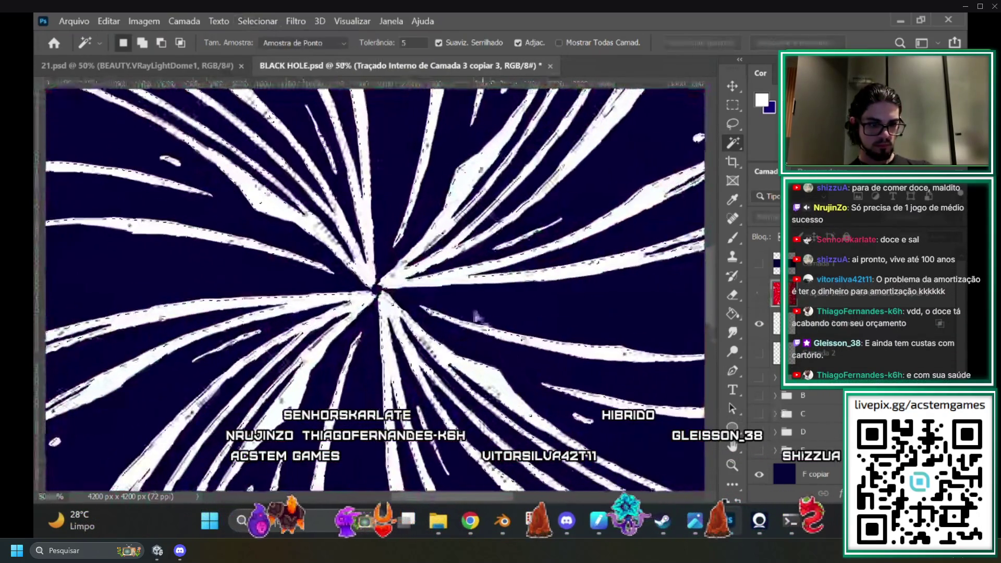
{"action": "key", "text": "ctrl+shift+d"}
{"action": "key", "text": "ctrl+plus"}
{"action": "key", "text": "ctrl+plus"}
{"action": "key", "text": "ctrl+plus"}
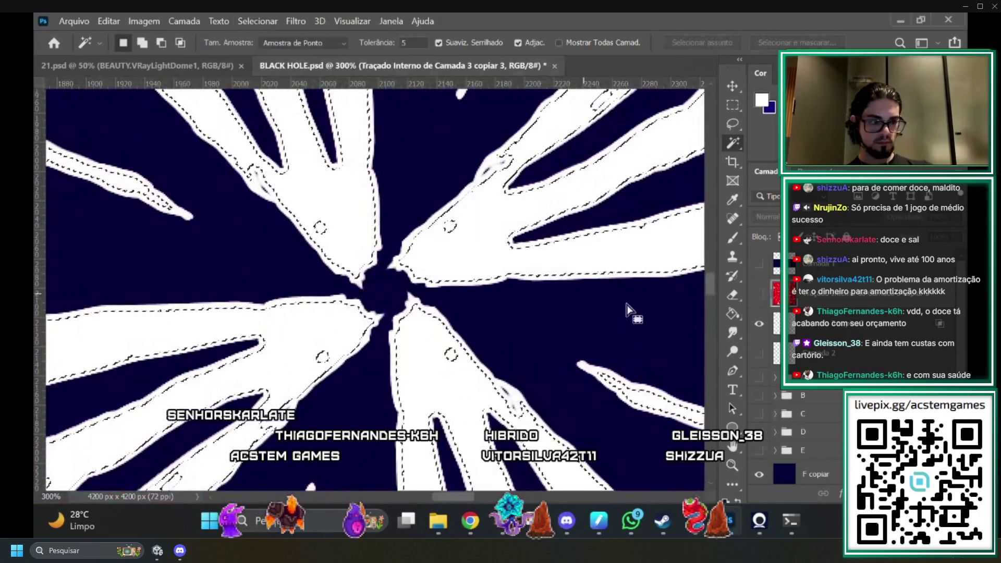
Activate Camada 3 copiar 3, then Camada 3 copiar 6, and hide the navy background layer.
{"action": "left_click", "coordinate": [915, 337]}
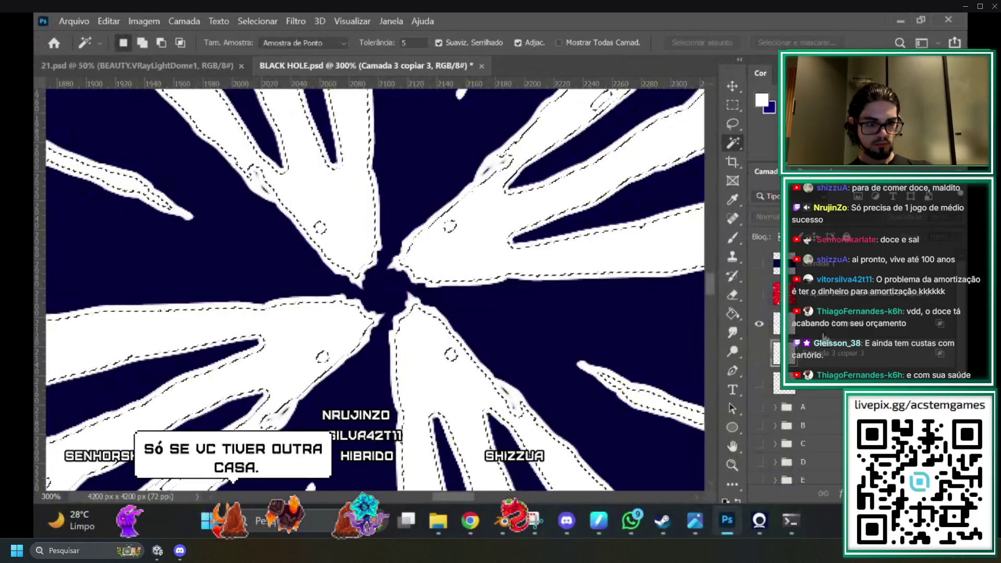
{"action": "left_click", "coordinate": [835, 335]}
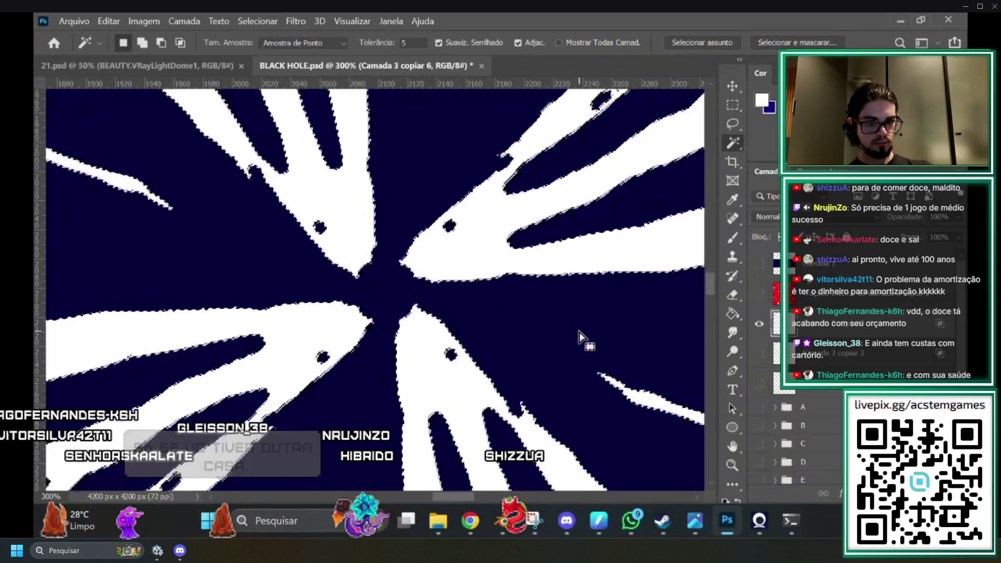
{"action": "key", "text": "ctrl+minus"}
{"action": "key", "text": "ctrl+minus"}
{"action": "key", "text": "ctrl+minus"}
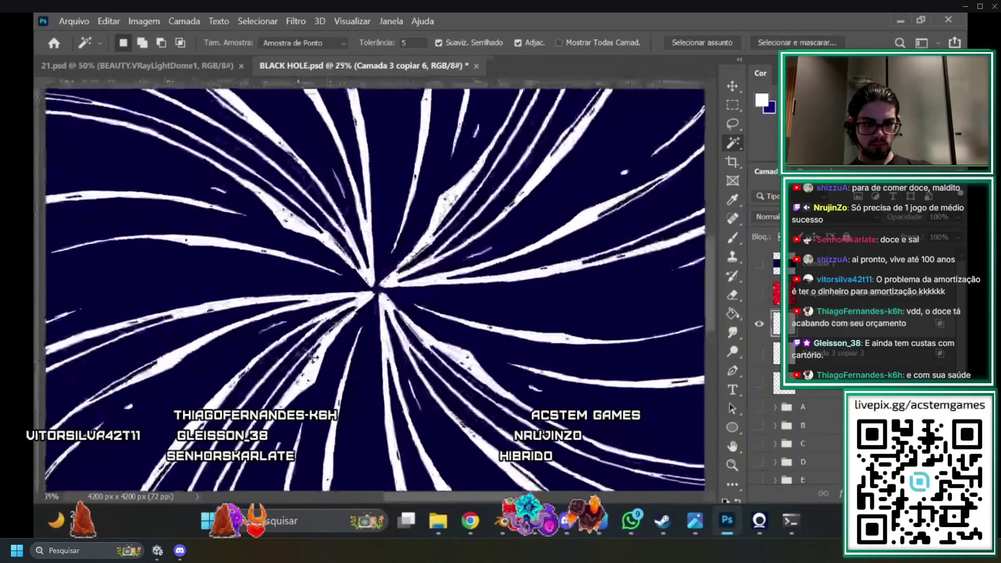
{"action": "key", "text": "ctrl+plus"}
{"action": "key", "text": "ctrl+plus"}
{"action": "key", "text": "ctrl+plus"}
{"action": "scroll", "coordinate": [420, 389], "scroll_direction": "down", "scroll_amount": 2}
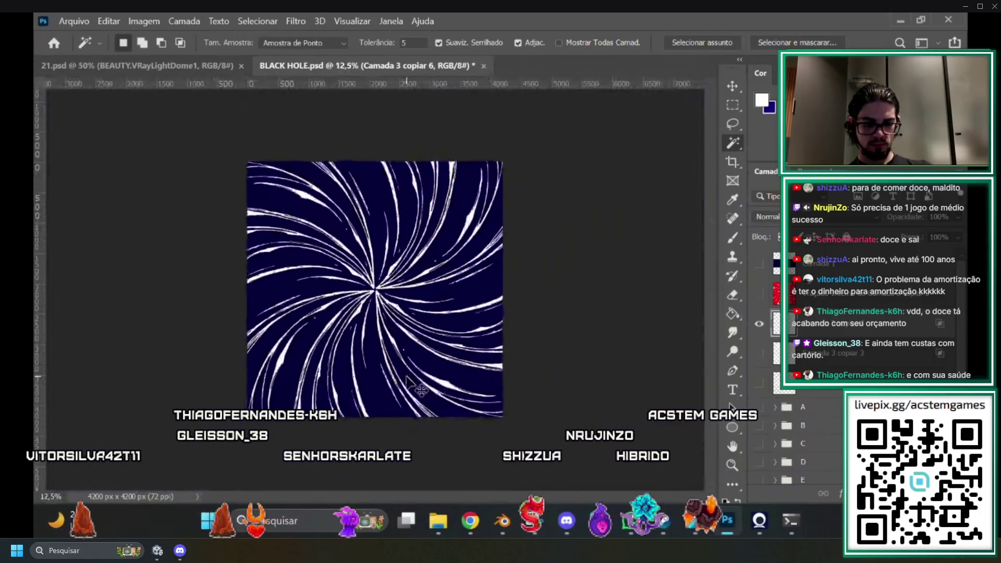
{"action": "scroll", "coordinate": [423, 376], "scroll_direction": "up", "scroll_amount": 4}
{"action": "scroll", "coordinate": [427, 354], "scroll_direction": "up", "scroll_amount": 5}
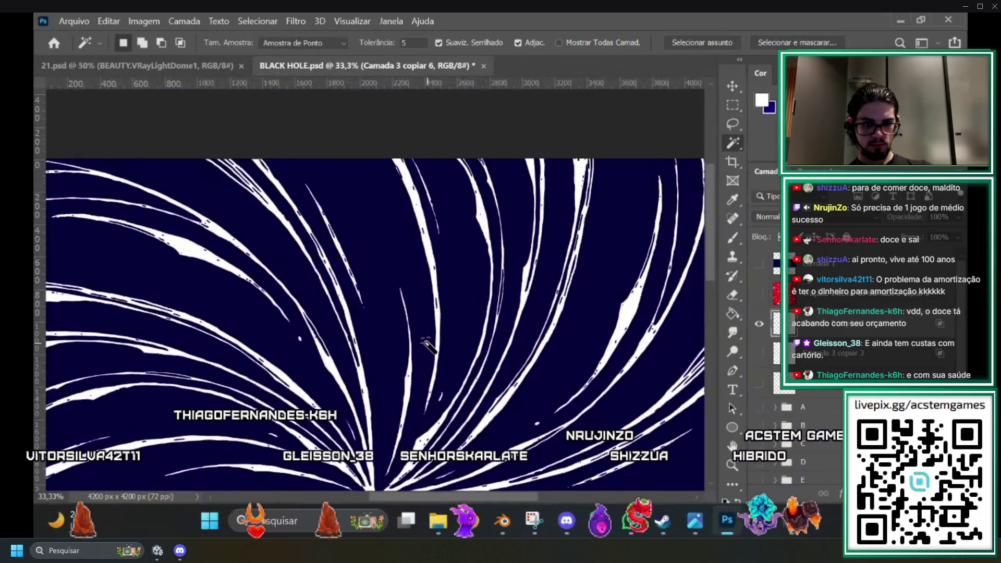
{"action": "scroll", "coordinate": [429, 346], "scroll_direction": "down", "scroll_amount": 3}
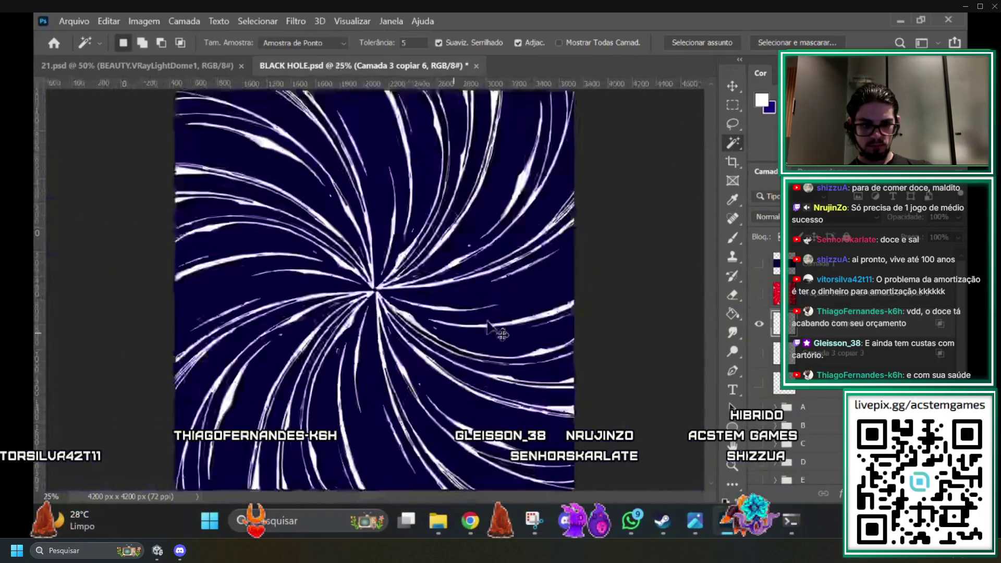
{"action": "scroll", "coordinate": [386, 376], "scroll_direction": "up", "scroll_amount": 1}
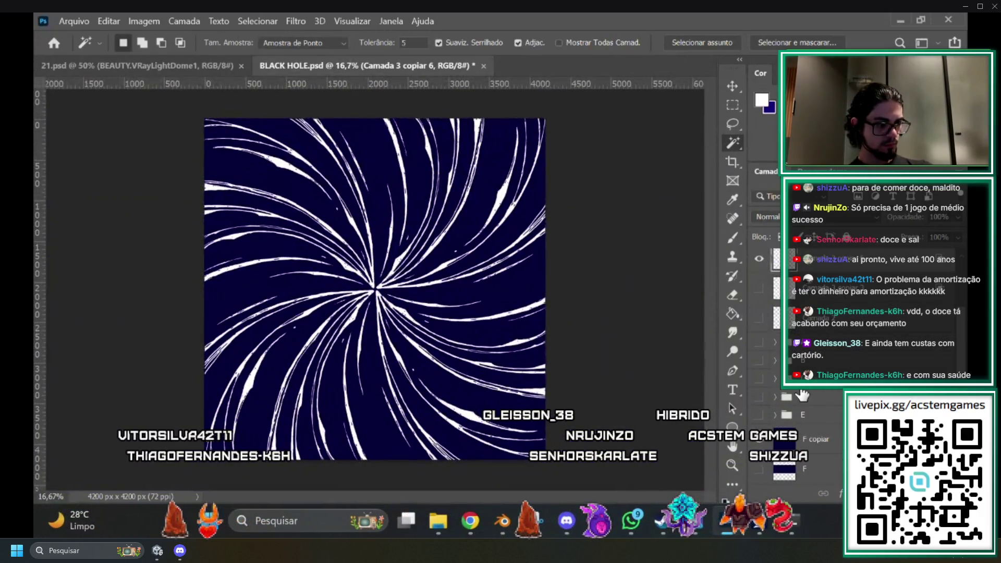
{"action": "left_click", "coordinate": [759, 259]}
Export the white swirl lines as G.png in the HOLE SWORD folder, replacing the existing file.
{"action": "left_click", "coordinate": [74, 20]}
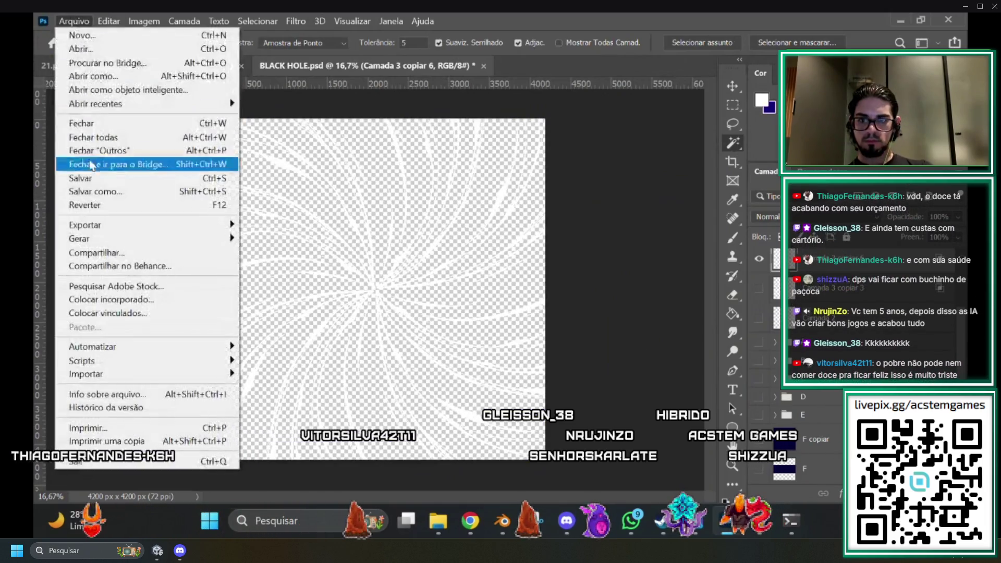
{"action": "mouse_move", "coordinate": [123, 234]}
{"action": "left_click", "coordinate": [344, 241]}
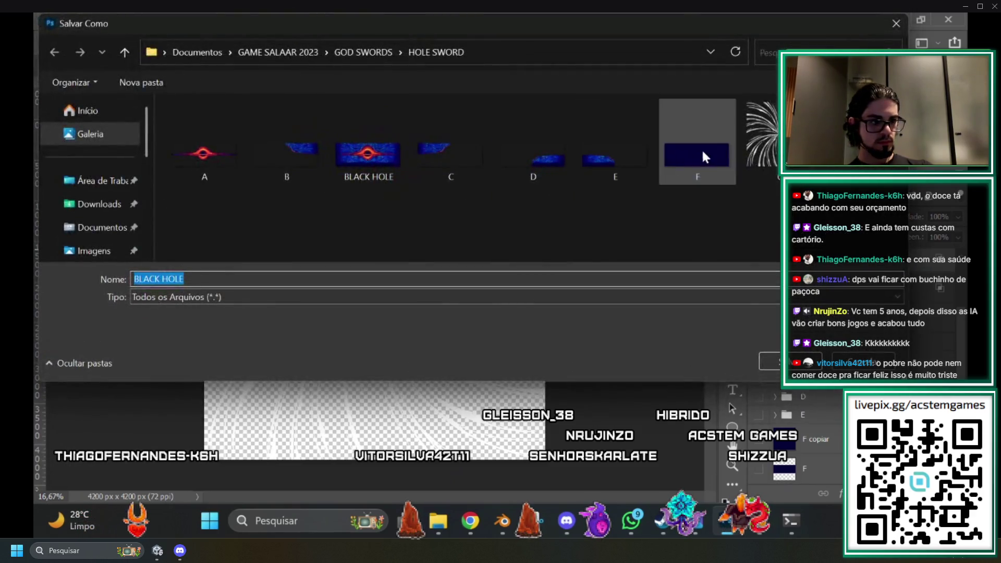
{"action": "left_click", "coordinate": [768, 135]}
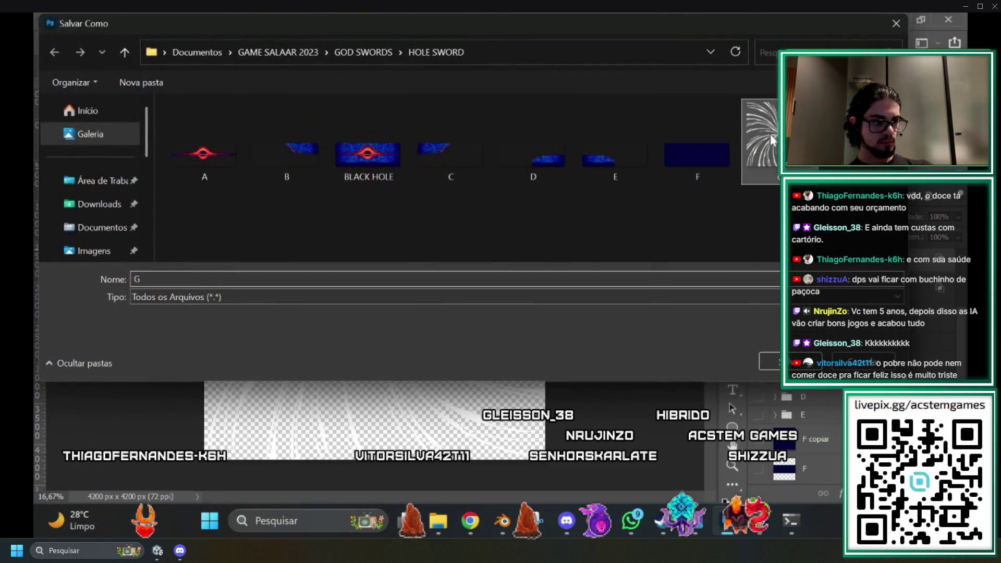
{"action": "left_click", "coordinate": [845, 359]}
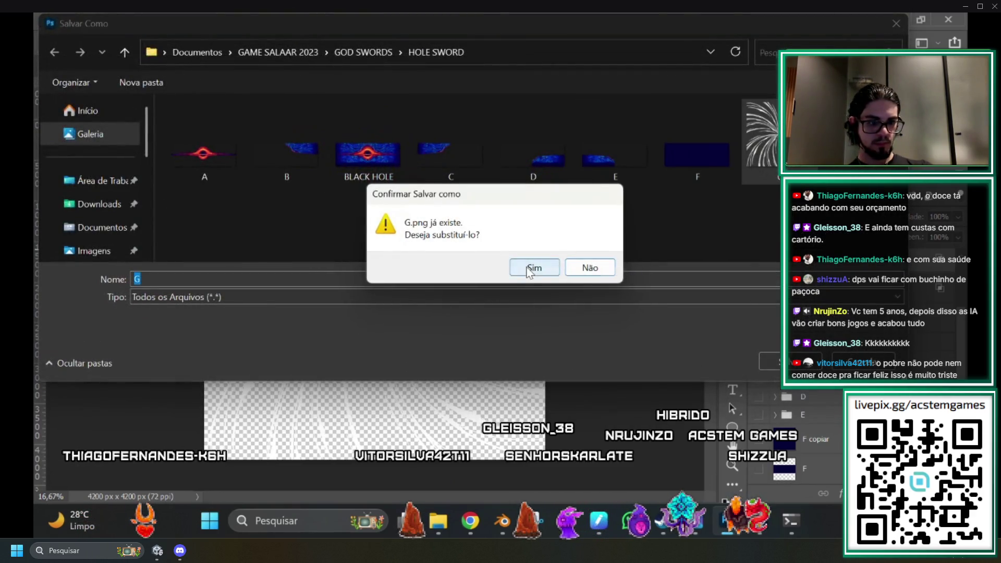
{"action": "left_click", "coordinate": [529, 269]}
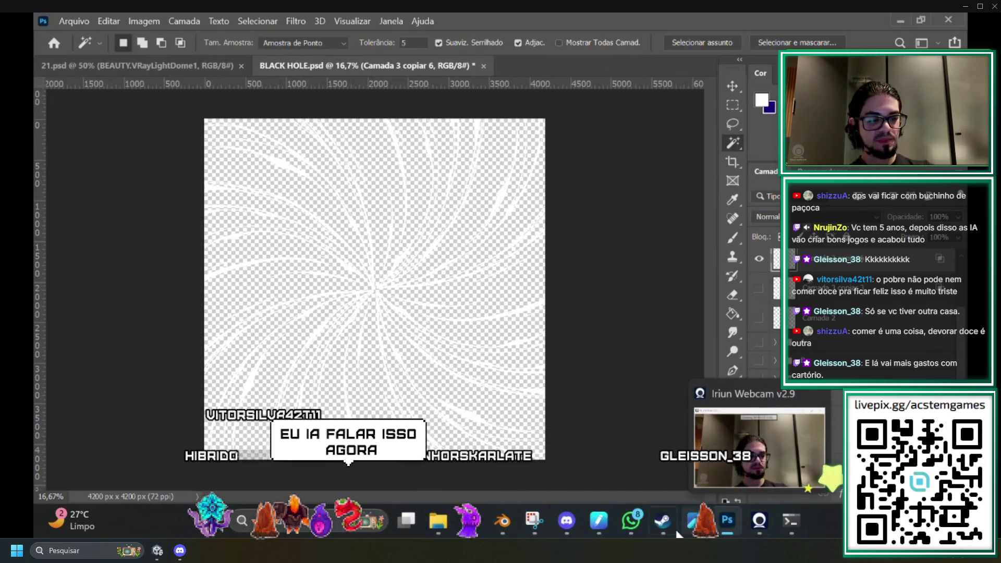
Bring the Blender window back to the front.
{"action": "mouse_move", "coordinate": [658, 520]}
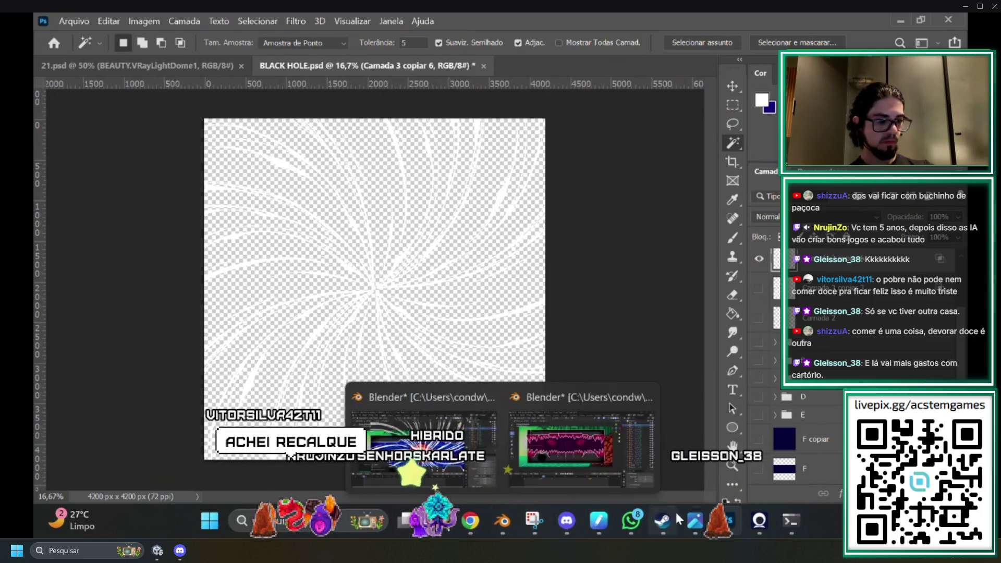
{"action": "mouse_move", "coordinate": [731, 529]}
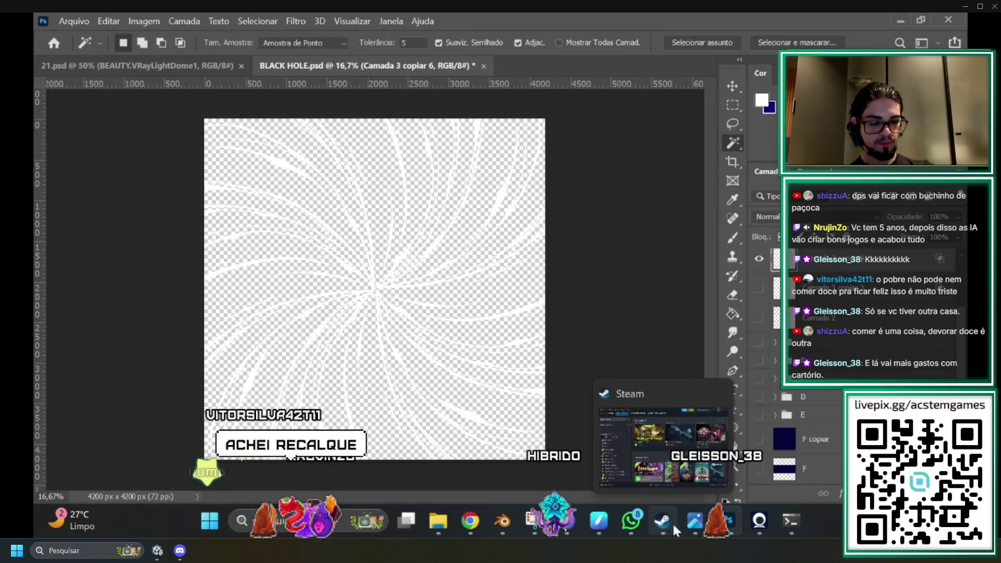
{"action": "mouse_move", "coordinate": [500, 522]}
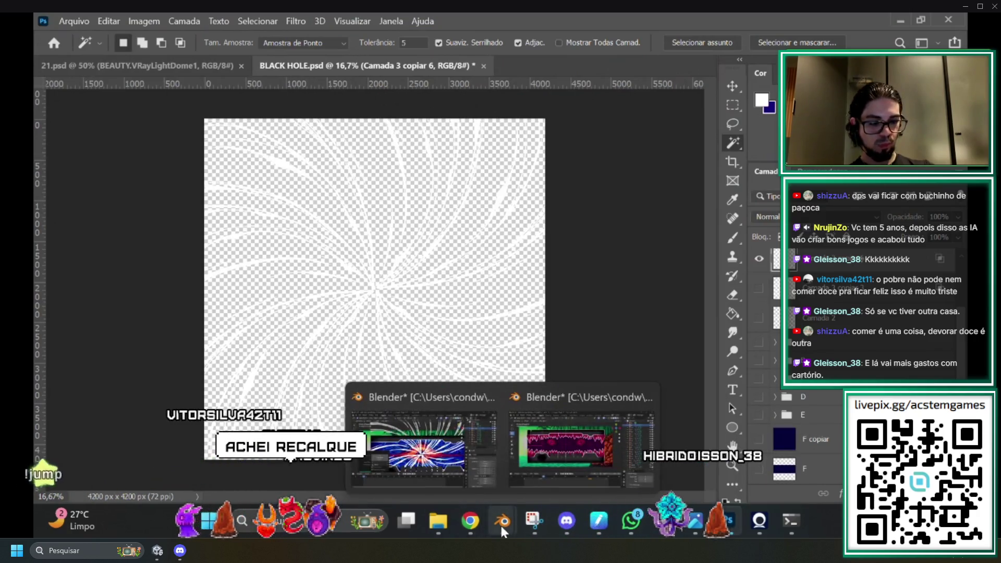
{"action": "left_click", "coordinate": [460, 458]}
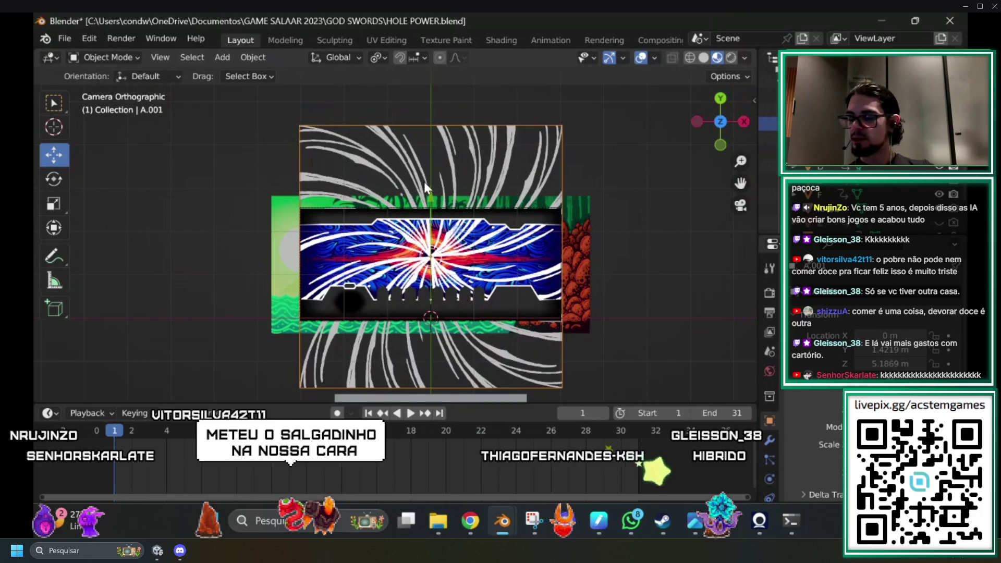
In the Shading workspace, load the newly exported G.png into the image texture.
{"action": "left_click", "coordinate": [495, 41]}
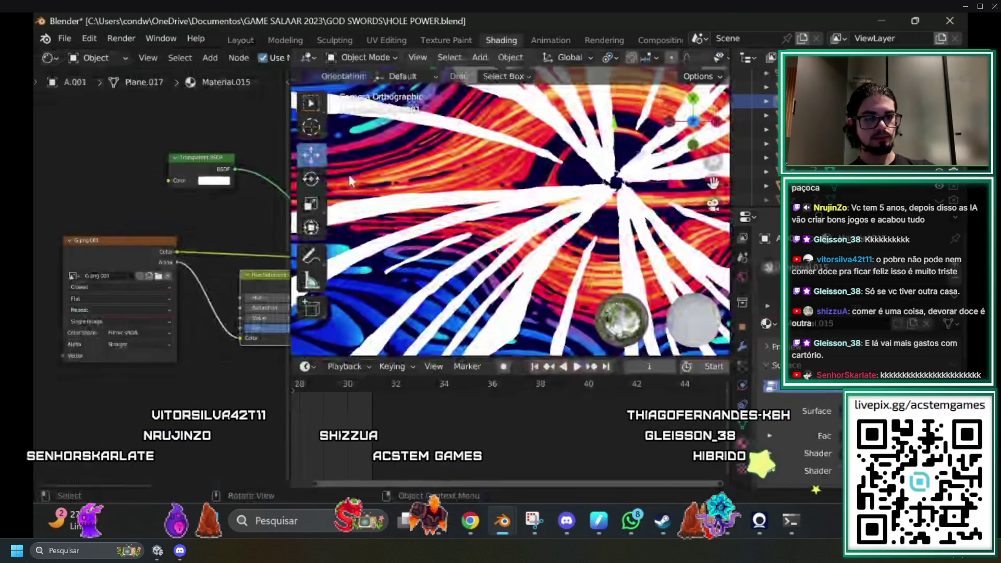
{"action": "left_click", "coordinate": [159, 277]}
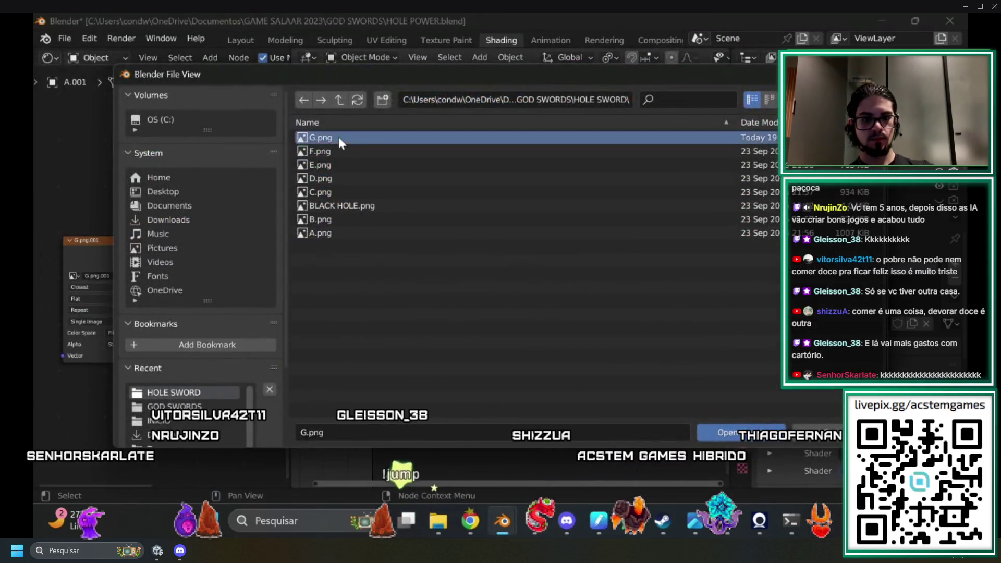
{"action": "left_click", "coordinate": [777, 434]}
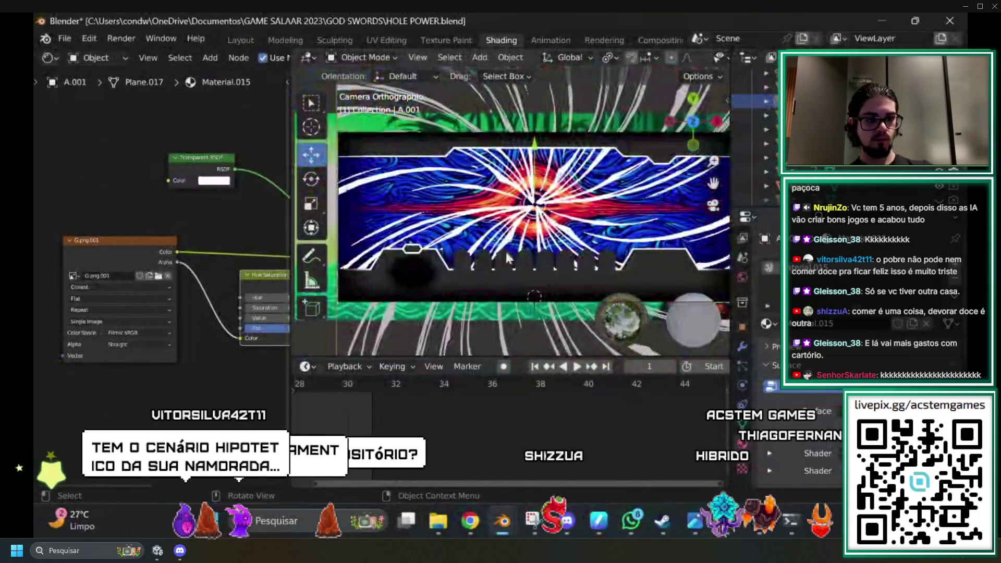
Switch to the Layout workspace to see the camera view of the black-hole effect.
{"action": "scroll", "coordinate": [542, 205], "scroll_direction": "down", "scroll_amount": 6}
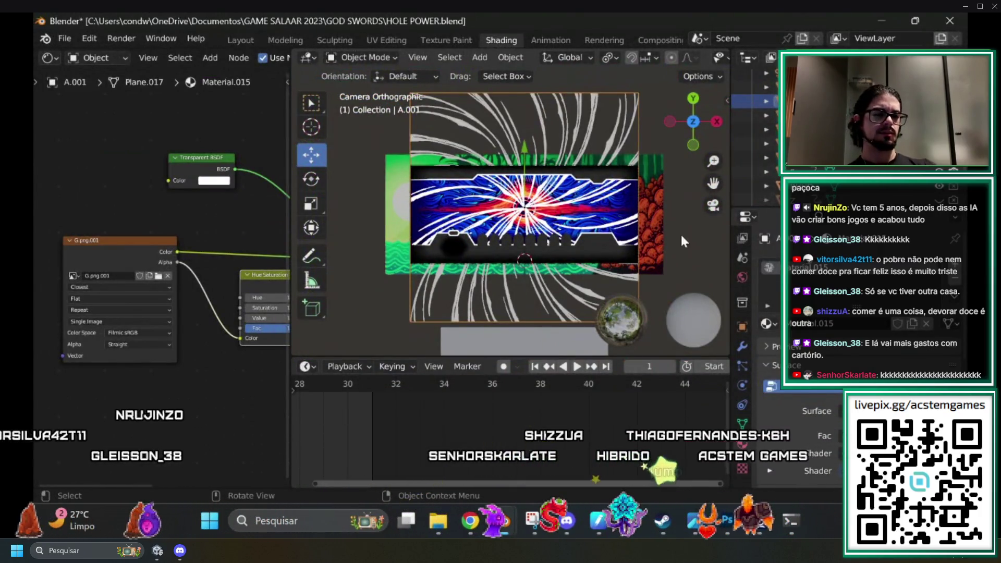
{"action": "scroll", "coordinate": [661, 242], "scroll_direction": "up", "scroll_amount": 2}
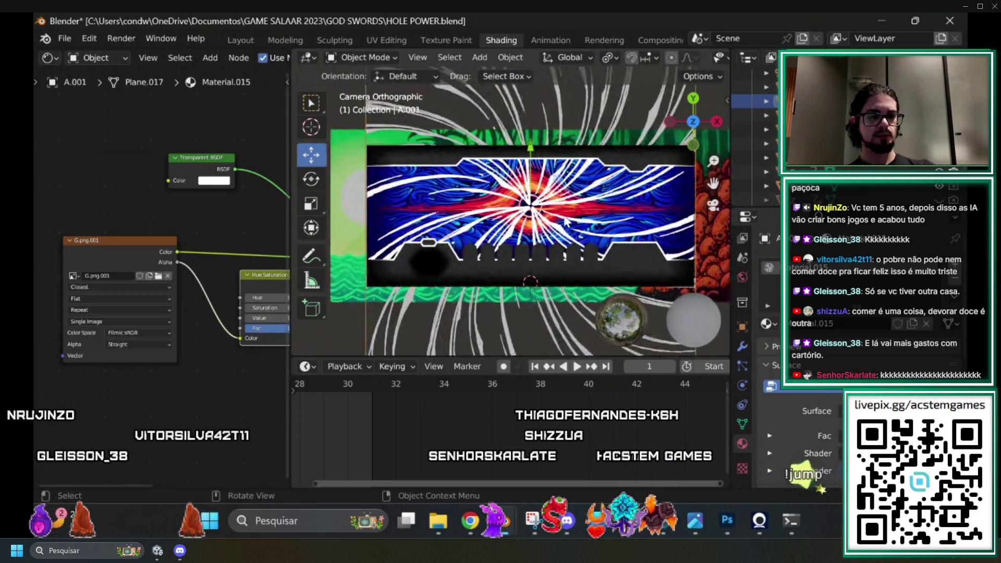
{"action": "scroll", "coordinate": [682, 240], "scroll_direction": "up", "scroll_amount": 1}
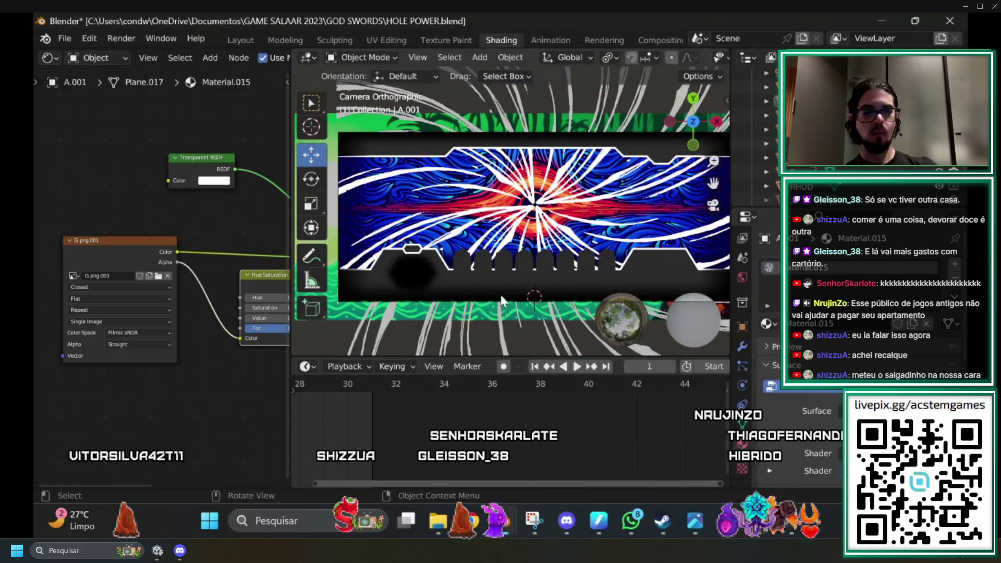
{"action": "left_click", "coordinate": [241, 40]}
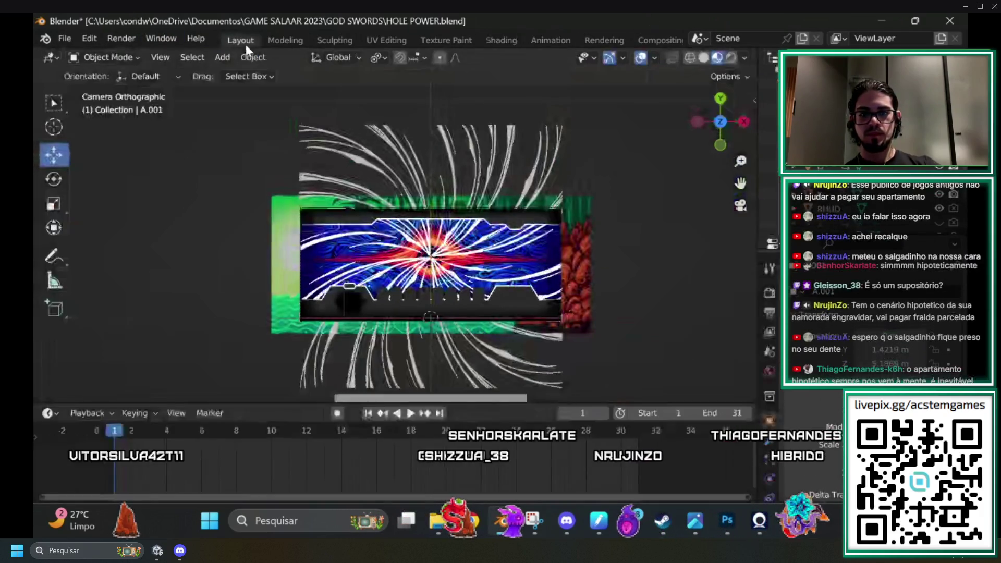
{"action": "scroll", "coordinate": [485, 267], "scroll_direction": "up", "scroll_amount": 2}
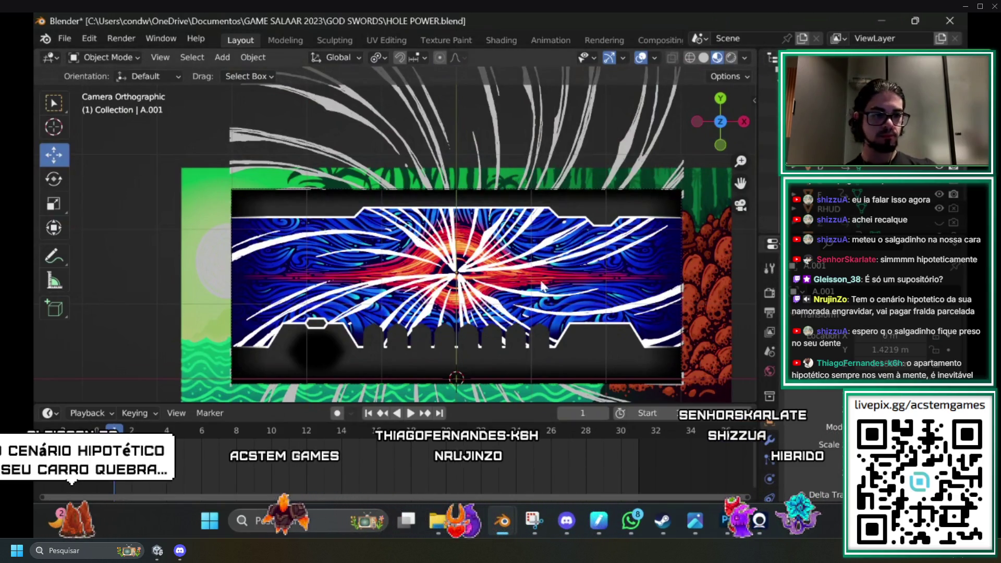
{"action": "scroll", "coordinate": [531, 326], "scroll_direction": "down", "scroll_amount": 3}
{"action": "key", "text": "KP_2"}
{"action": "key", "text": "KP_2"}
{"action": "key", "text": "KP_2"}
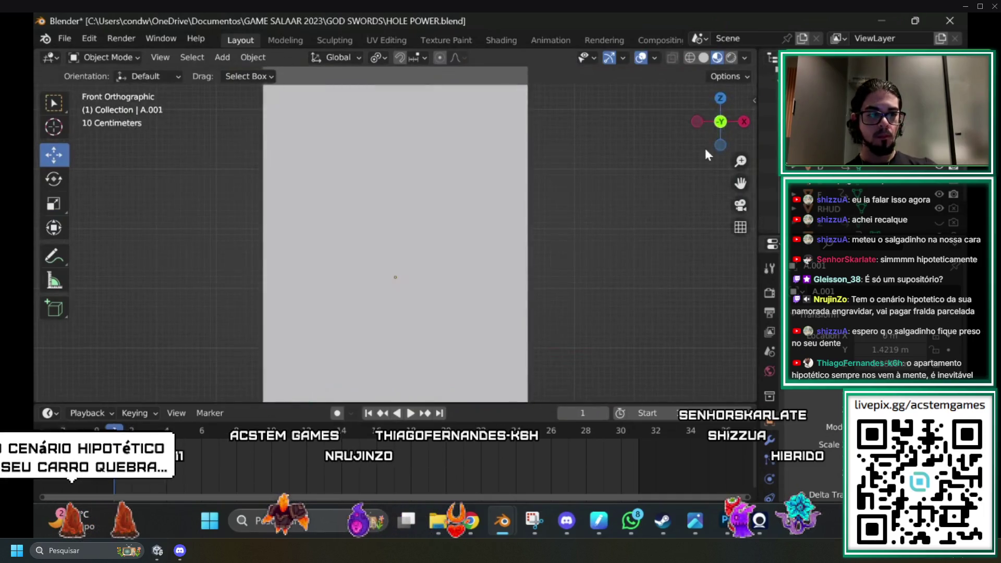
{"action": "key", "text": "KP_0"}
{"action": "scroll", "coordinate": [501, 337], "scroll_direction": "down", "scroll_amount": 3}
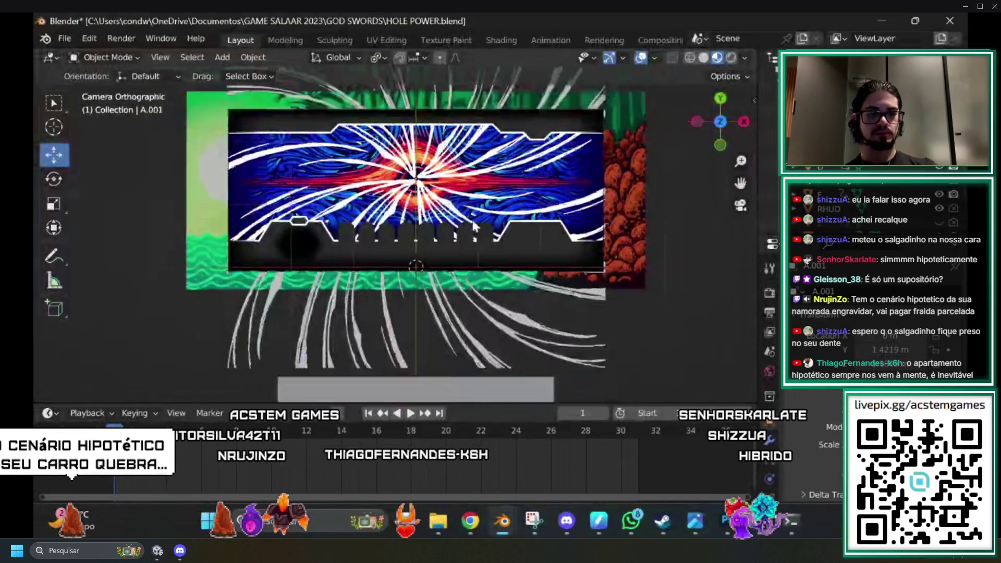
{"action": "key", "text": "space"}
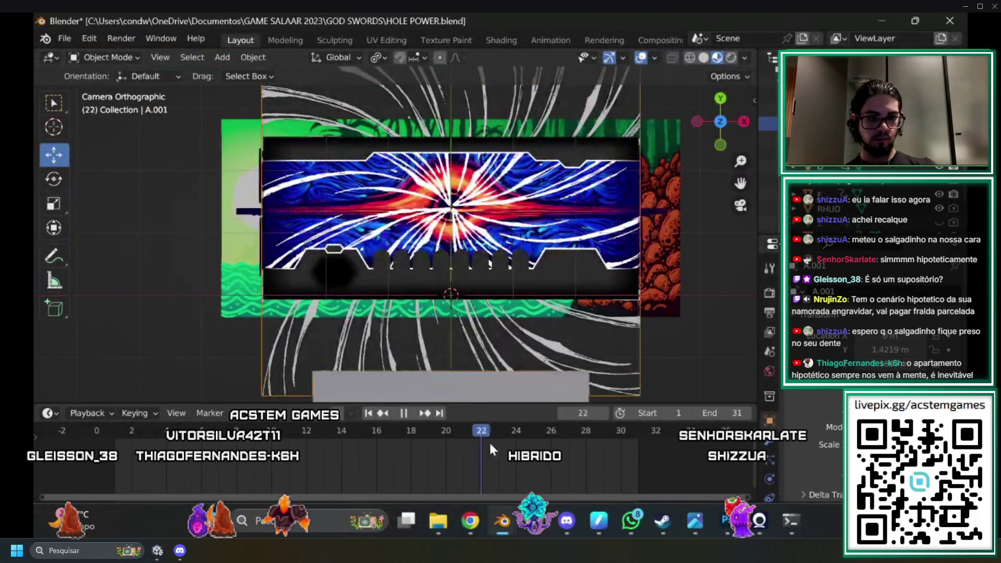
{"action": "key", "text": "Escape"}
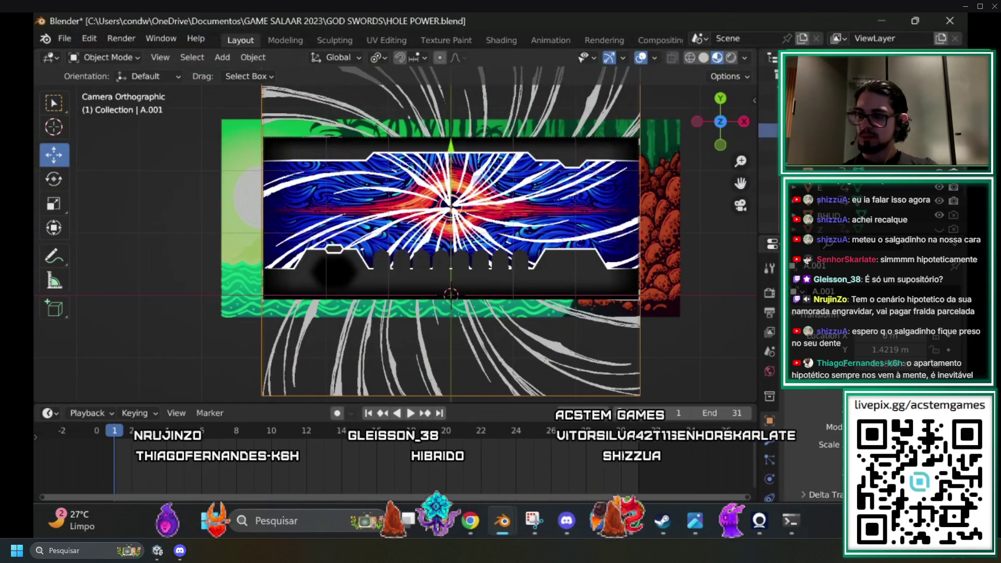
{"action": "left_click", "coordinate": [844, 201]}
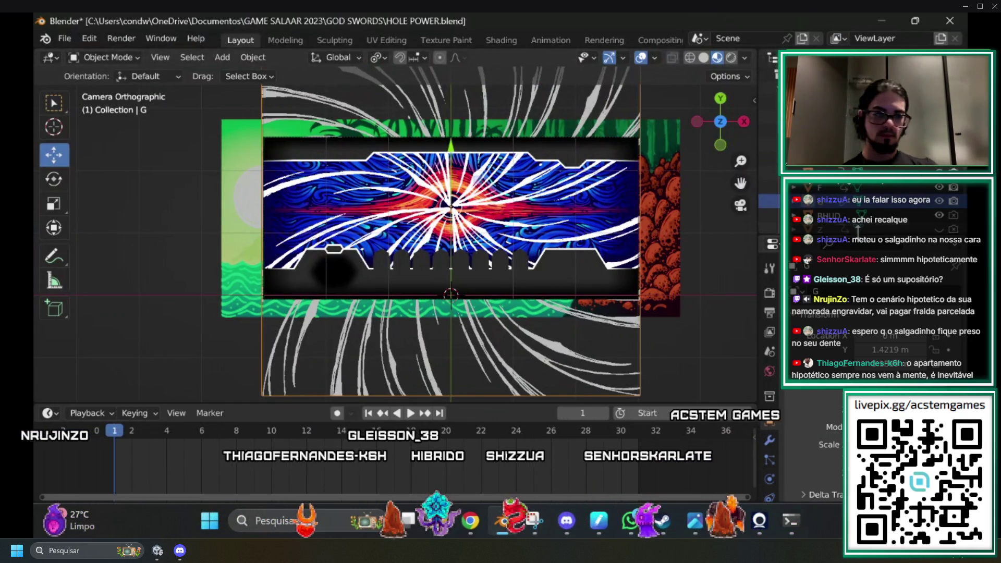
Select panel A and scrub the timeline from frame 29 back to frame 1.
{"action": "left_click", "coordinate": [844, 117]}
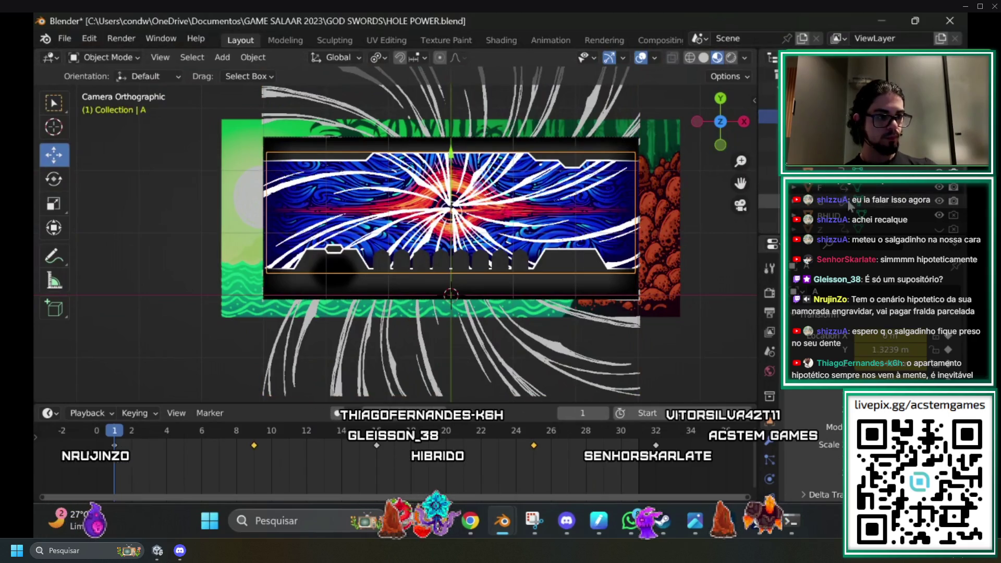
{"action": "left_click", "coordinate": [823, 197], "text": "shift"}
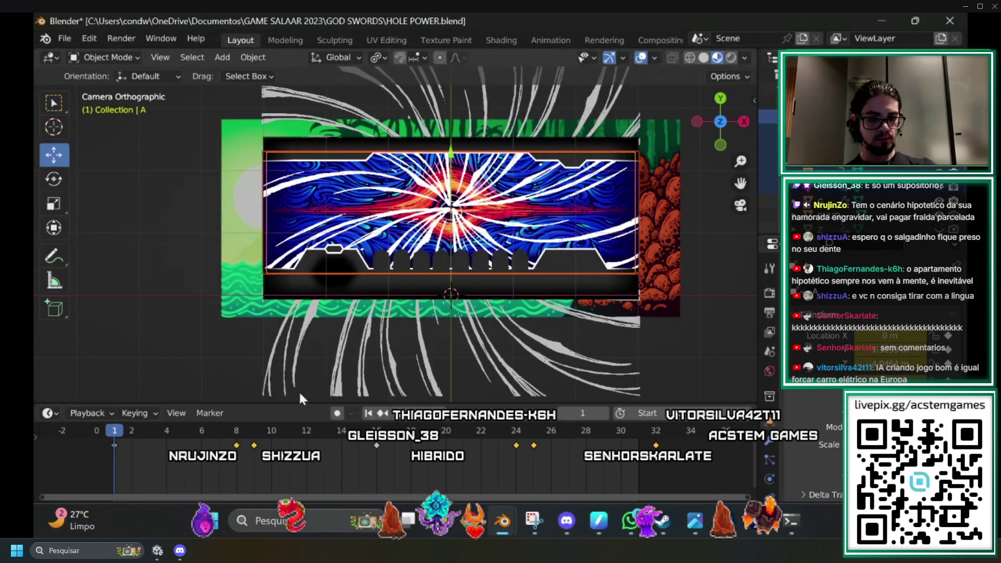
{"action": "left_click", "coordinate": [603, 443]}
{"action": "mouse_move", "coordinate": [604, 443]}
{"action": "left_mouse_down"}
{"action": "mouse_move", "coordinate": [105, 449]}
{"action": "mouse_move", "coordinate": [113, 442]}
{"action": "left_mouse_up"}
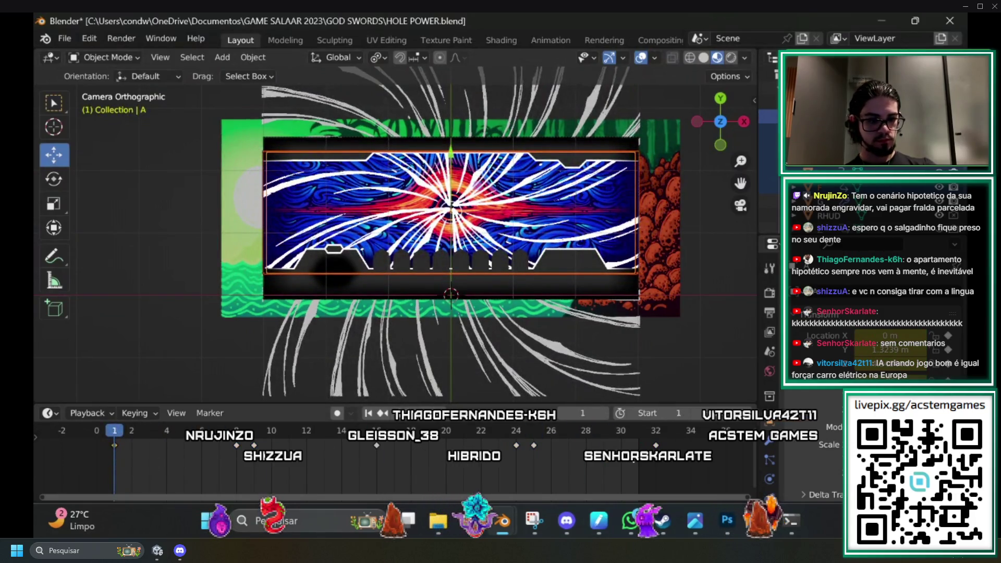
Shift panel A's keyframes 7 frames later (5, then 2 more) and return to Shading.
{"action": "left_click_drag", "start_coordinate": [94, 472], "coordinate": [691, 462]}
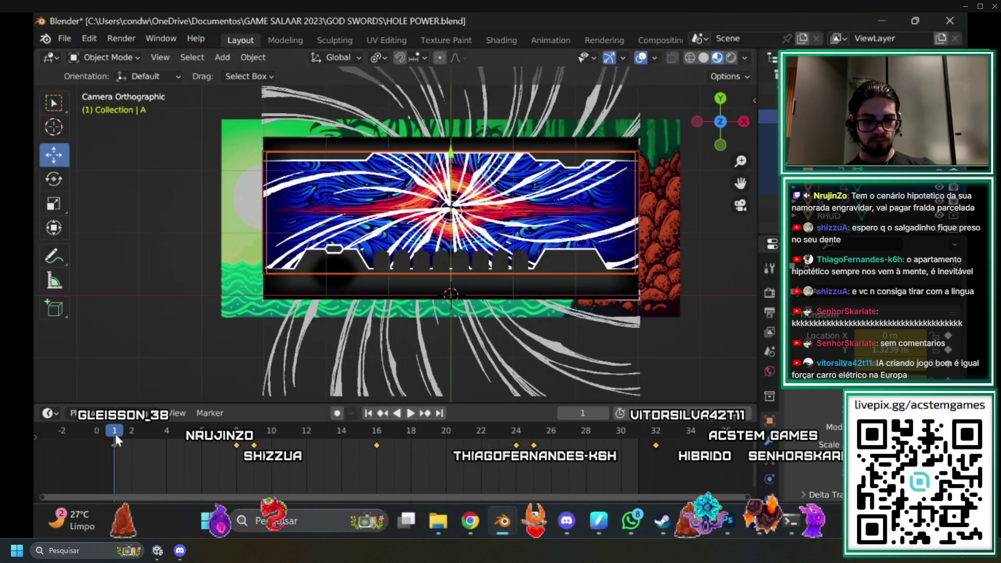
{"action": "key", "text": "g"}
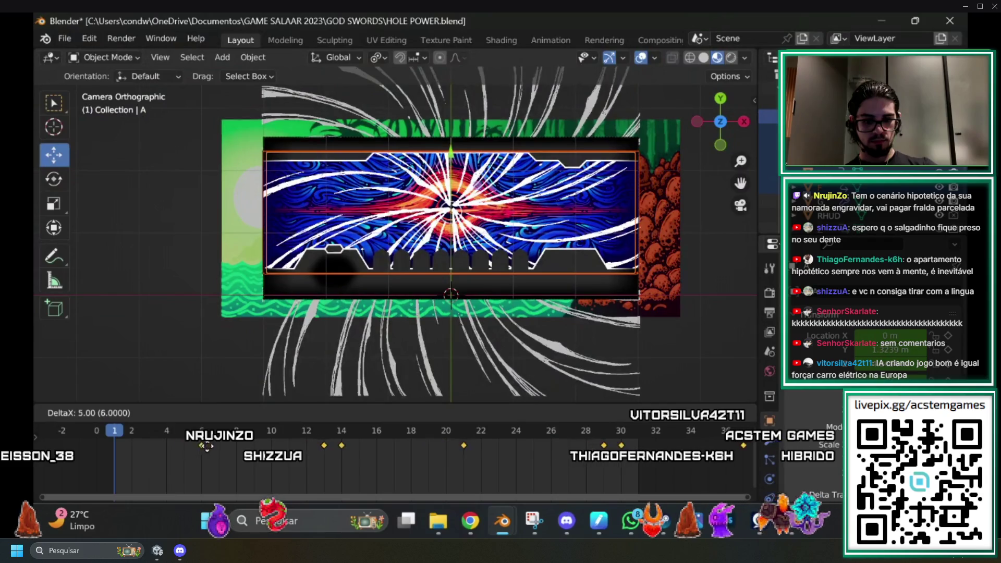
{"action": "left_click", "coordinate": [207, 447]}
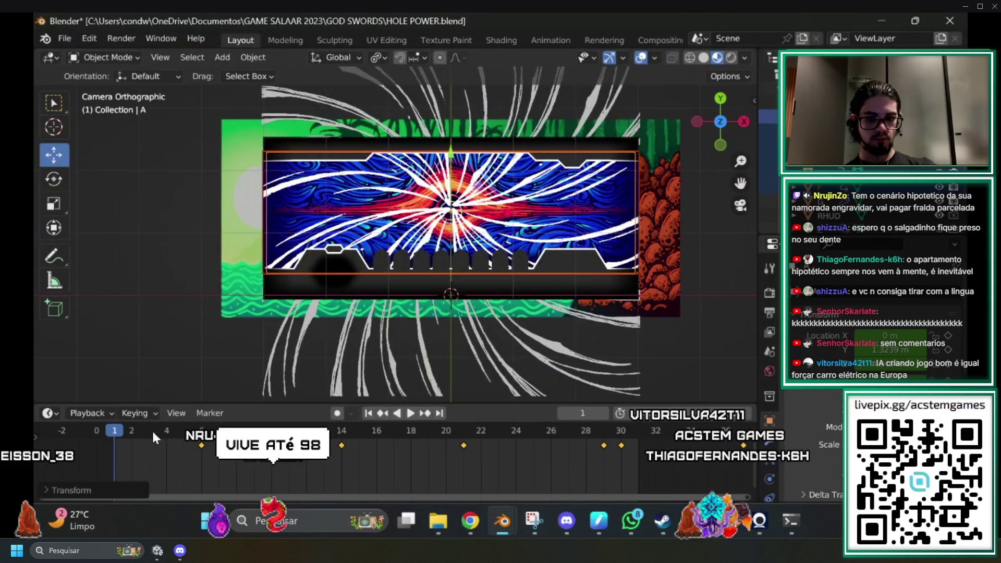
{"action": "key", "text": "g"}
{"action": "left_click", "coordinate": [156, 463]}
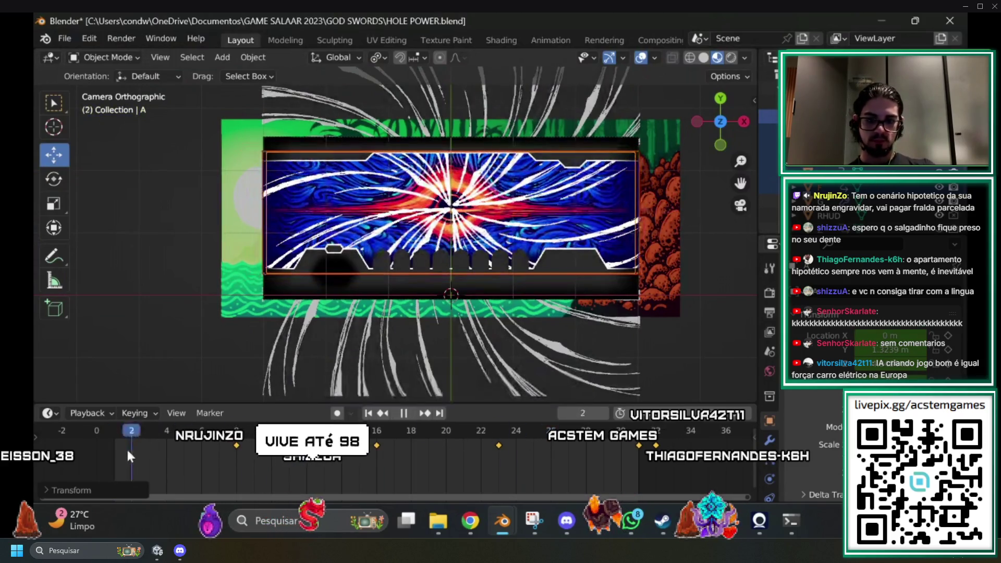
{"action": "key", "text": "Escape"}
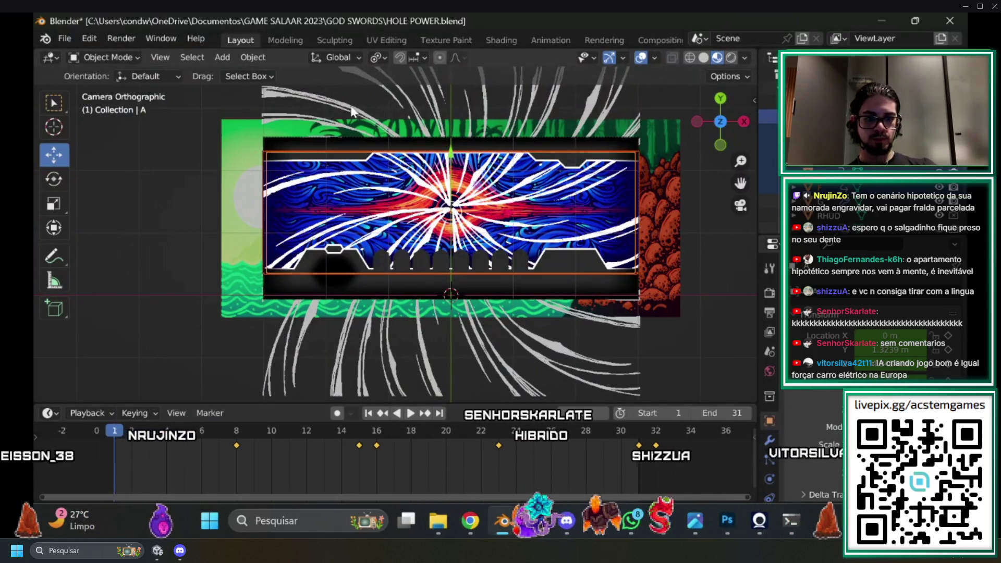
{"action": "left_click", "coordinate": [509, 40]}
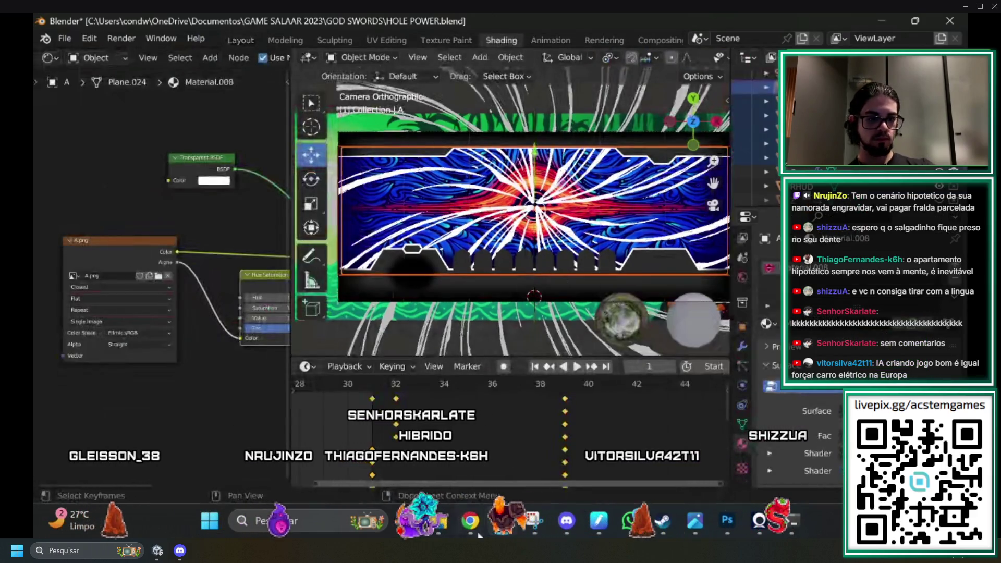
{"action": "scroll", "coordinate": [492, 478], "scroll_direction": "left", "scroll_amount": 10}
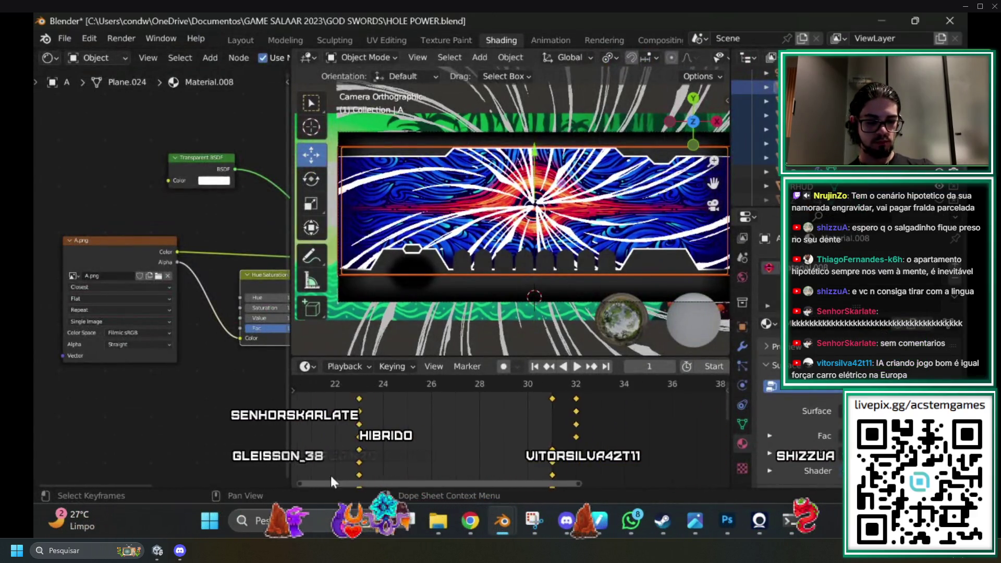
{"action": "scroll", "coordinate": [511, 437], "scroll_direction": "left", "scroll_amount": 4}
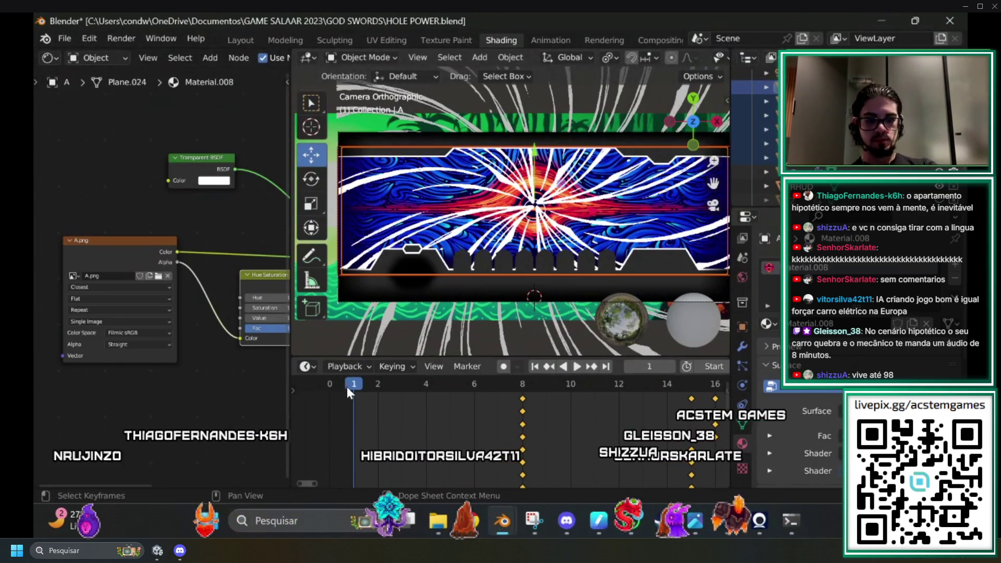
{"action": "key", "text": "space"}
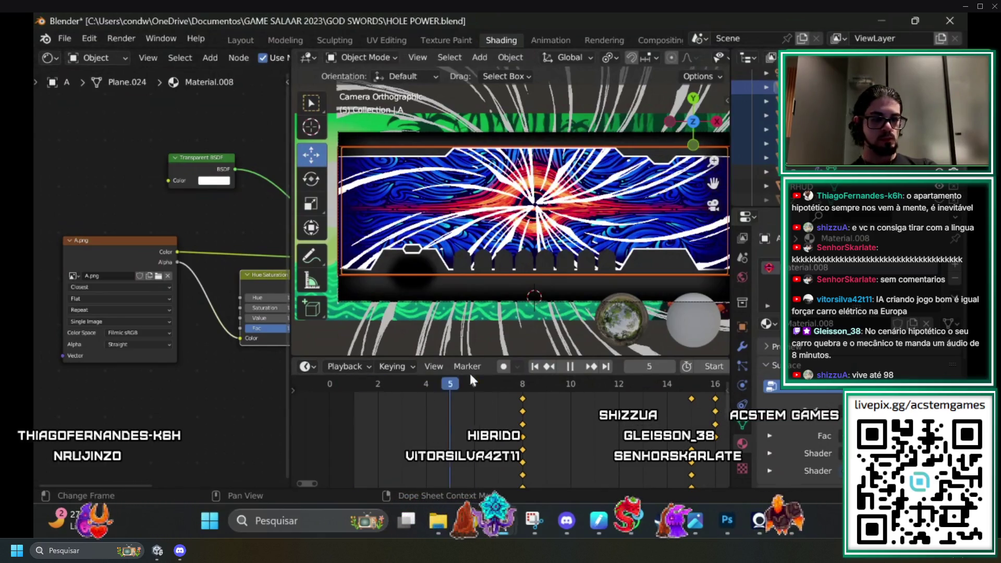
{"action": "key", "text": "space"}
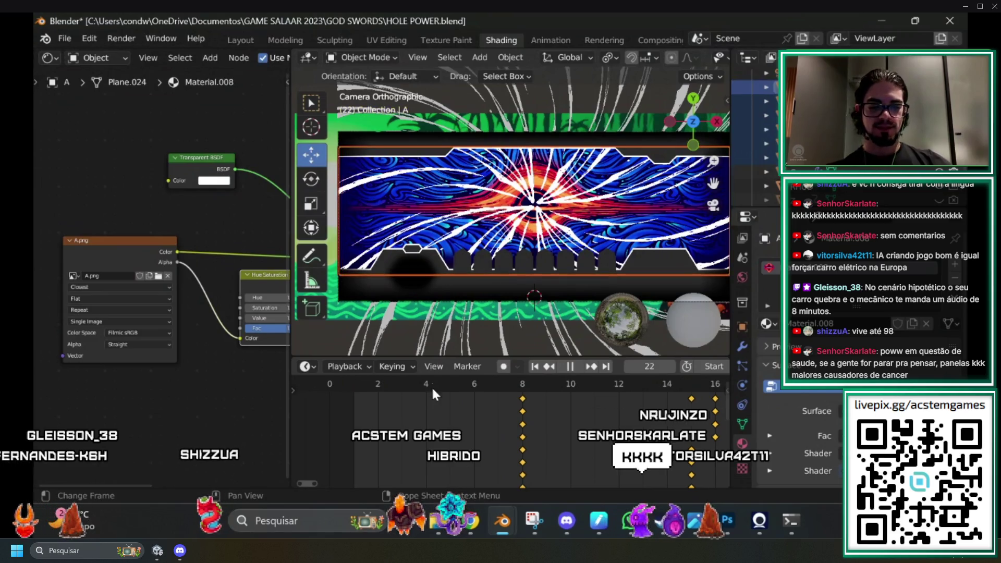
{"action": "left_click", "coordinate": [473, 386]}
{"action": "left_click_drag", "start_coordinate": [471, 386], "coordinate": [524, 387]}
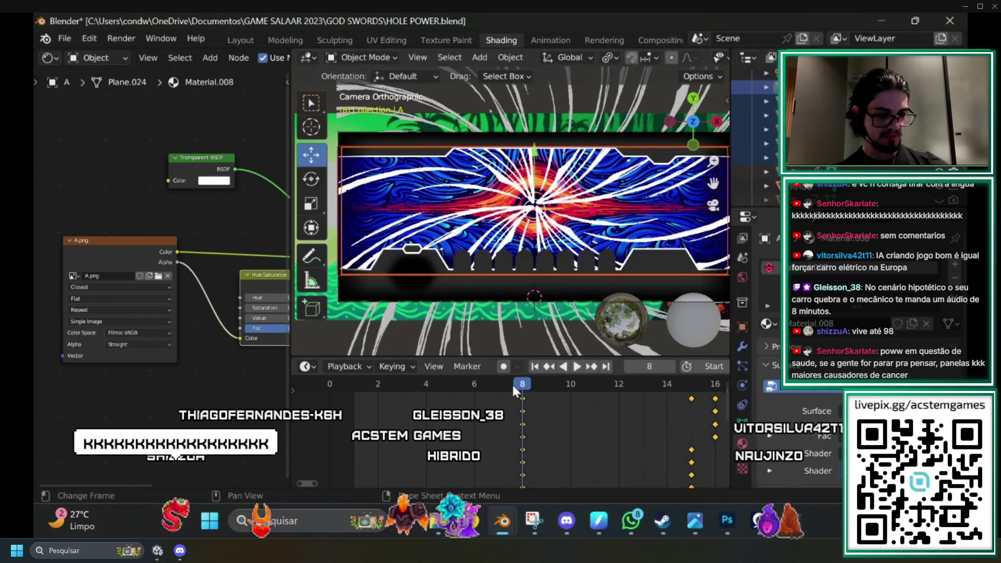
{"action": "left_click_drag", "start_coordinate": [530, 376], "coordinate": [474, 386]}
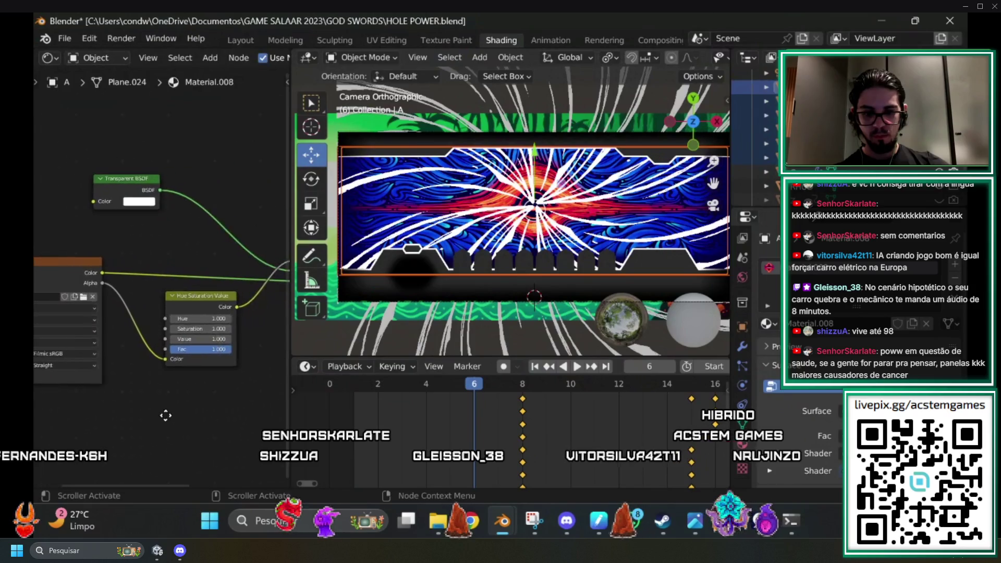
Key the Hue Saturation Value node's Value at 1.0 on frame 6 and 0 on frame 1, then preview.
{"action": "scroll", "coordinate": [163, 431], "scroll_direction": "up", "scroll_amount": 1}
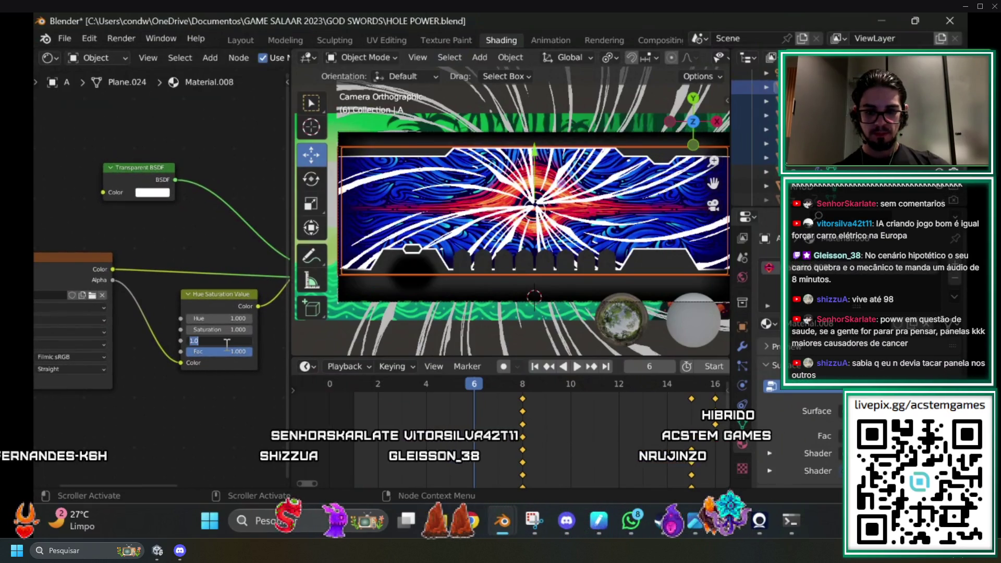
{"action": "key", "text": "Return"}
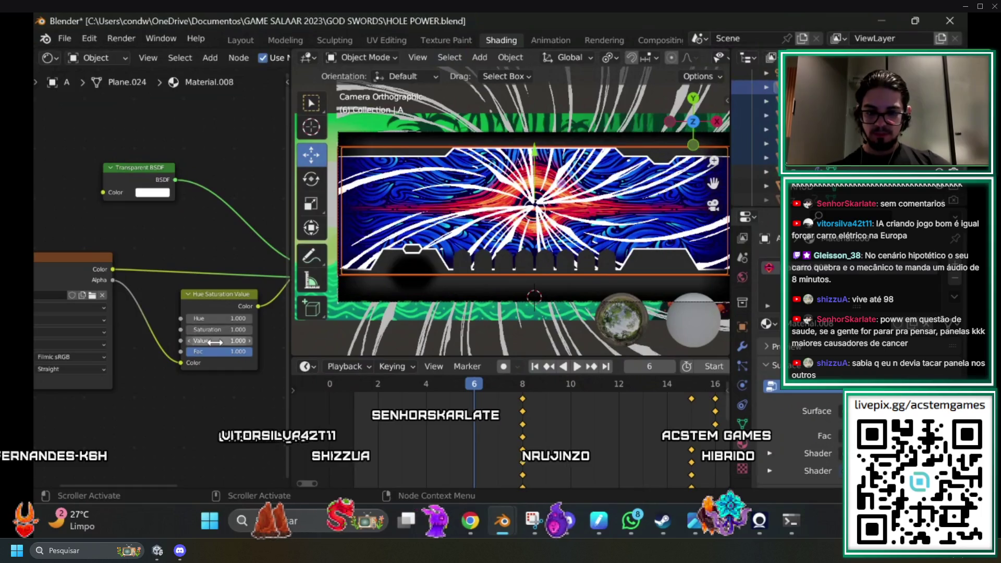
{"action": "right_click", "coordinate": [215, 342]}
{"action": "left_click", "coordinate": [138, 383]}
{"action": "left_click_drag", "start_coordinate": [484, 386], "coordinate": [359, 386]}
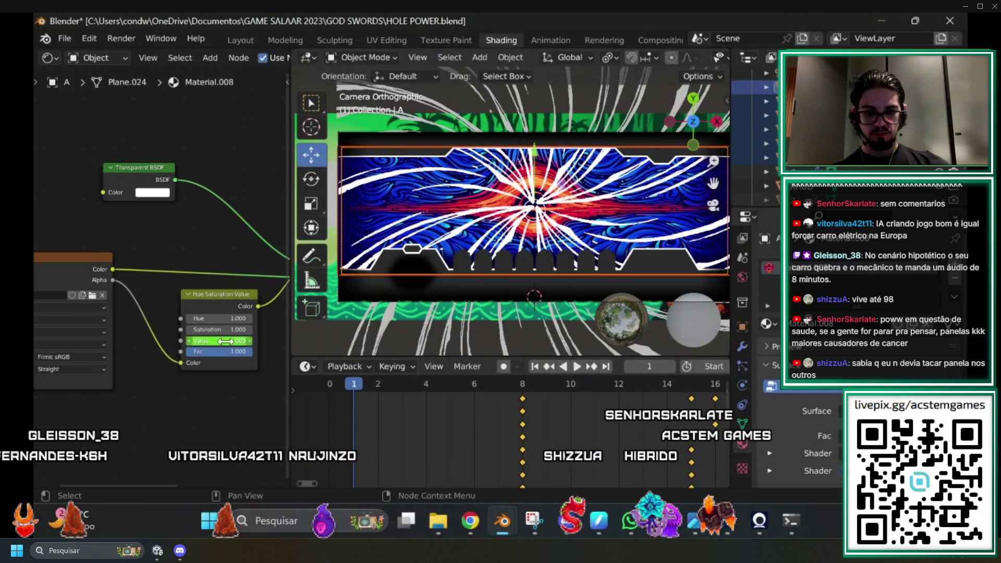
{"action": "left_click_drag", "start_coordinate": [225, 341], "coordinate": [208, 340]}
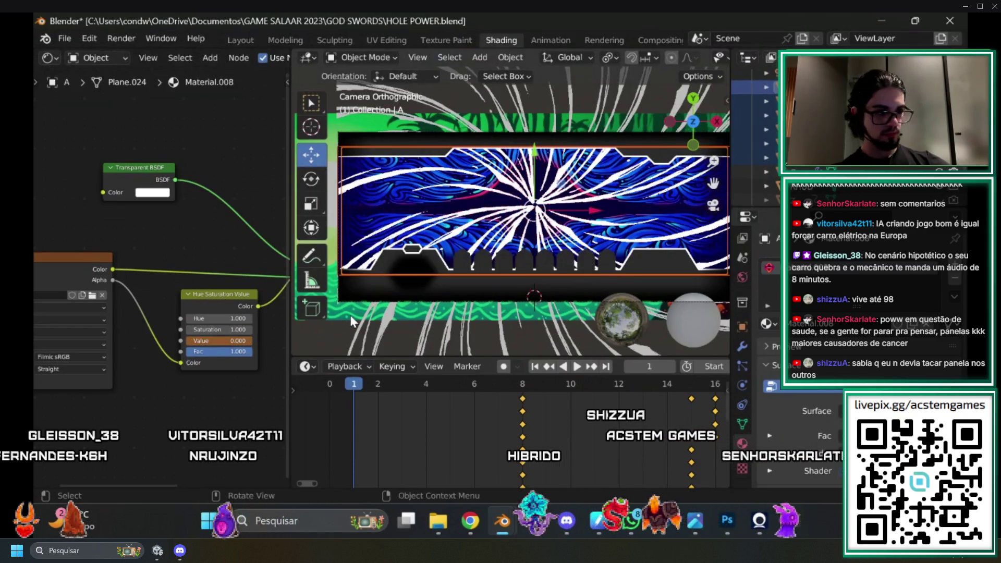
{"action": "key", "text": "space"}
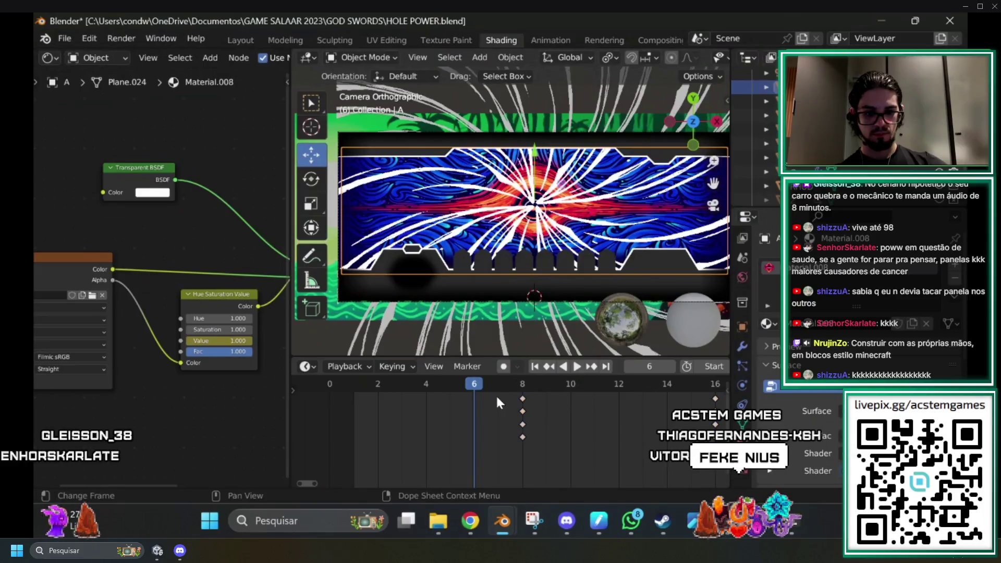
{"action": "mouse_move", "coordinate": [492, 382]}
{"action": "left_mouse_down"}
{"action": "mouse_move", "coordinate": [346, 396]}
{"action": "mouse_move", "coordinate": [469, 397]}
{"action": "mouse_move", "coordinate": [456, 405]}
{"action": "mouse_move", "coordinate": [341, 402]}
{"action": "mouse_move", "coordinate": [474, 399]}
{"action": "left_mouse_up"}
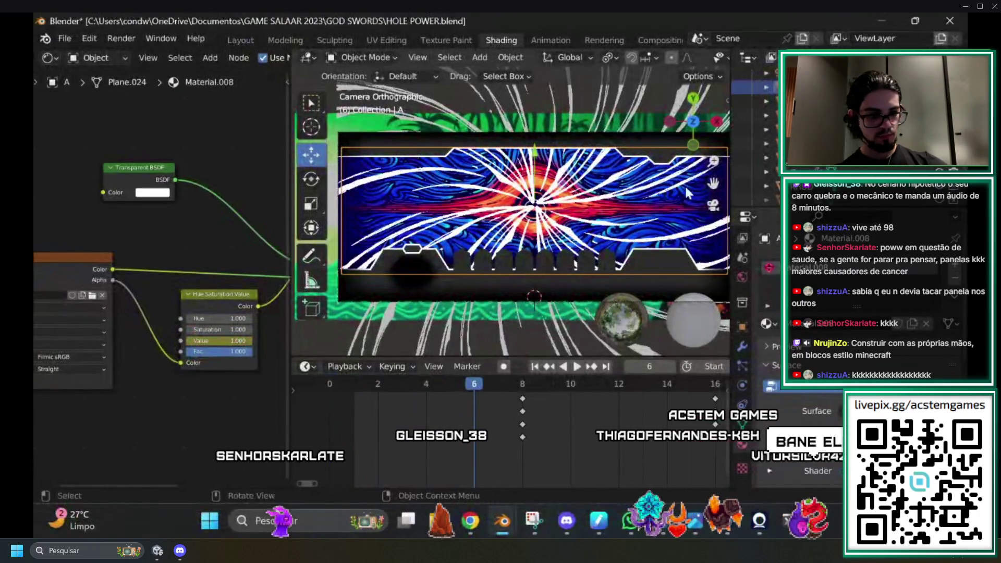
Key panel B's Value at 1 on frame 6 and 0 on frame 1, then preview the fade.
{"action": "left_click", "coordinate": [469, 250]}
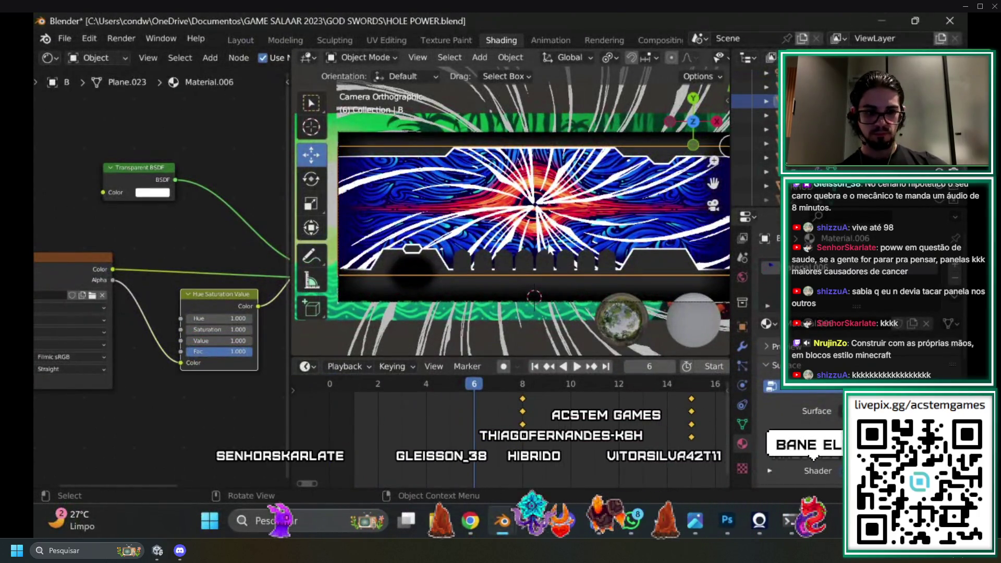
{"action": "right_click", "coordinate": [213, 341]}
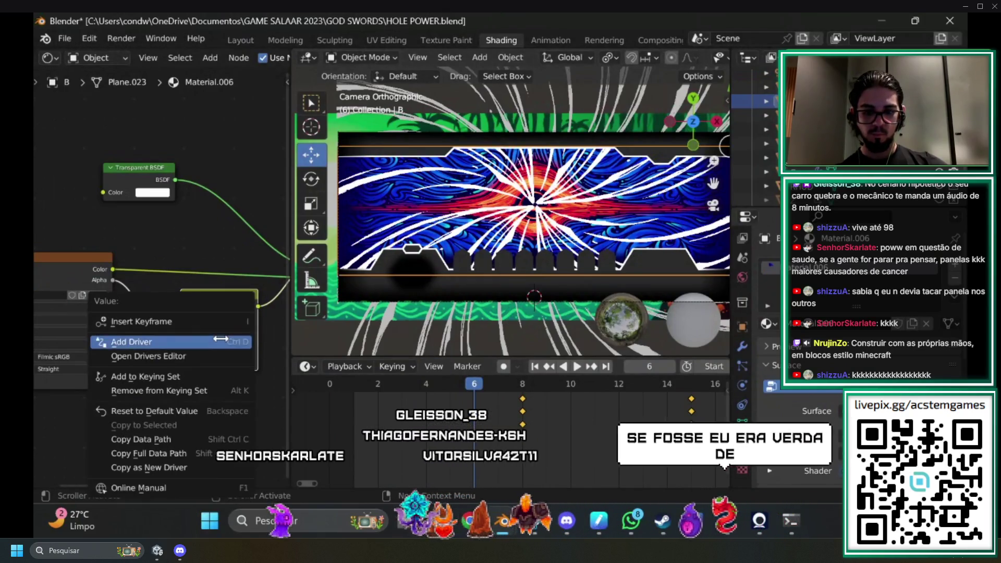
{"action": "left_click", "coordinate": [150, 322]}
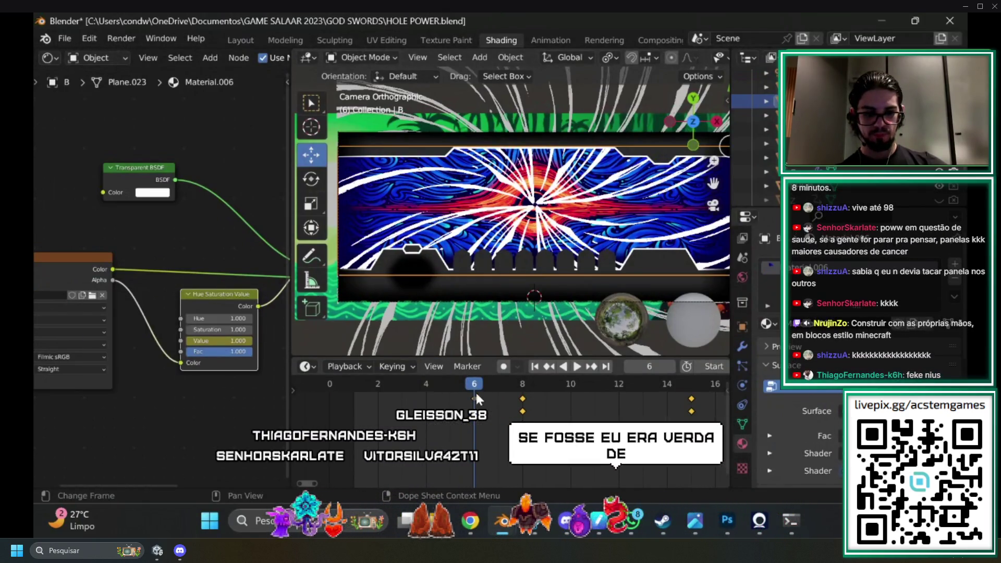
{"action": "left_click_drag", "start_coordinate": [474, 390], "coordinate": [347, 387]}
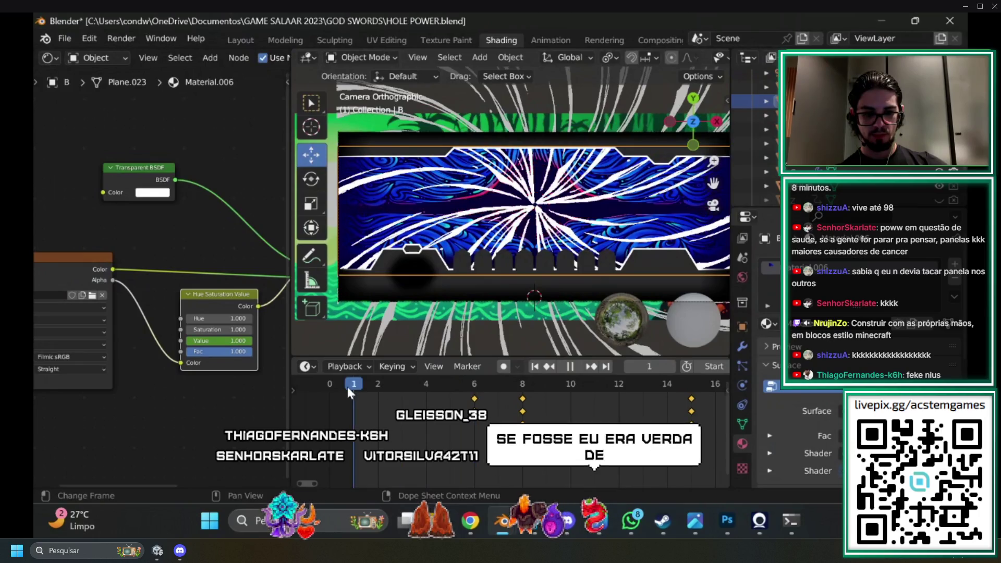
{"action": "right_click", "coordinate": [217, 340]}
{"action": "left_click", "coordinate": [231, 341]}
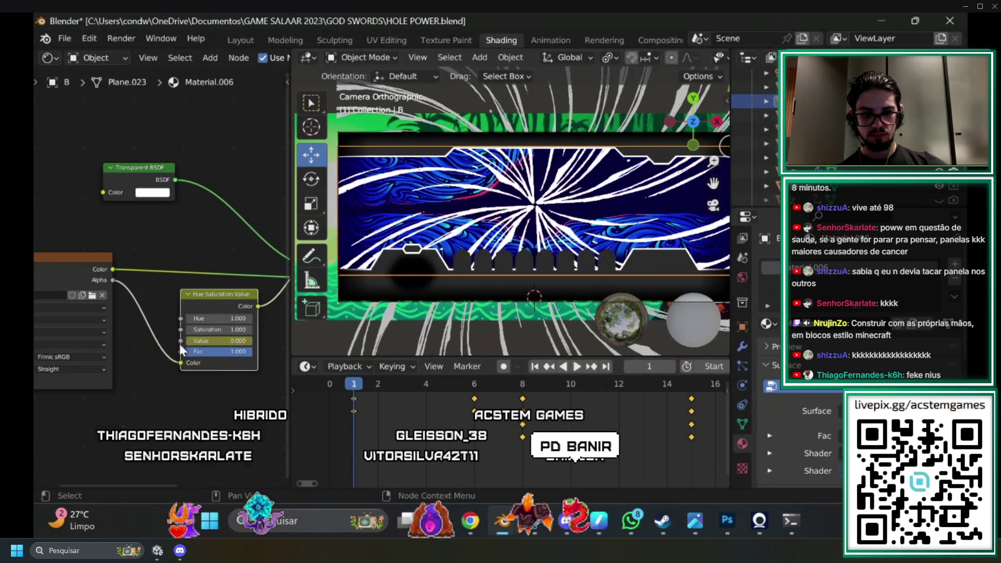
{"action": "key", "text": "space"}
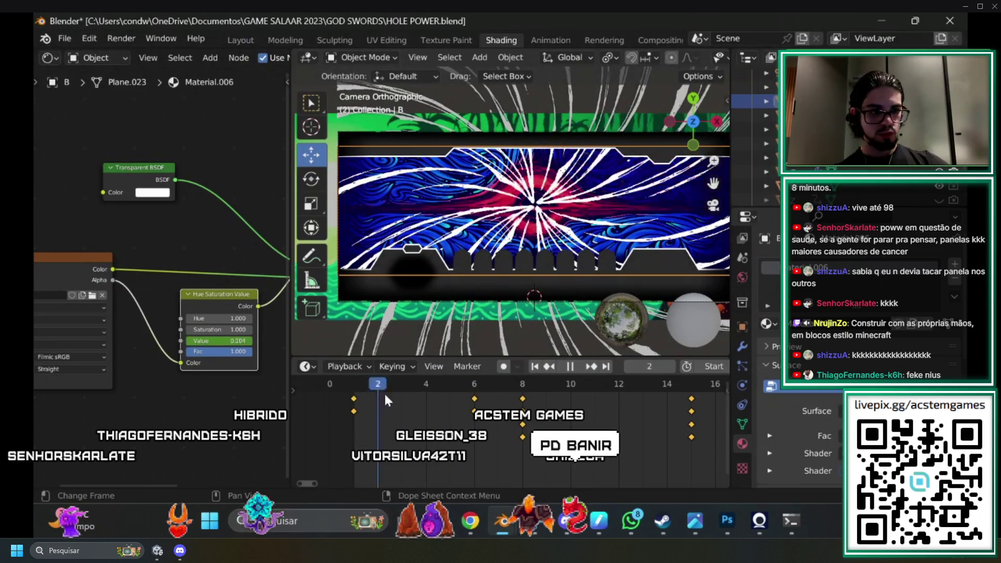
{"action": "key", "text": "space"}
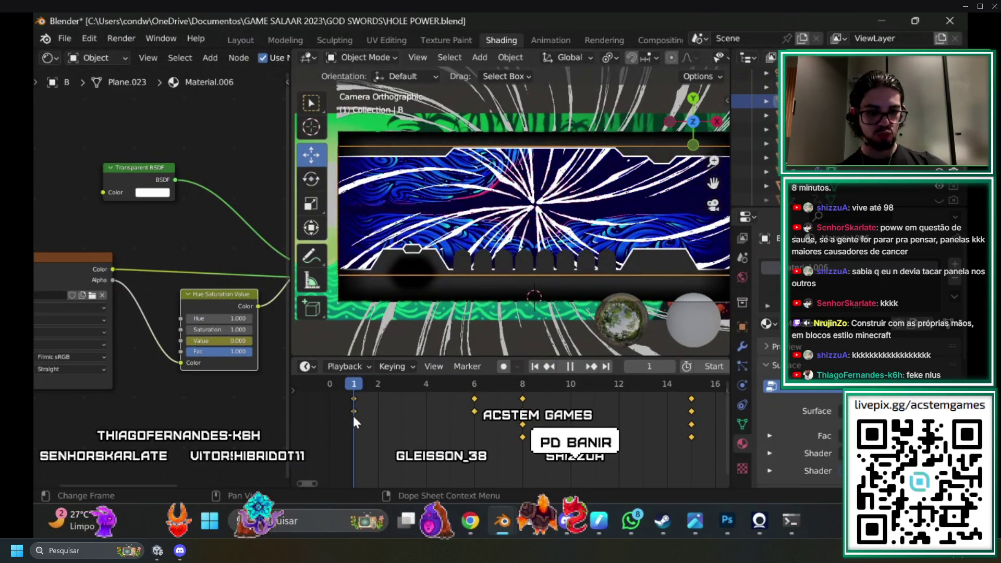
Key panel C's Value at 1 on frame 6 and 0 on frame 1.
{"action": "left_click", "coordinate": [771, 116]}
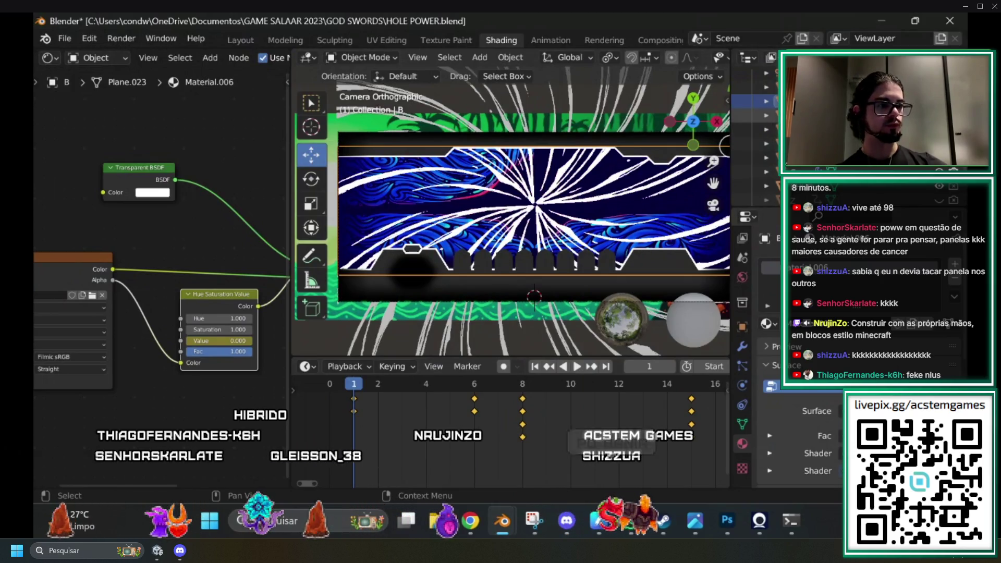
{"action": "left_click_drag", "start_coordinate": [355, 392], "coordinate": [469, 389]}
{"action": "right_click", "coordinate": [227, 340]}
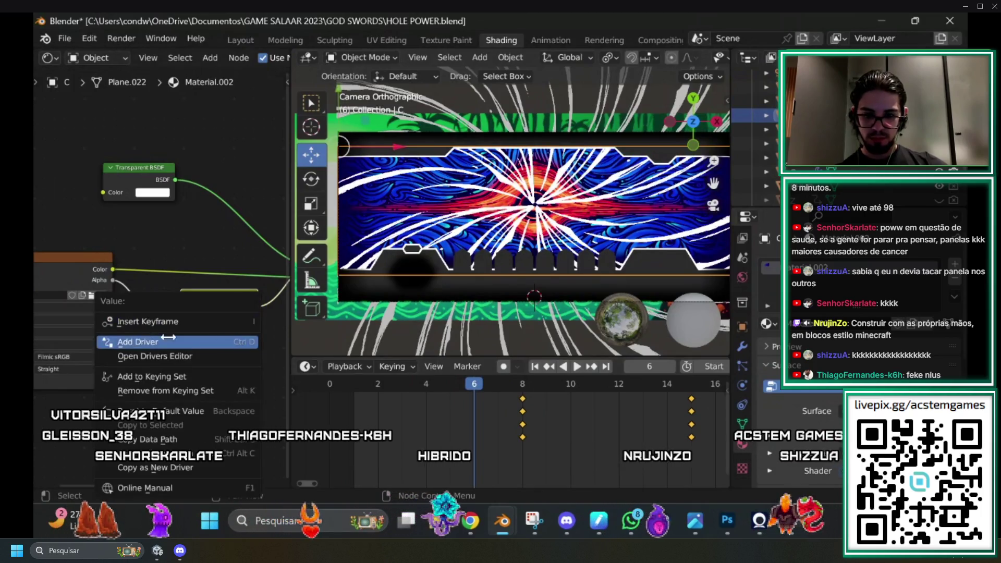
{"action": "left_click", "coordinate": [209, 321]}
{"action": "left_click_drag", "start_coordinate": [476, 387], "coordinate": [355, 384]}
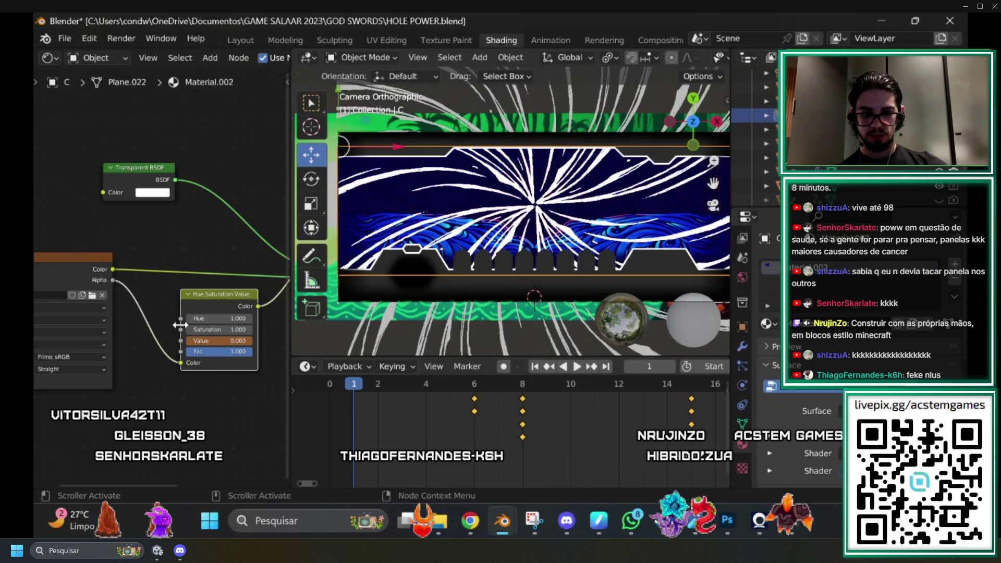
{"action": "right_click", "coordinate": [230, 342]}
{"action": "left_click", "coordinate": [185, 343]}
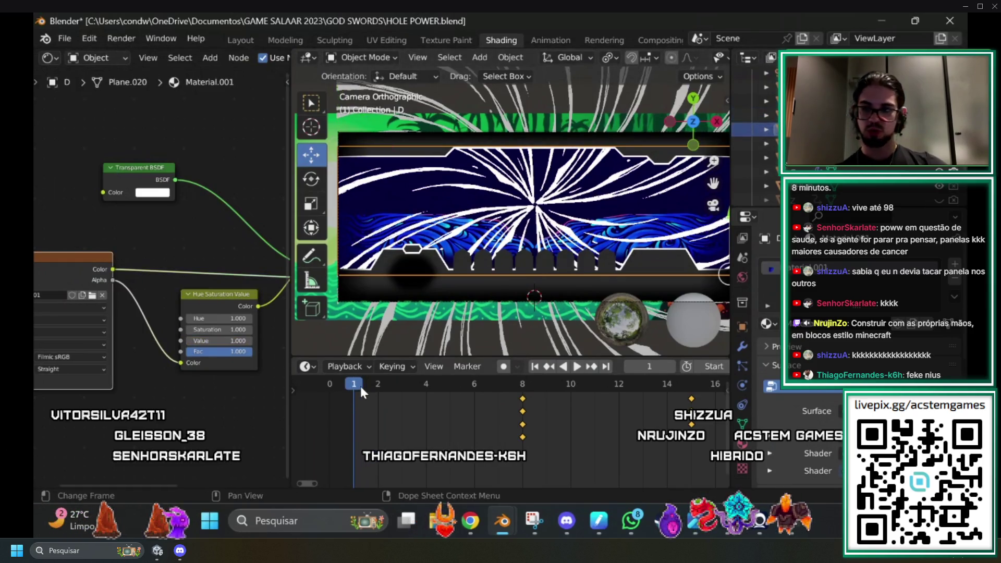
Key panel D's Value at 1 on frame 6 and 0 on frame 1, then play back the fade.
{"action": "mouse_move", "coordinate": [359, 380]}
{"action": "left_mouse_down"}
{"action": "mouse_move", "coordinate": [482, 393]}
{"action": "mouse_move", "coordinate": [474, 401]}
{"action": "left_mouse_up"}
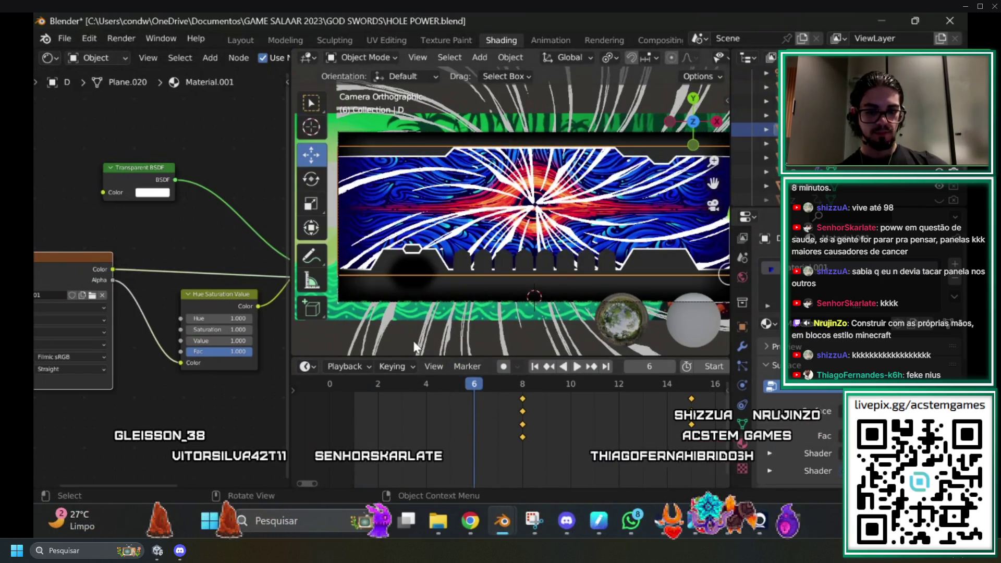
{"action": "right_click", "coordinate": [214, 342]}
{"action": "key", "text": "space"}
{"action": "left_click", "coordinate": [449, 388]}
{"action": "mouse_move", "coordinate": [448, 386]}
{"action": "left_mouse_down"}
{"action": "mouse_move", "coordinate": [330, 387]}
{"action": "mouse_move", "coordinate": [353, 386]}
{"action": "left_mouse_up"}
{"action": "key", "text": "space"}
{"action": "right_click", "coordinate": [214, 340]}
{"action": "left_click", "coordinate": [167, 306]}
{"action": "key", "text": "space"}
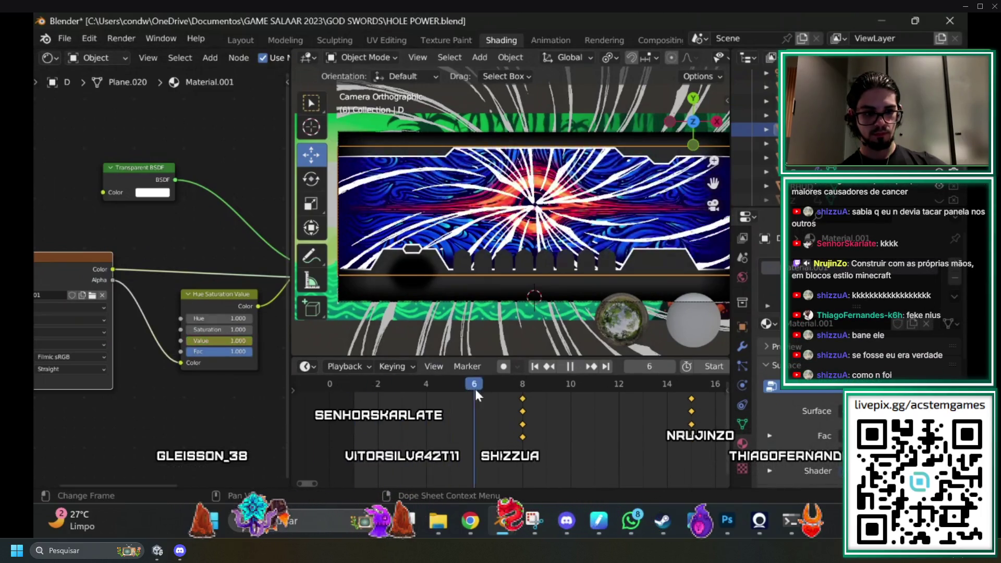
{"action": "left_click", "coordinate": [326, 404]}
{"action": "left_click_drag", "start_coordinate": [327, 404], "coordinate": [452, 413]}
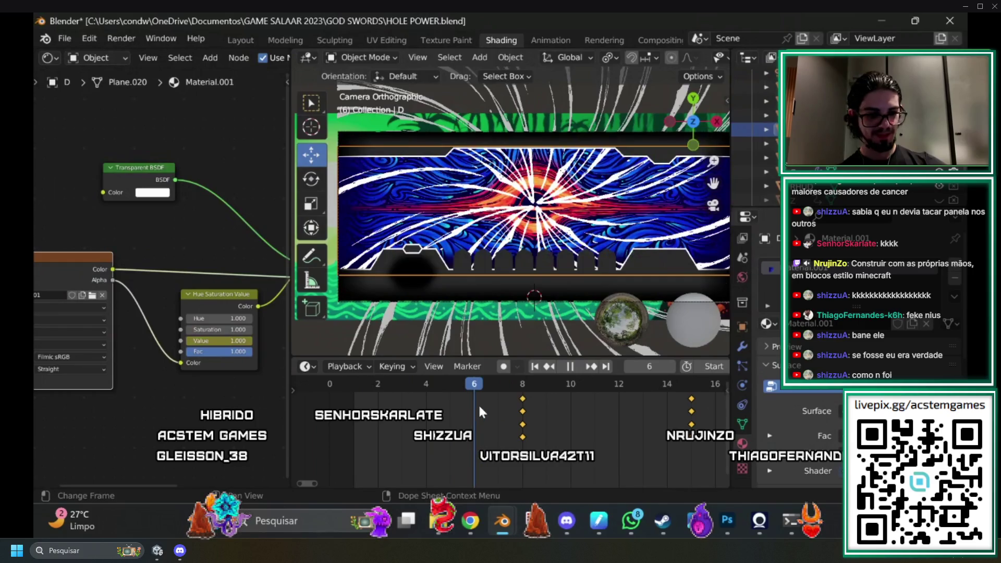
{"action": "key", "text": "space"}
{"action": "left_click", "coordinate": [606, 256]}
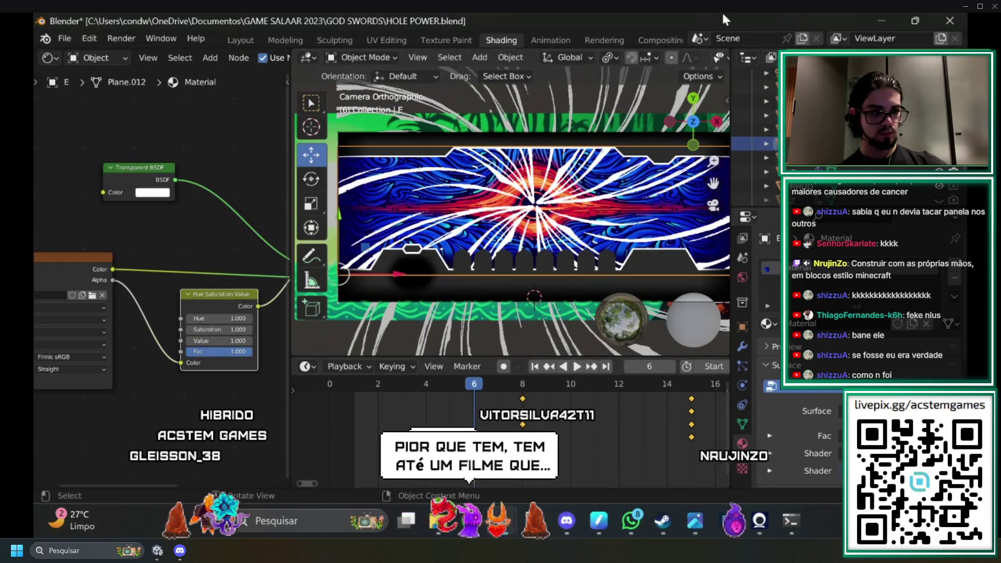
Key panel E's Value at 1 on frame 6 and 0 on frame 1, then compare at frame 6.
{"action": "right_click", "coordinate": [208, 340]}
{"action": "left_click", "coordinate": [179, 332]}
{"action": "left_click_drag", "start_coordinate": [464, 389], "coordinate": [354, 383]}
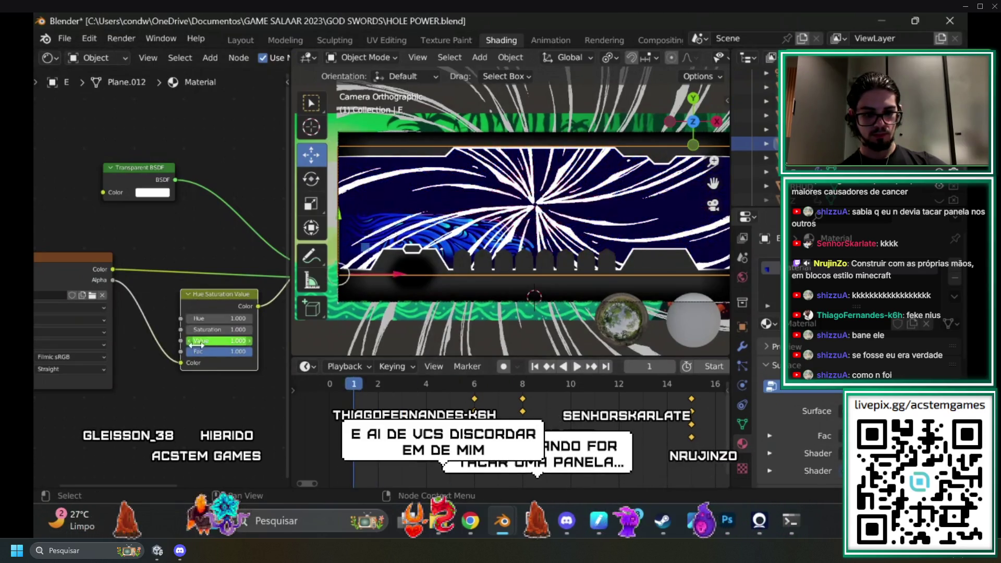
{"action": "right_click", "coordinate": [194, 341]}
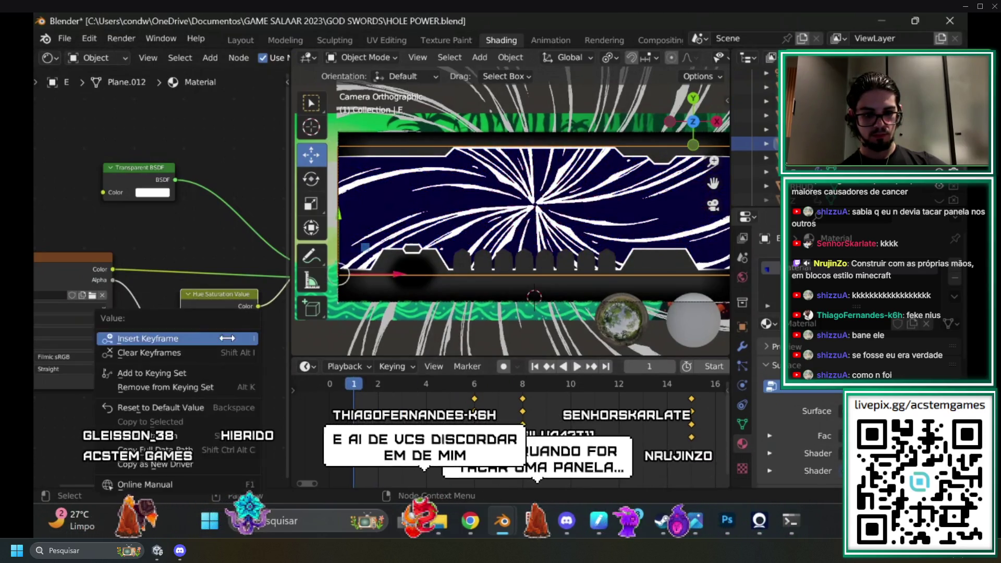
{"action": "left_click", "coordinate": [189, 338]}
{"action": "left_click_drag", "start_coordinate": [345, 384], "coordinate": [474, 384]}
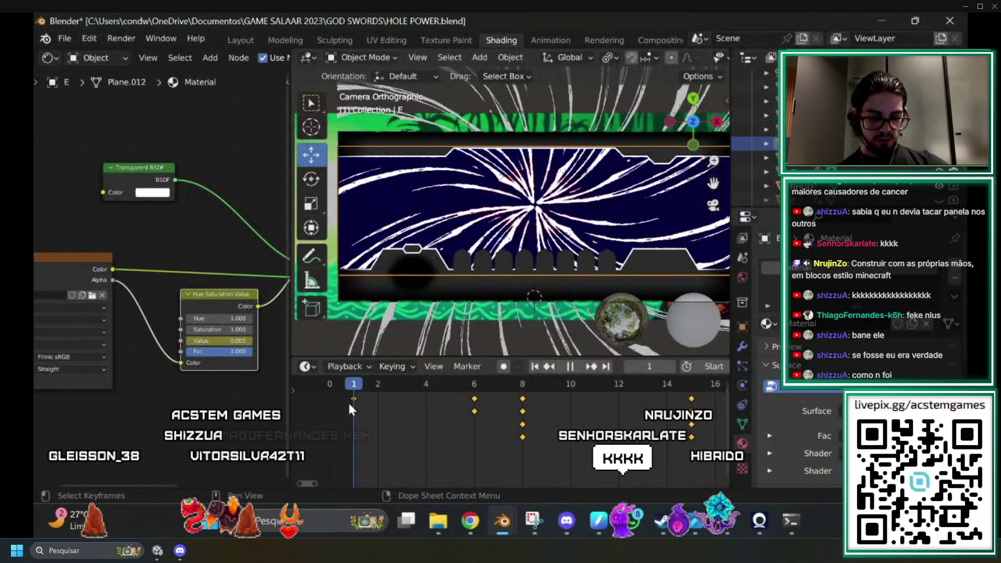
{"action": "key", "text": "space"}
{"action": "left_click", "coordinate": [603, 87]}
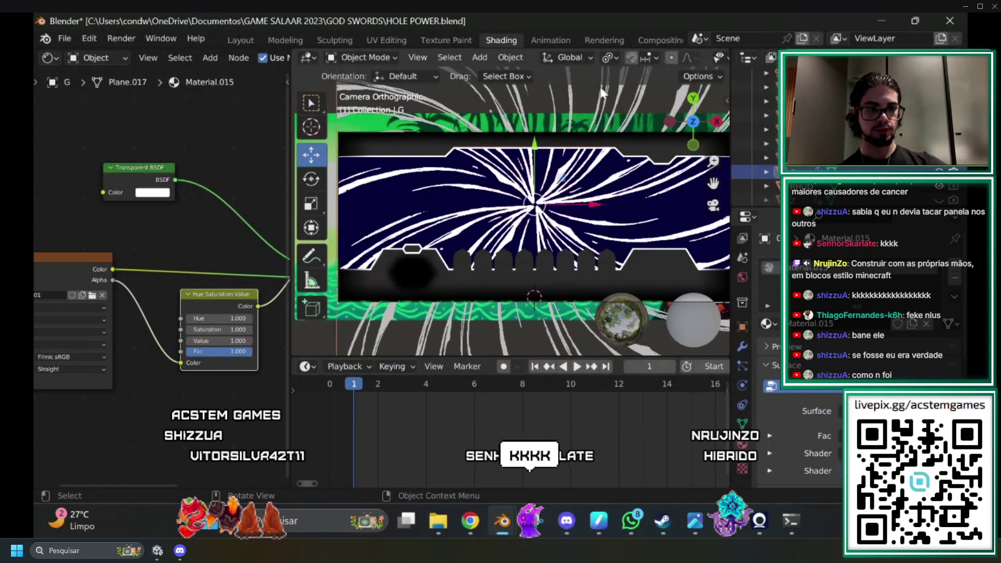
{"action": "mouse_move", "coordinate": [360, 388]}
{"action": "left_mouse_down"}
{"action": "mouse_move", "coordinate": [677, 381]}
{"action": "mouse_move", "coordinate": [472, 383]}
{"action": "left_mouse_up"}
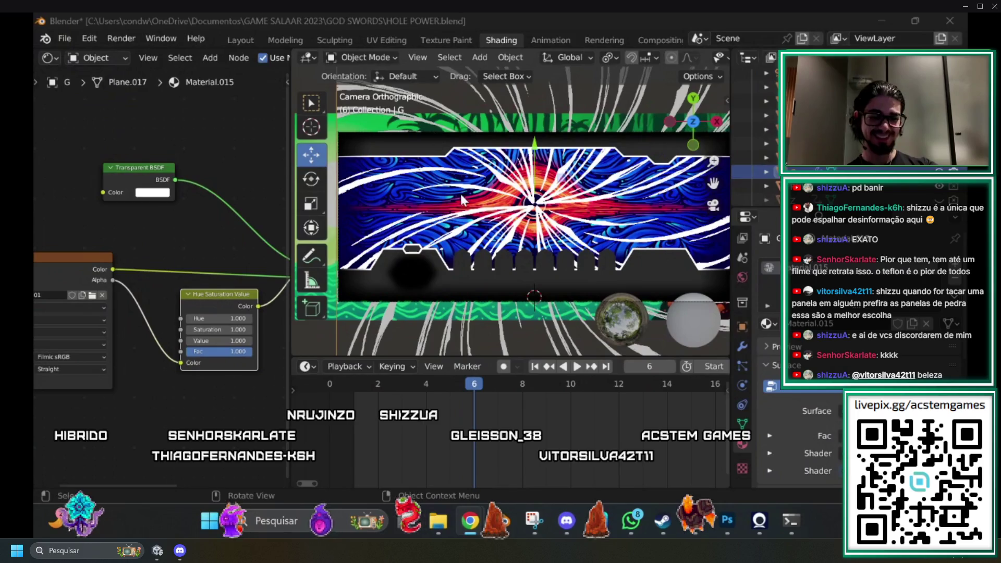
{"action": "key", "text": "space"}
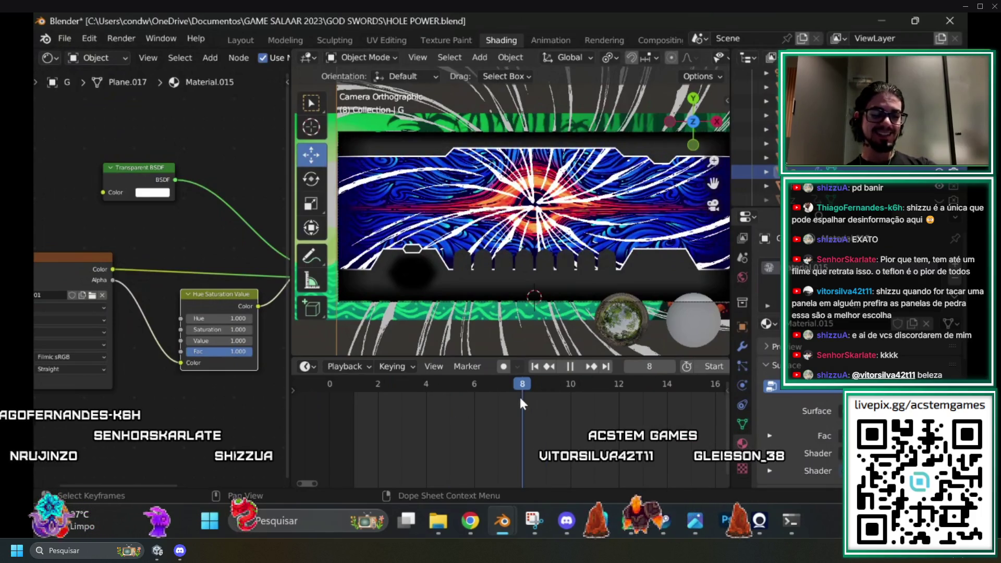
{"action": "mouse_move", "coordinate": [440, 386]}
{"action": "left_mouse_down"}
{"action": "mouse_move", "coordinate": [462, 397]}
{"action": "mouse_move", "coordinate": [521, 384]}
{"action": "left_mouse_up"}
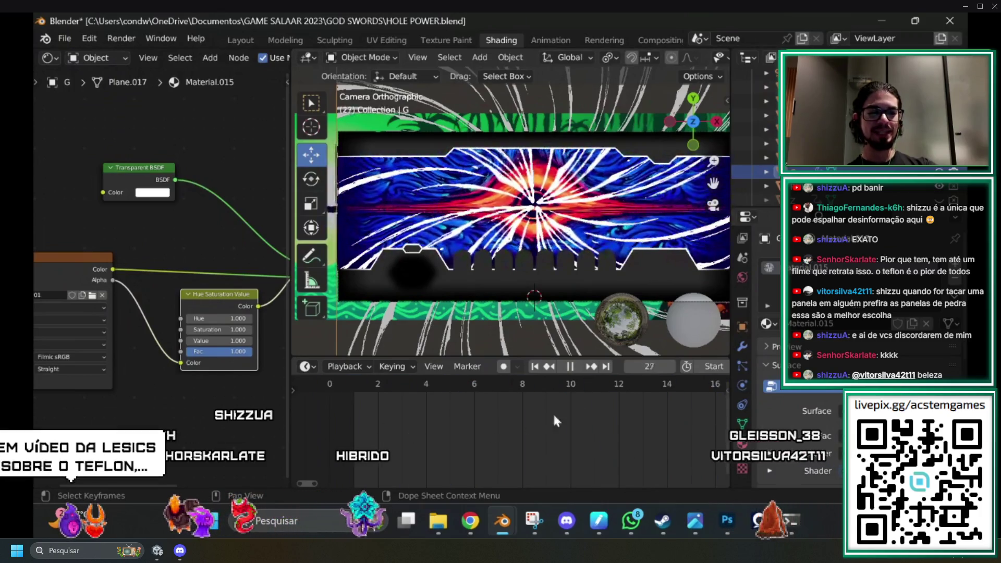
{"action": "left_click", "coordinate": [521, 396]}
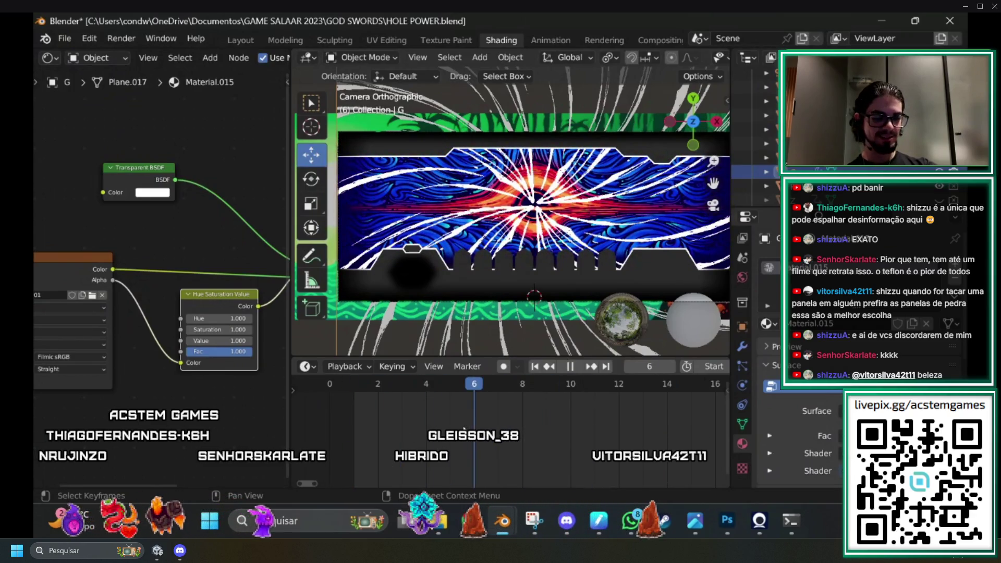
{"action": "key", "text": "space"}
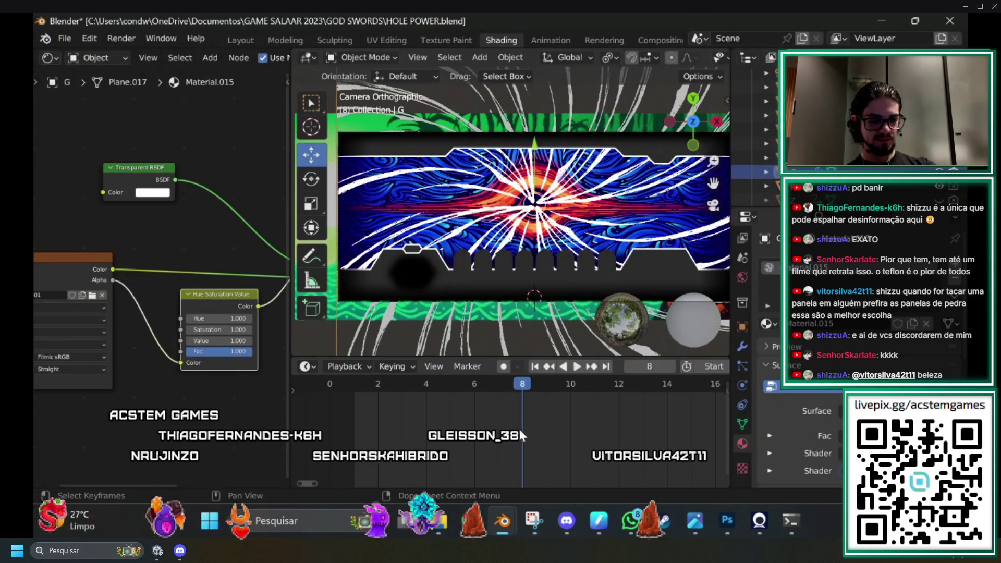
Key panel G's Value at 1 on frame 8 and 0 on frame 4.
{"action": "right_click", "coordinate": [222, 340]}
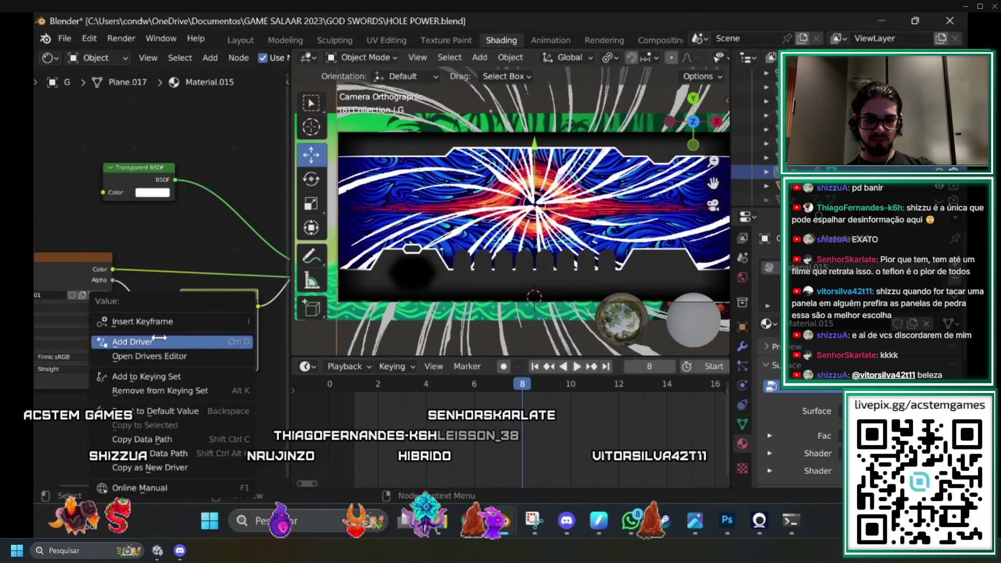
{"action": "left_click", "coordinate": [146, 322]}
{"action": "left_click", "coordinate": [354, 398]}
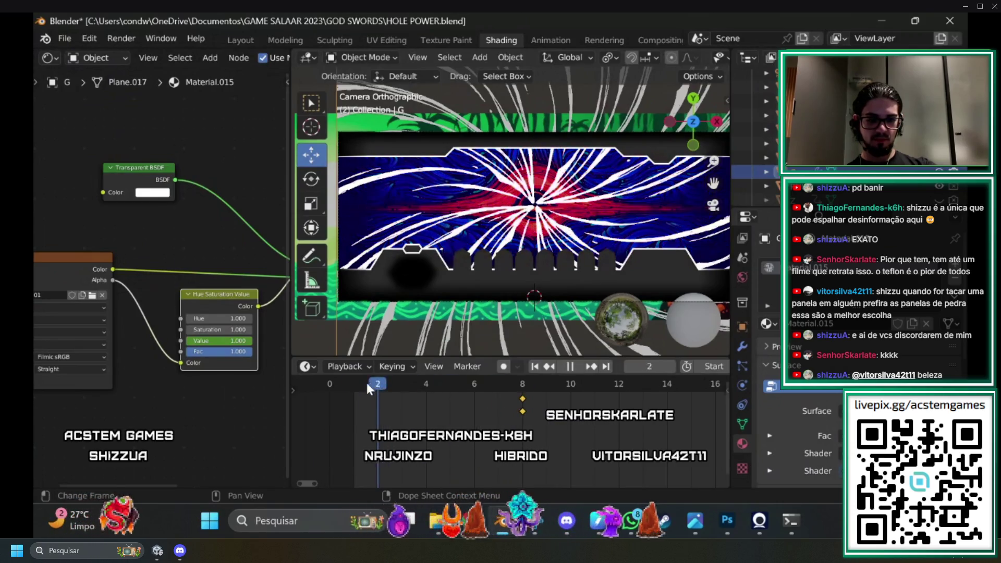
{"action": "left_click_drag", "start_coordinate": [368, 389], "coordinate": [421, 399]}
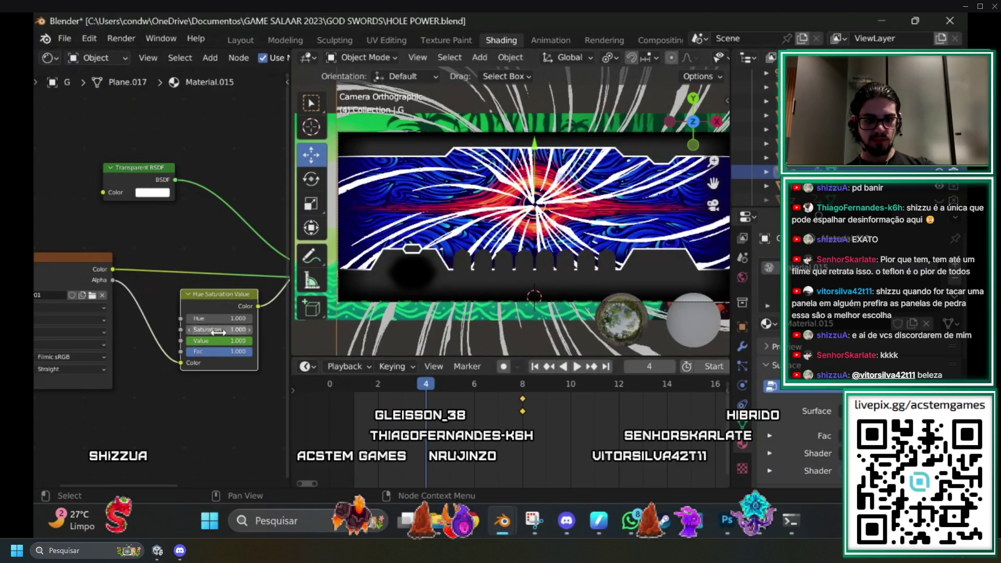
{"action": "right_click", "coordinate": [235, 340]}
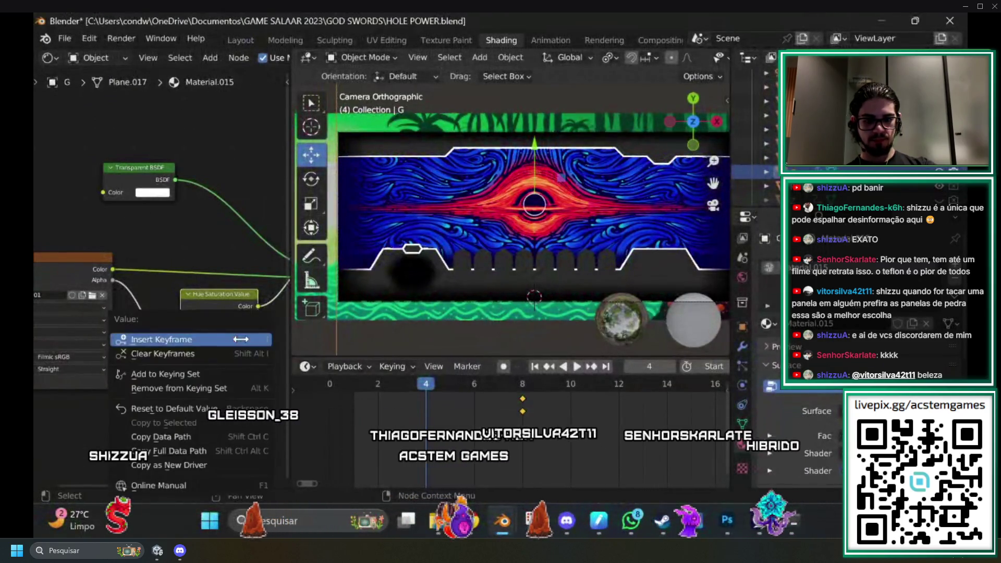
{"action": "left_click", "coordinate": [219, 340]}
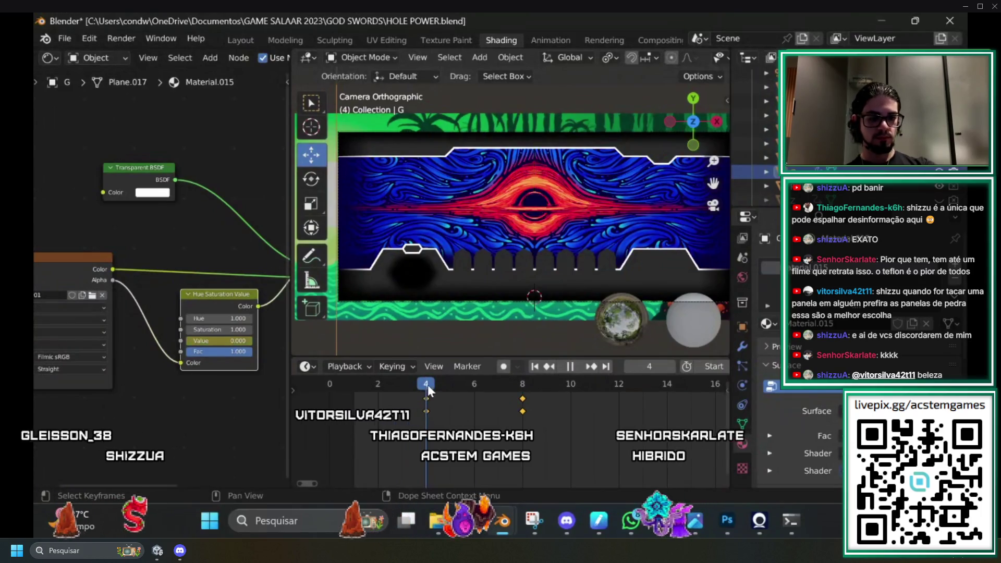
Play back the fade, comparing frames 4 and 8.
{"action": "key", "text": "space"}
{"action": "key", "text": "space"}
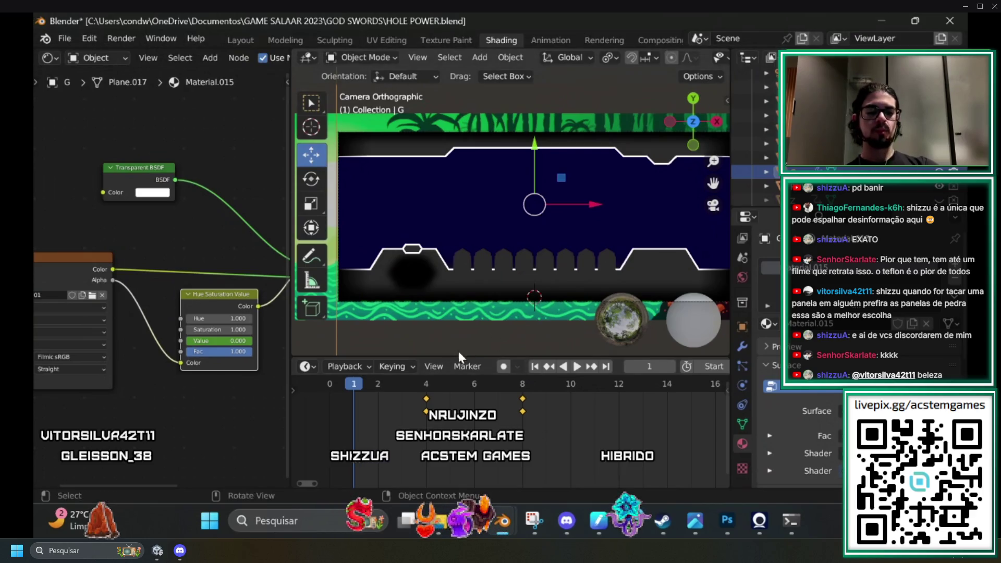
{"action": "key", "text": "space"}
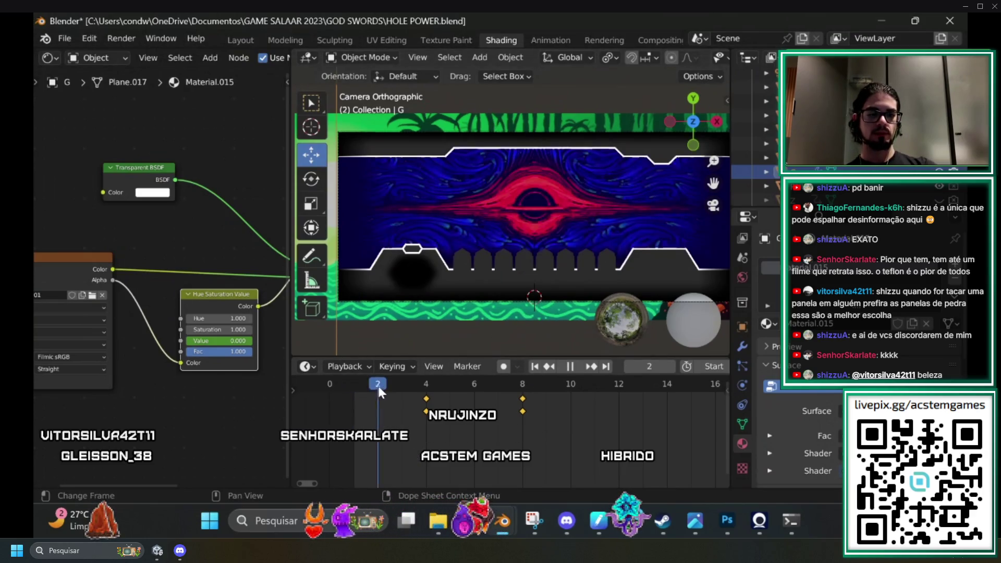
{"action": "mouse_move", "coordinate": [471, 401]}
{"action": "left_mouse_down"}
{"action": "mouse_move", "coordinate": [431, 398]}
{"action": "mouse_move", "coordinate": [435, 385]}
{"action": "left_mouse_up"}
{"action": "key", "text": "space"}
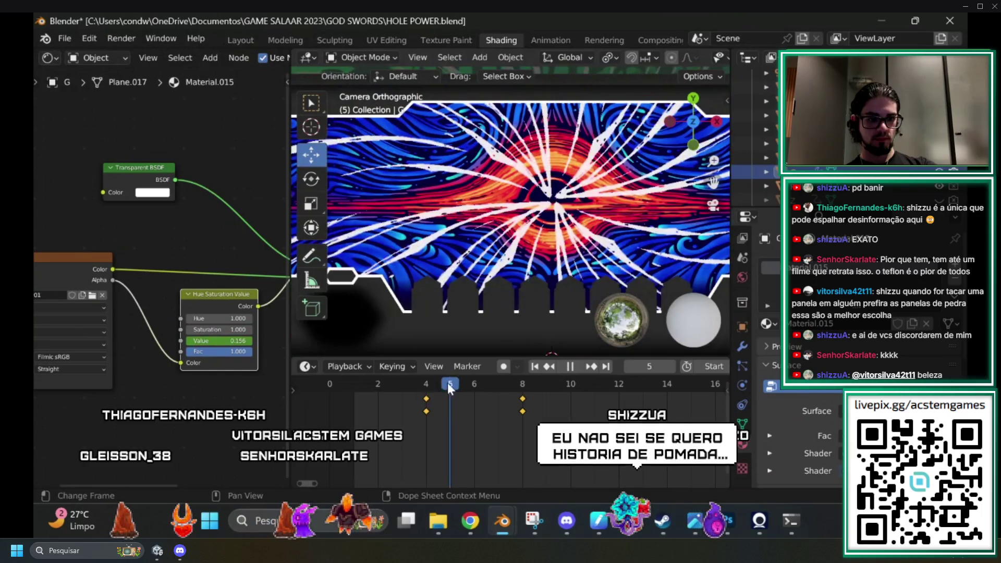
{"action": "mouse_move", "coordinate": [525, 389]}
{"action": "left_mouse_down"}
{"action": "mouse_move", "coordinate": [411, 382]}
{"action": "mouse_move", "coordinate": [451, 388]}
{"action": "mouse_move", "coordinate": [435, 392]}
{"action": "mouse_move", "coordinate": [447, 396]}
{"action": "mouse_move", "coordinate": [502, 394]}
{"action": "mouse_move", "coordinate": [427, 392]}
{"action": "mouse_move", "coordinate": [450, 392]}
{"action": "left_mouse_up"}
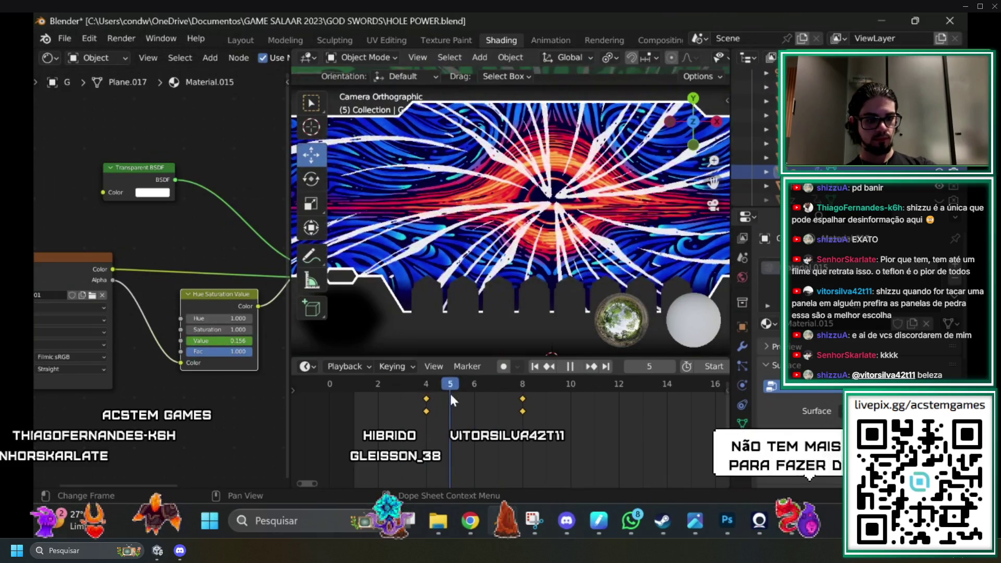
{"action": "scroll", "coordinate": [452, 226], "scroll_direction": "up", "scroll_amount": 4}
{"action": "key", "text": "space"}
{"action": "scroll", "coordinate": [451, 223], "scroll_direction": "down", "scroll_amount": 5}
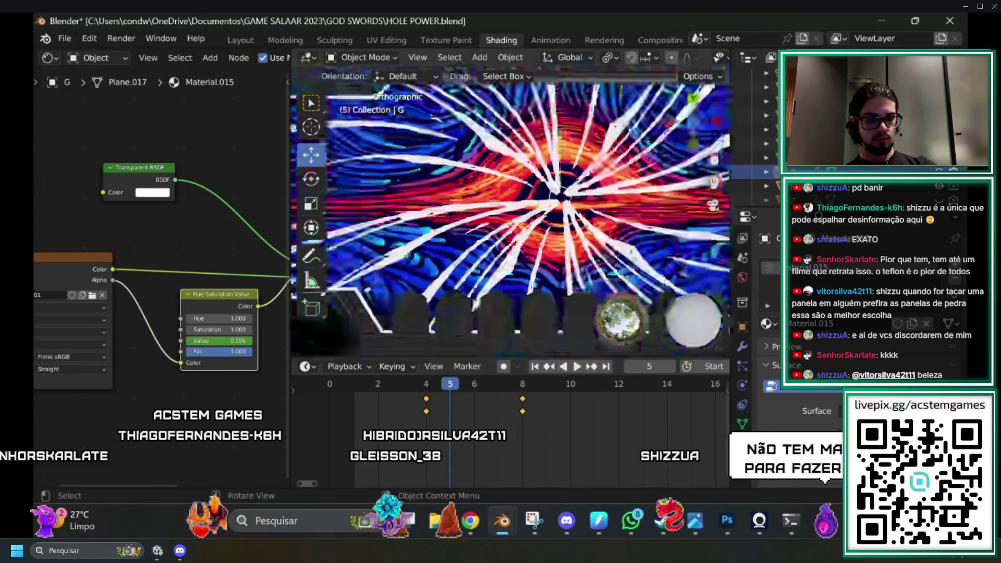
{"action": "key", "text": "space"}
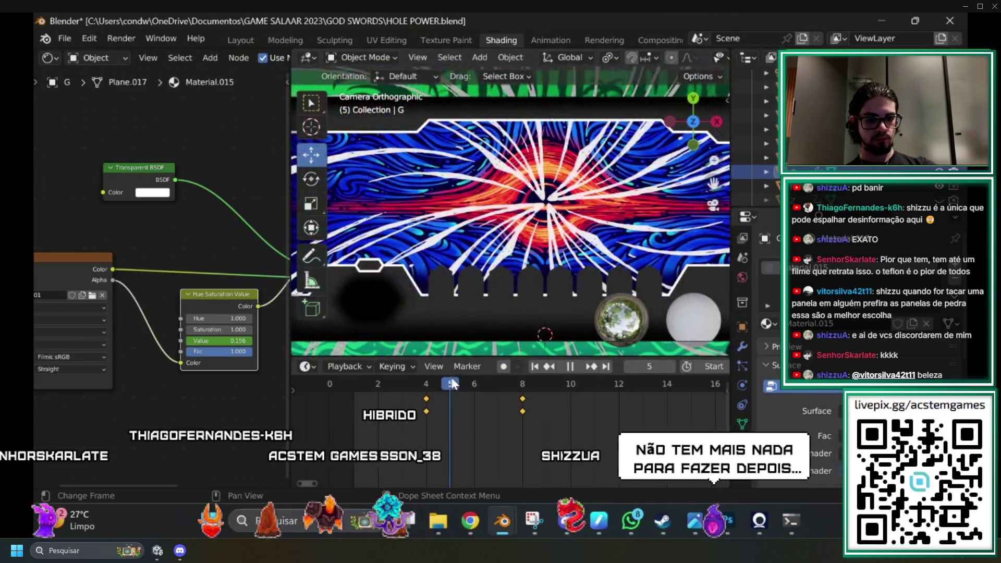
{"action": "key", "text": "space"}
{"action": "left_click_drag", "start_coordinate": [620, 386], "coordinate": [514, 393]}
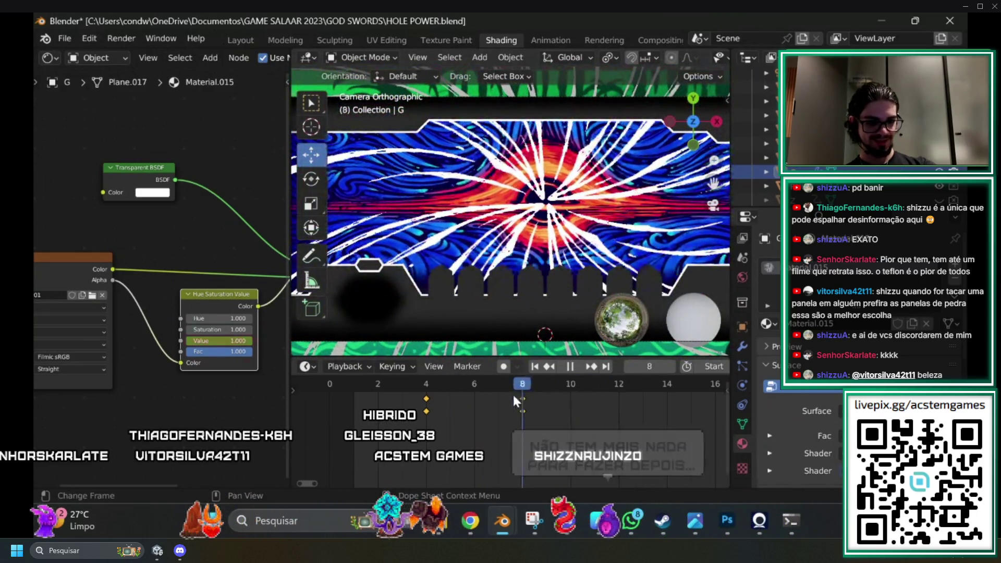
Box-select the keyframes at frames 4 and 8 and move them to frames 6 and 10.
{"action": "key", "text": "b"}
{"action": "mouse_move", "coordinate": [361, 427]}
{"action": "left_mouse_down"}
{"action": "mouse_move", "coordinate": [399, 378]}
{"action": "mouse_move", "coordinate": [391, 393]}
{"action": "left_mouse_up"}
{"action": "key", "text": "g"}
{"action": "left_click", "coordinate": [474, 399]}
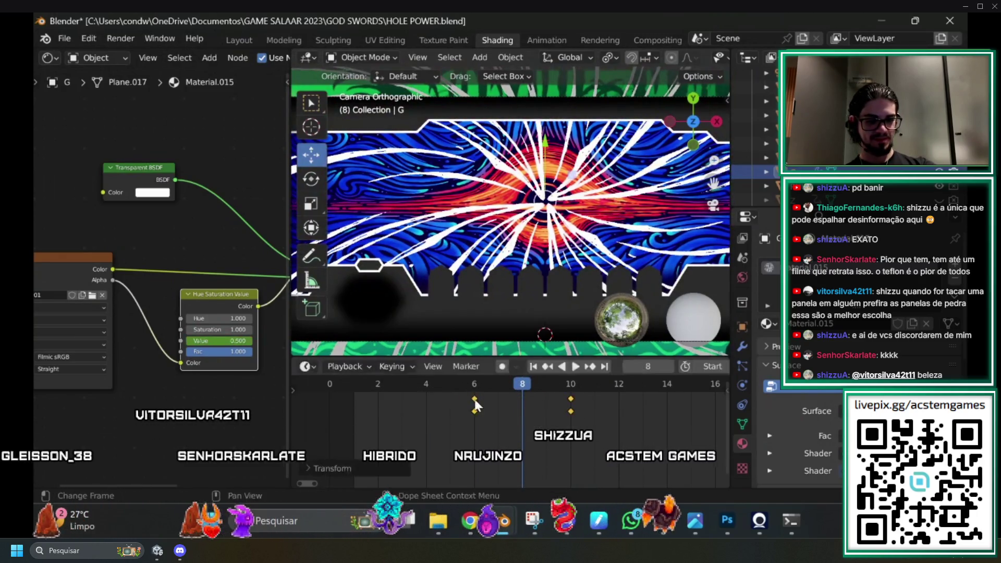
{"action": "mouse_move", "coordinate": [472, 385]}
{"action": "left_mouse_down"}
{"action": "mouse_move", "coordinate": [329, 383]}
{"action": "mouse_move", "coordinate": [569, 375]}
{"action": "left_mouse_up"}
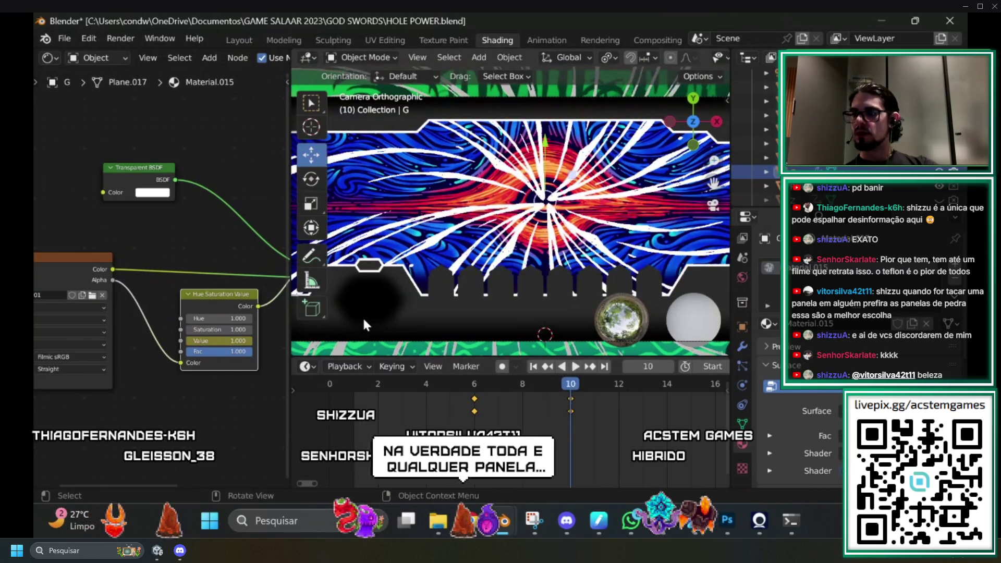
{"action": "left_click", "coordinate": [239, 40]}
Bring the File Explorer window with the GOD SWORDS project folder forward.
{"action": "scroll", "coordinate": [452, 276], "scroll_direction": "up", "scroll_amount": 1}
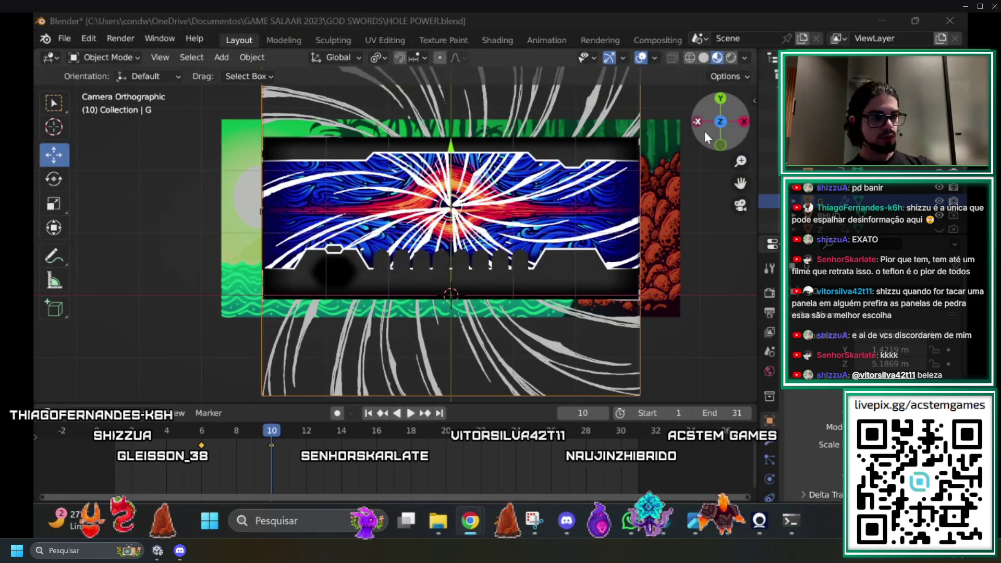
{"action": "scroll", "coordinate": [379, 268], "scroll_direction": "down", "scroll_amount": 1}
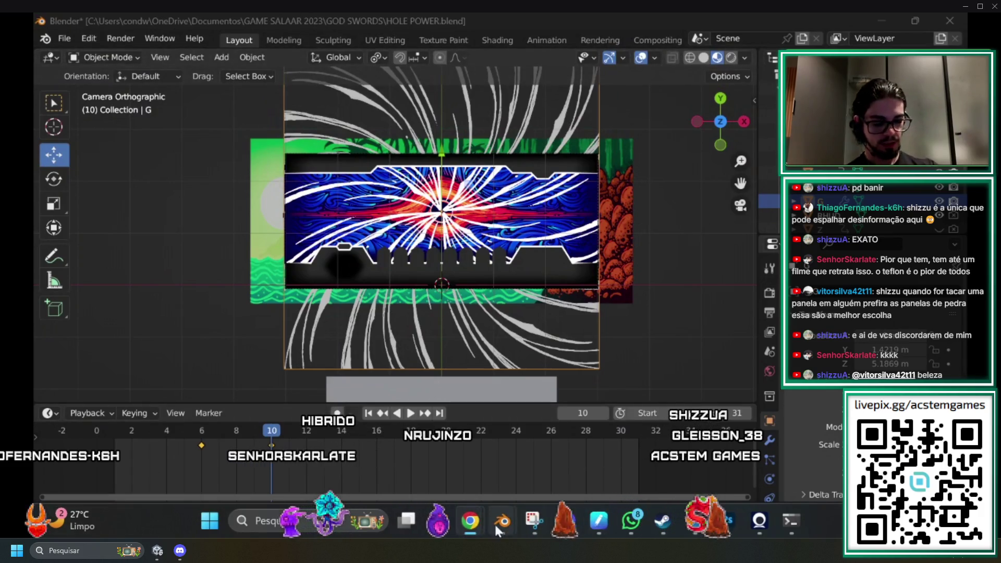
{"action": "left_click", "coordinate": [436, 520]}
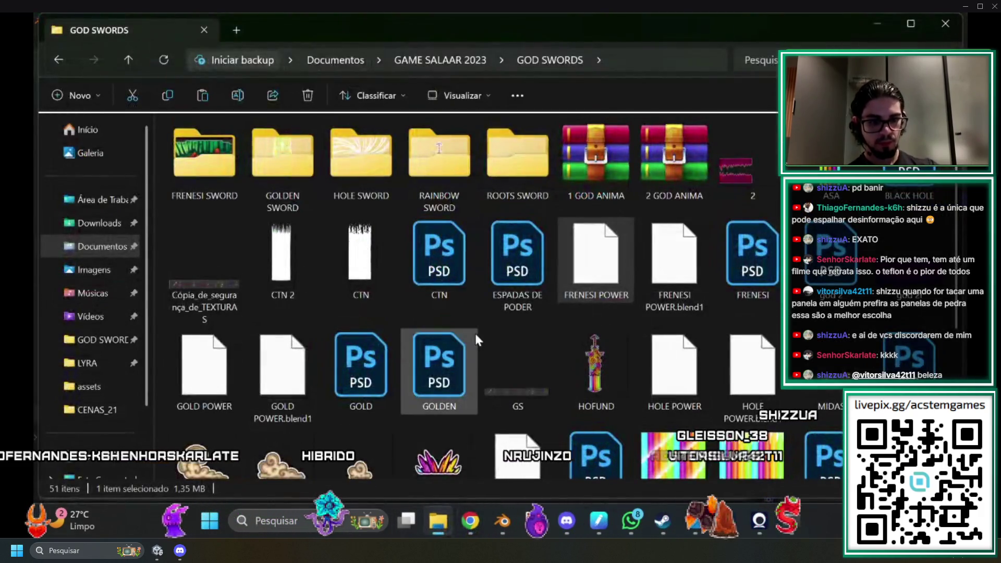
Go up to GAME SALAAR 2023, open MAPAS and select the CENÁRIO 2 REMAKE NOITE map files.
{"action": "left_click", "coordinate": [449, 61]}
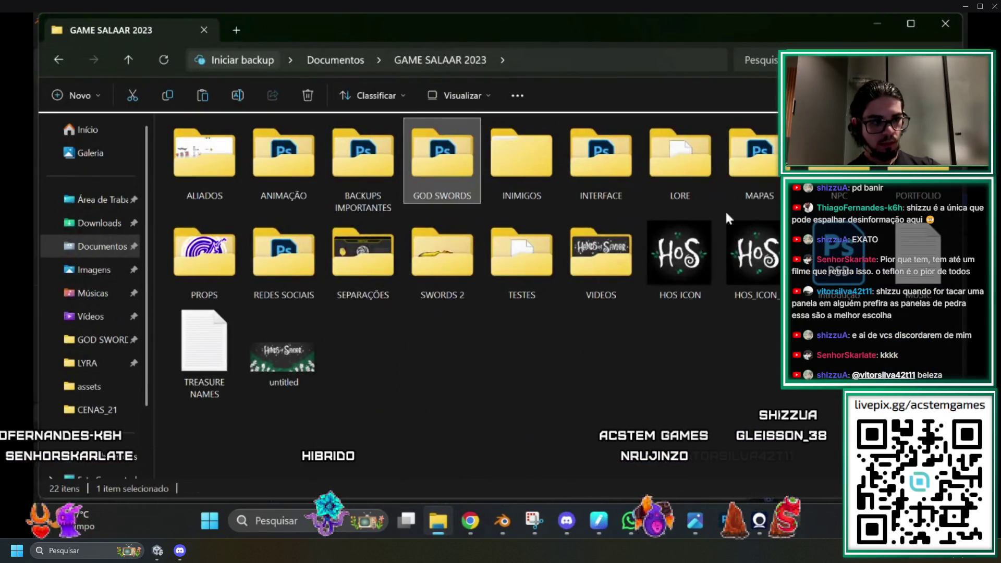
{"action": "double_click", "coordinate": [759, 156]}
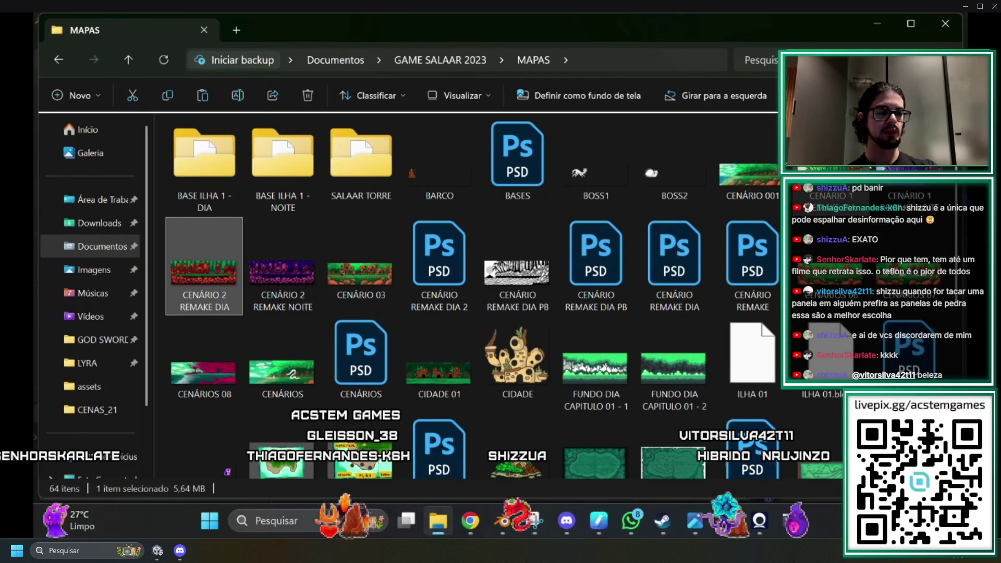
{"action": "left_click", "coordinate": [283, 266], "text": "ctrl"}
{"action": "left_click", "coordinate": [596, 448], "text": "ctrl"}
{"action": "left_click", "coordinate": [276, 521]}
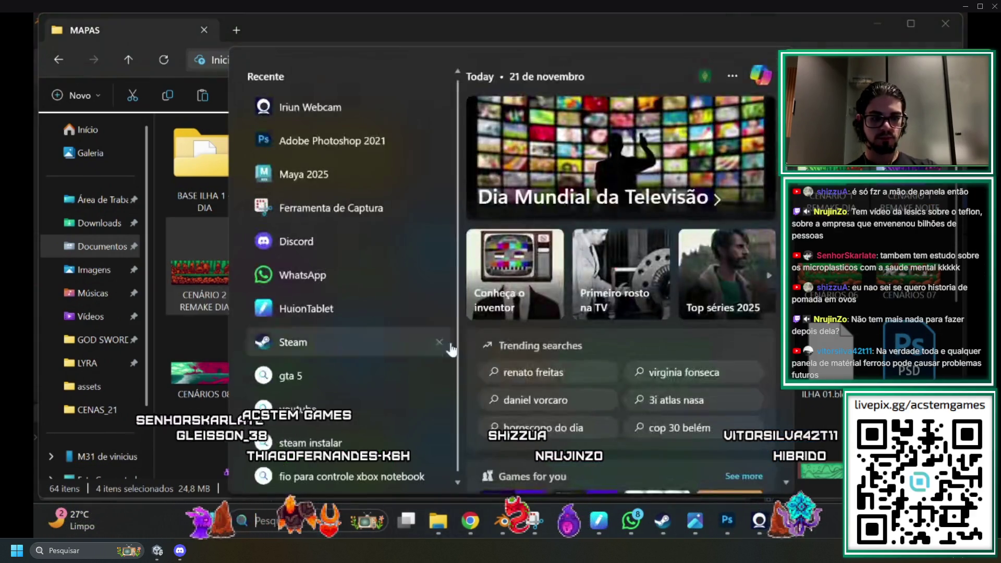
{"action": "key", "text": "Escape"}
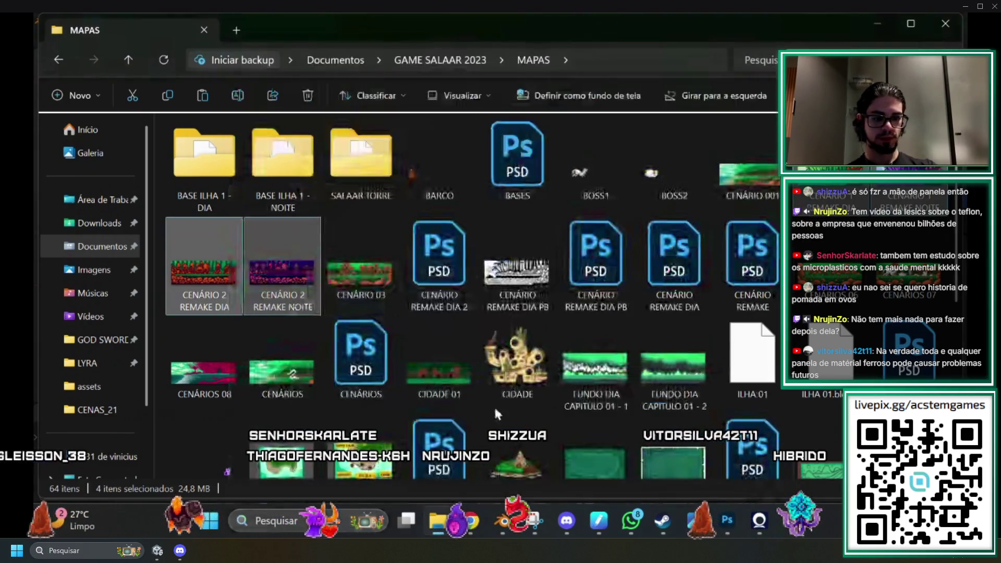
Return to GAME SALAAR 2023 and open the ALIADOS folder.
{"action": "left_click", "coordinate": [417, 72]}
{"action": "key", "text": "Escape"}
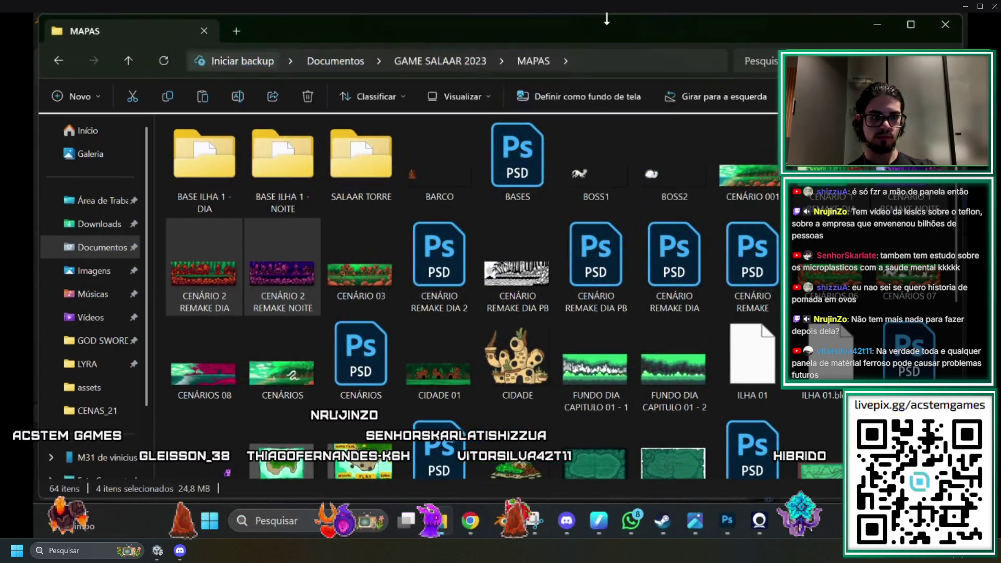
{"action": "left_click", "coordinate": [396, 63]}
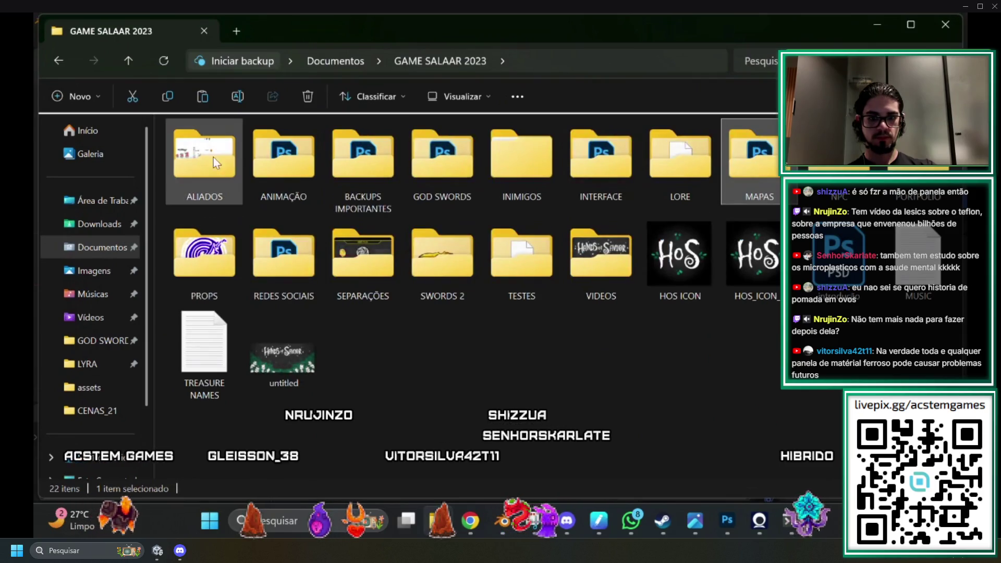
{"action": "double_click", "coordinate": [252, 255]}
{"action": "scroll", "coordinate": [252, 255], "scroll_direction": "down", "scroll_amount": 5}
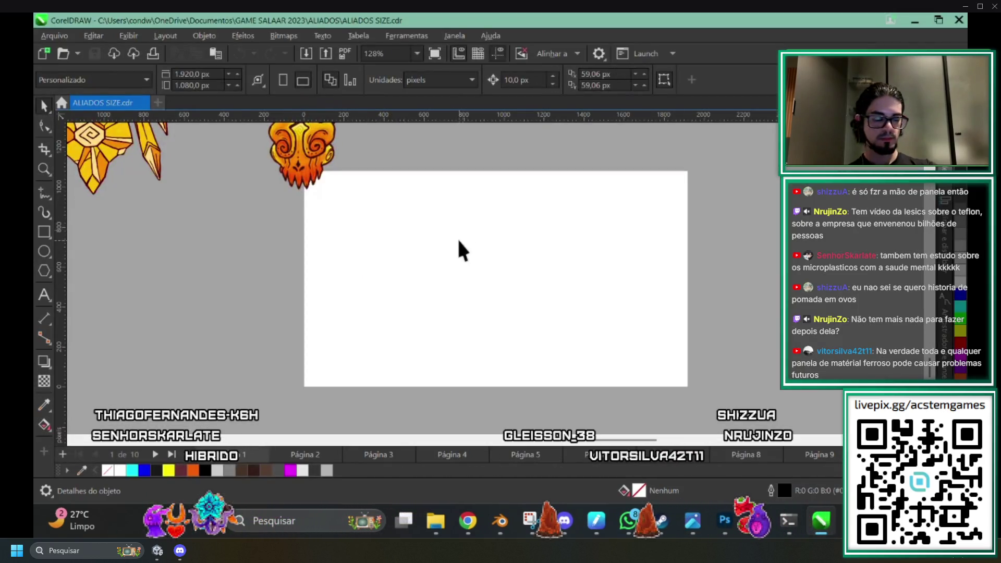
Zoom and pan over the moonlit purple background and creature lineup in ALIADOS SIZE.
{"action": "scroll", "coordinate": [466, 241], "scroll_direction": "down", "scroll_amount": 5}
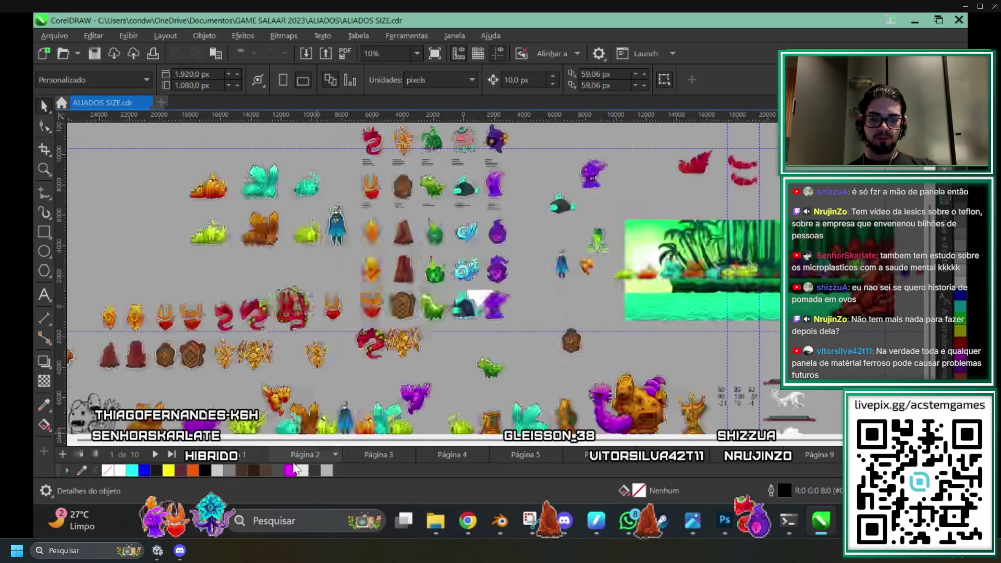
{"action": "scroll", "coordinate": [365, 339], "scroll_direction": "down", "scroll_amount": 4}
{"action": "scroll", "coordinate": [590, 320], "scroll_direction": "up", "scroll_amount": 4}
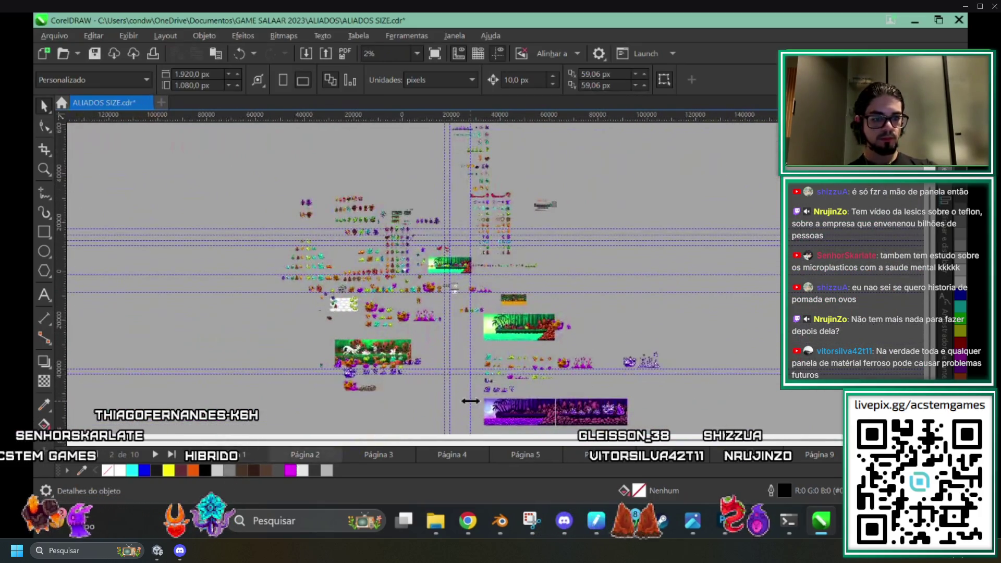
{"action": "scroll", "coordinate": [521, 344], "scroll_direction": "left", "scroll_amount": 2}
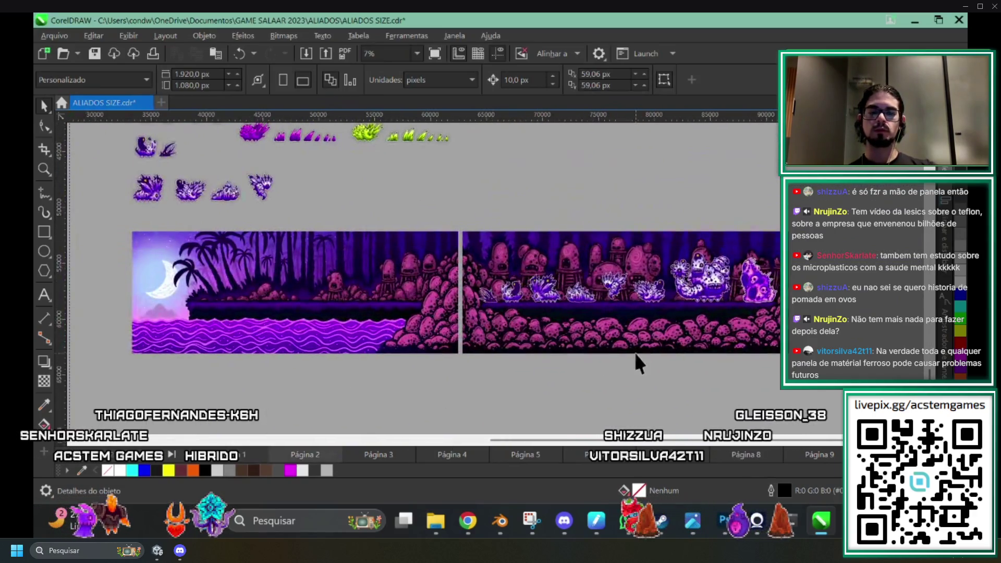
{"action": "scroll", "coordinate": [483, 342], "scroll_direction": "up", "scroll_amount": 4}
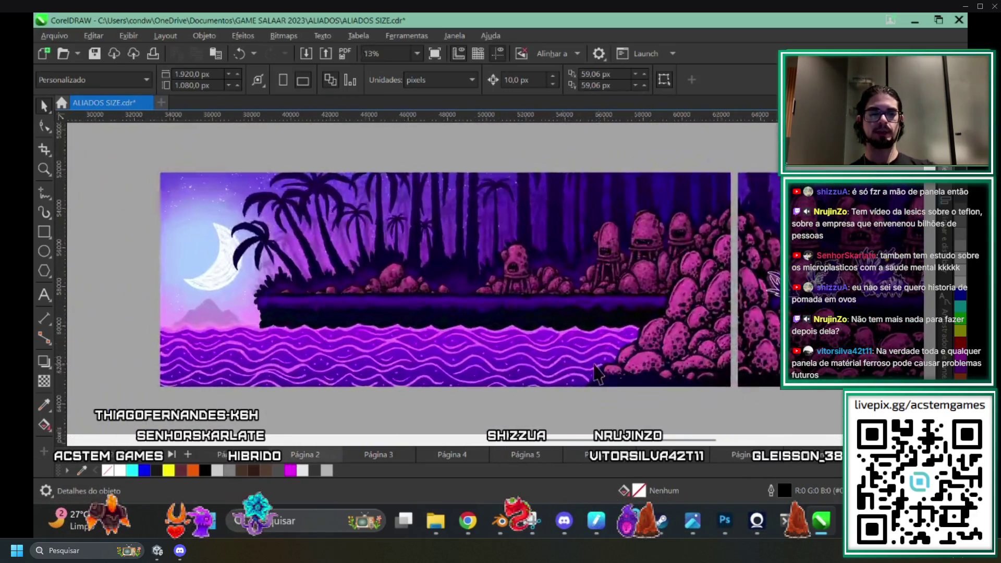
{"action": "mouse_move", "coordinate": [488, 329]}
{"action": "left_mouse_down"}
{"action": "mouse_move", "coordinate": [511, 333]}
{"action": "mouse_move", "coordinate": [514, 313]}
{"action": "mouse_move", "coordinate": [532, 313]}
{"action": "left_mouse_up"}
{"action": "scroll", "coordinate": [486, 321], "scroll_direction": "up", "scroll_amount": 1}
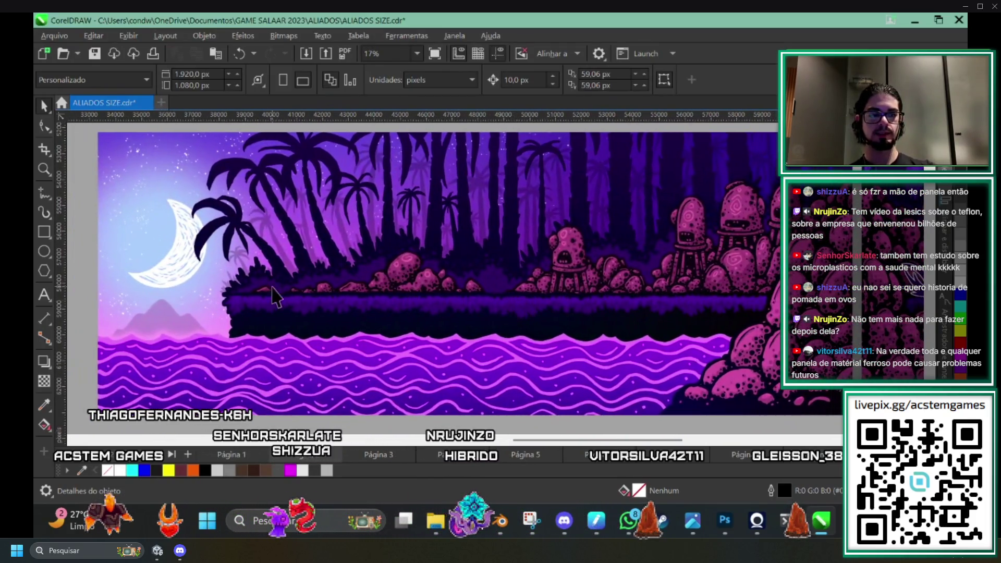
{"action": "scroll", "coordinate": [639, 271], "scroll_direction": "down", "scroll_amount": 3}
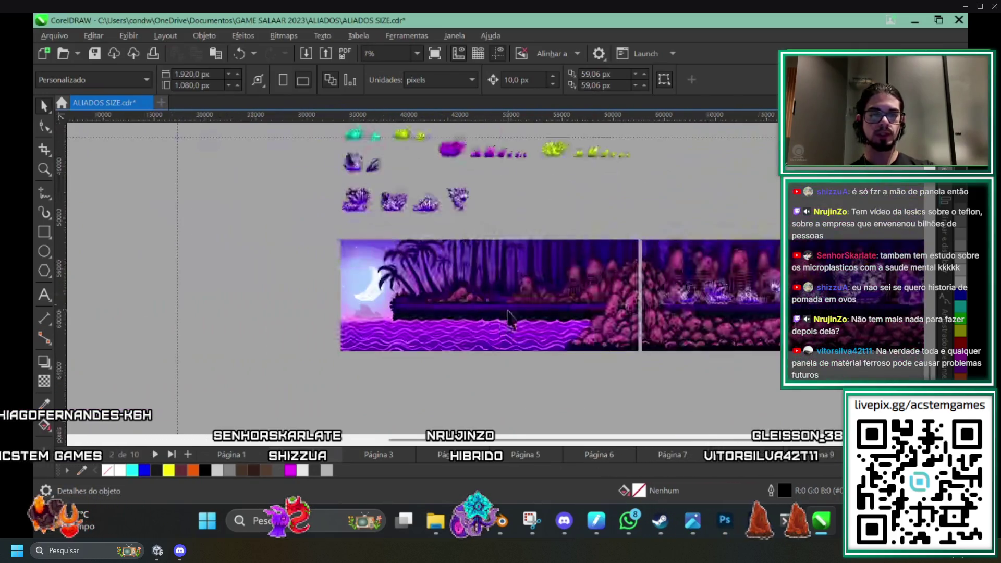
{"action": "scroll", "coordinate": [640, 272], "scroll_direction": "up", "scroll_amount": 3}
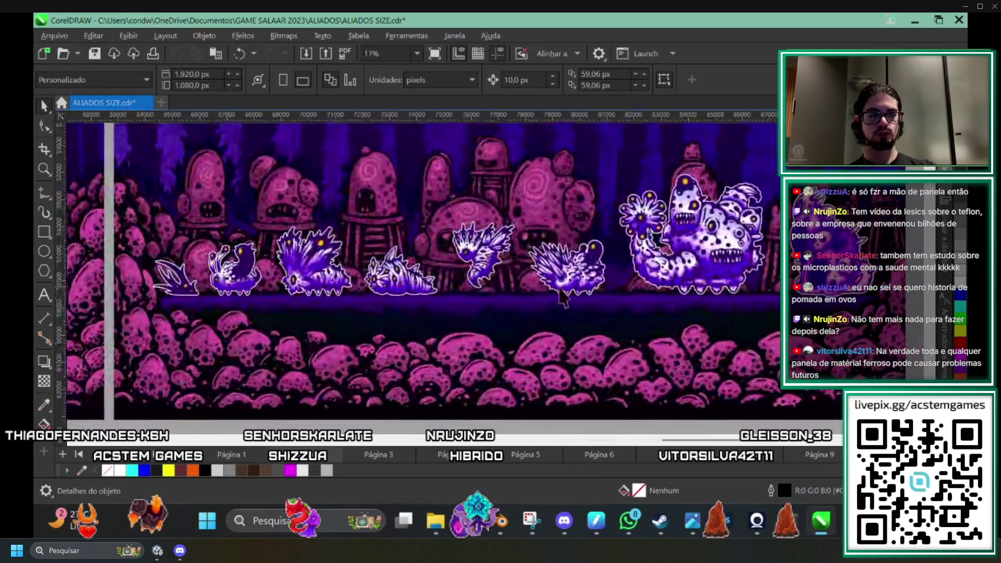
{"action": "scroll", "coordinate": [529, 311], "scroll_direction": "up", "scroll_amount": 2}
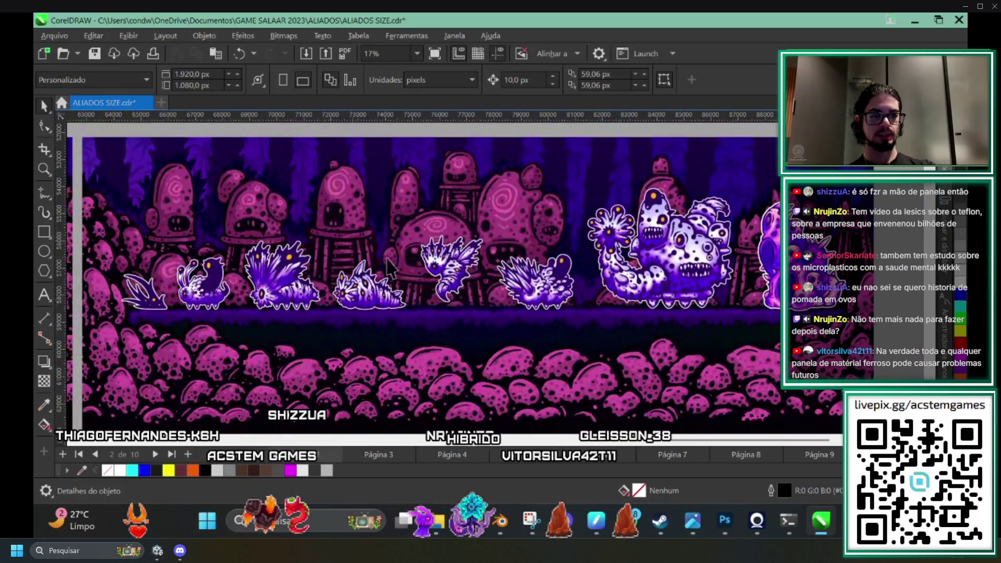
{"action": "left_click_drag", "start_coordinate": [417, 274], "coordinate": [425, 275]}
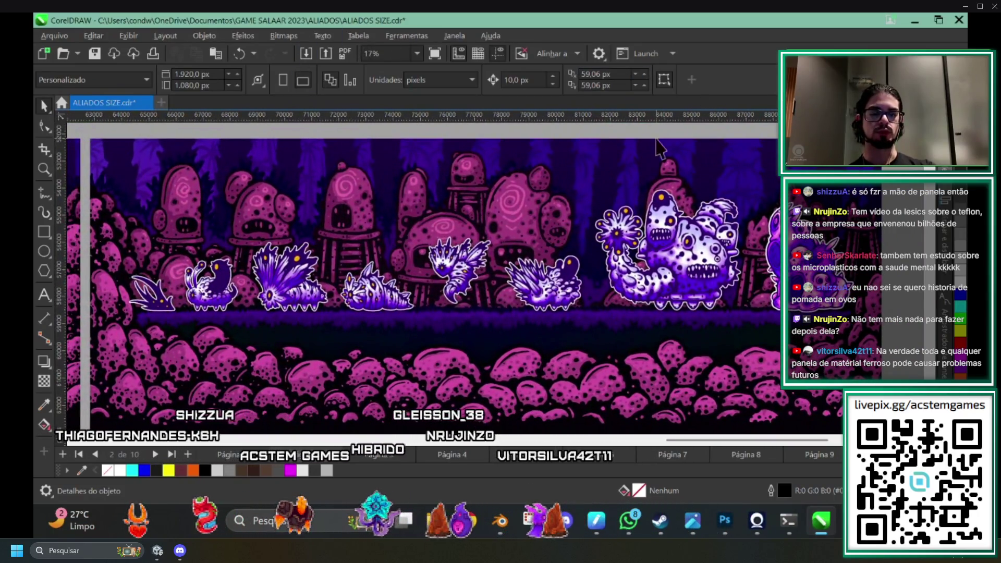
Pan to the right end of the artwork and view the whole purple strip.
{"action": "scroll", "coordinate": [401, 240], "scroll_direction": "down", "scroll_amount": 2}
{"action": "left_click_drag", "start_coordinate": [756, 263], "coordinate": [272, 278]}
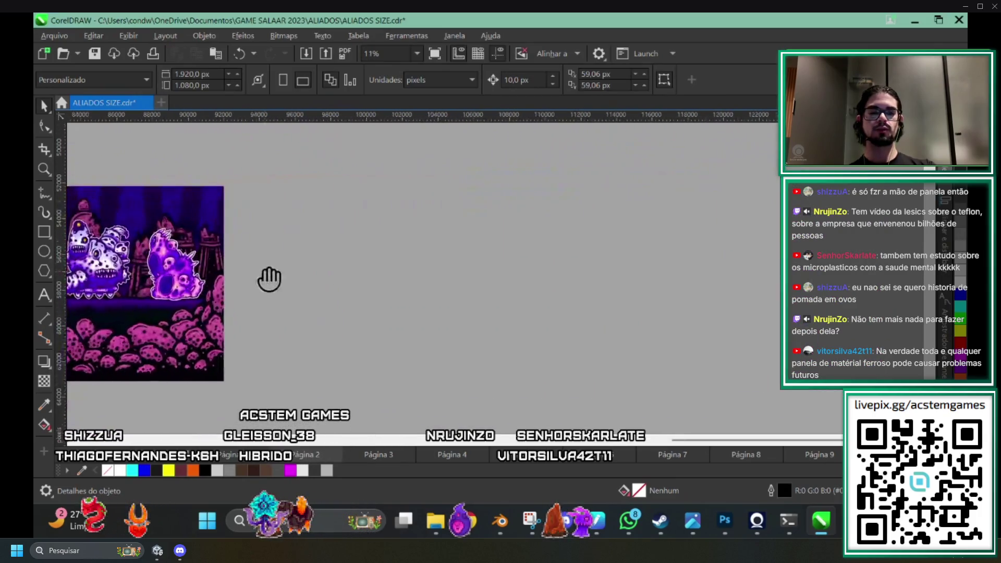
{"action": "scroll", "coordinate": [340, 291], "scroll_direction": "up", "scroll_amount": 1}
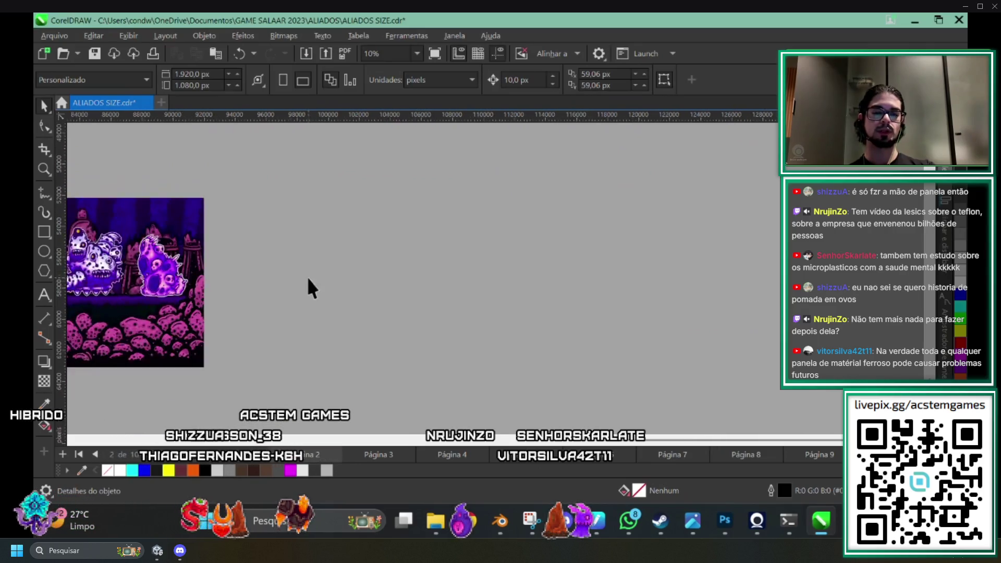
{"action": "scroll", "coordinate": [312, 287], "scroll_direction": "down", "scroll_amount": 1}
{"action": "left_click_drag", "start_coordinate": [311, 287], "coordinate": [526, 295]}
{"action": "mouse_move", "coordinate": [461, 347]}
{"action": "left_mouse_down"}
{"action": "mouse_move", "coordinate": [641, 385]}
{"action": "mouse_move", "coordinate": [840, 319]}
{"action": "left_mouse_up"}
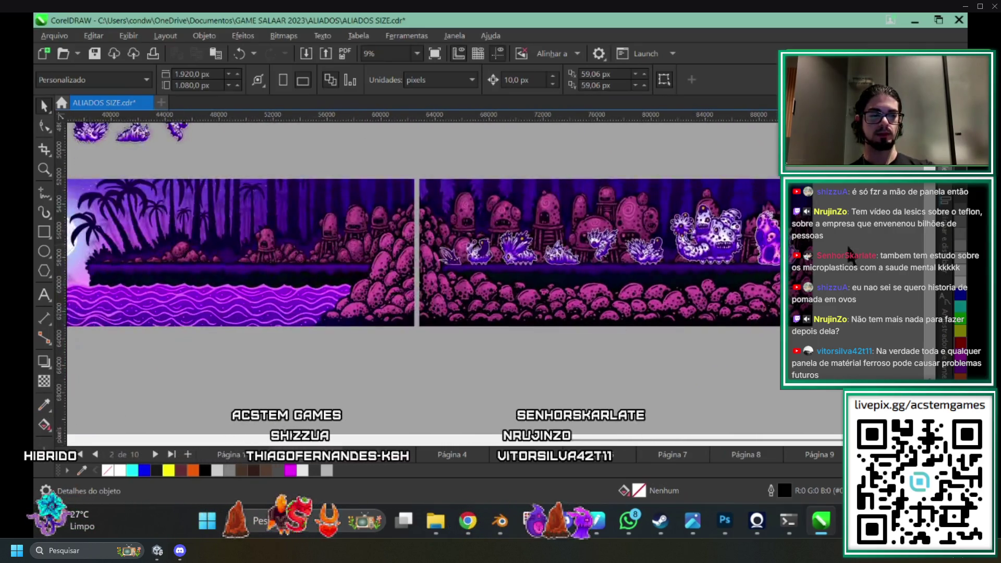
{"action": "scroll", "coordinate": [673, 327], "scroll_direction": "right", "scroll_amount": 3}
{"action": "scroll", "coordinate": [683, 286], "scroll_direction": "up", "scroll_amount": 1}
{"action": "scroll", "coordinate": [339, 247], "scroll_direction": "right", "scroll_amount": 2}
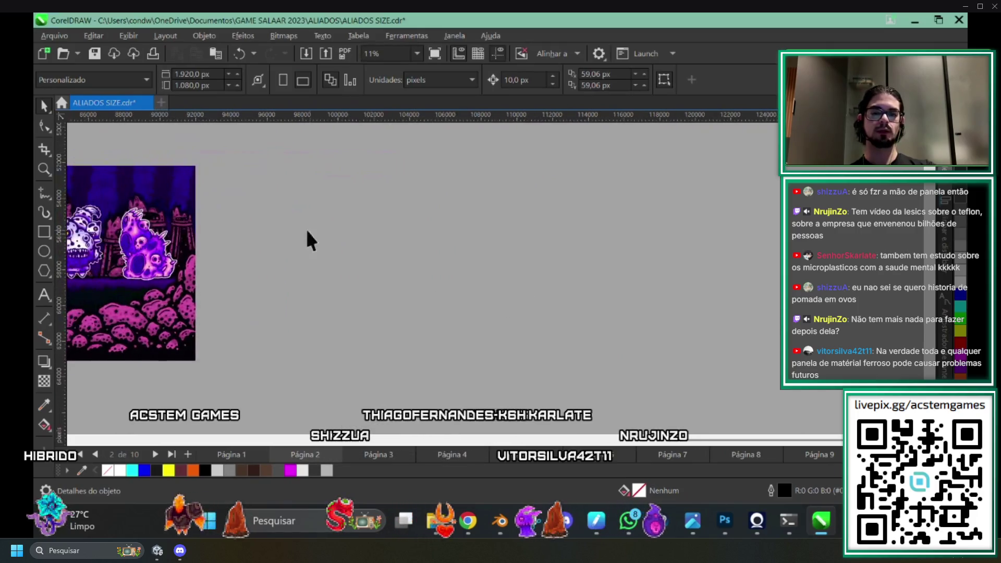
{"action": "scroll", "coordinate": [435, 291], "scroll_direction": "down", "scroll_amount": 5}
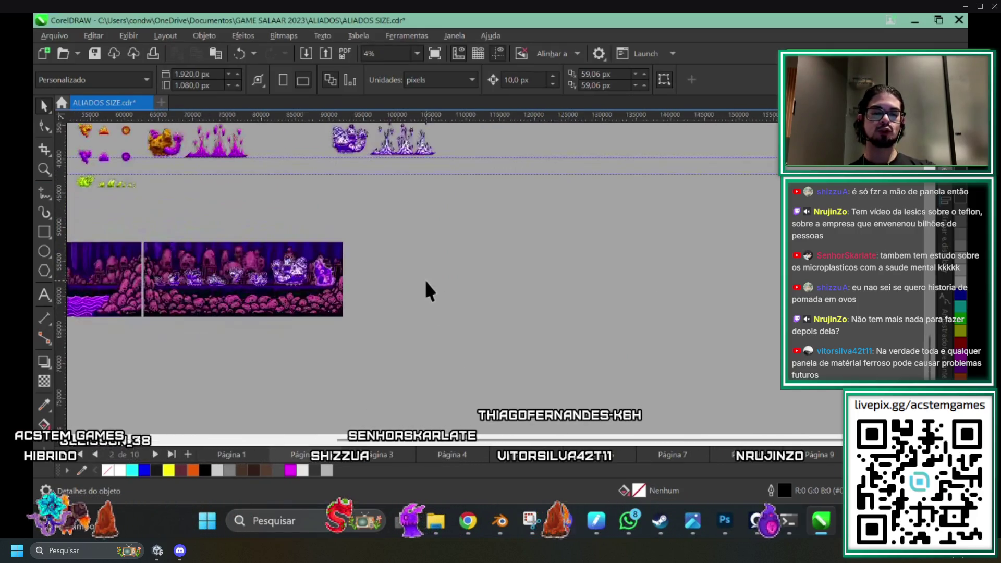
{"action": "scroll", "coordinate": [488, 237], "scroll_direction": "up", "scroll_amount": 5}
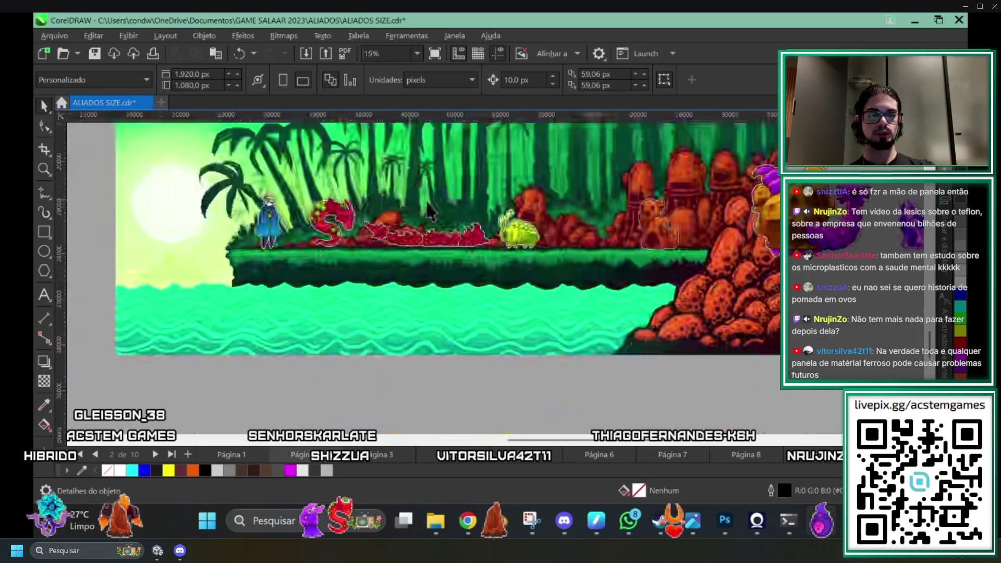
Look over the green jungle scene, sword scene and rest of the sprite sheet.
{"action": "left_click_drag", "start_coordinate": [649, 247], "coordinate": [675, 307]}
{"action": "scroll", "coordinate": [294, 208], "scroll_direction": "down", "scroll_amount": 5}
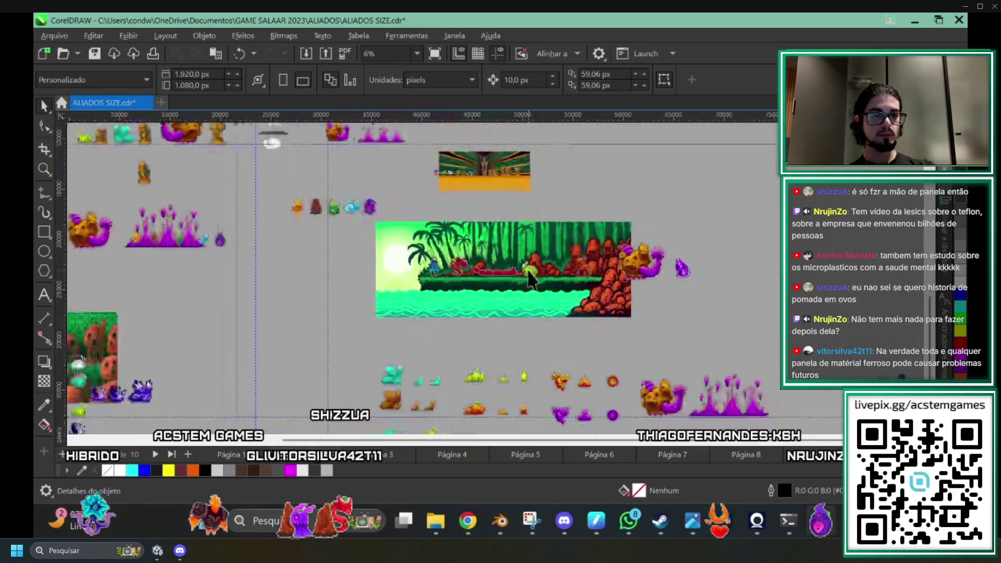
{"action": "scroll", "coordinate": [478, 259], "scroll_direction": "up", "scroll_amount": 9}
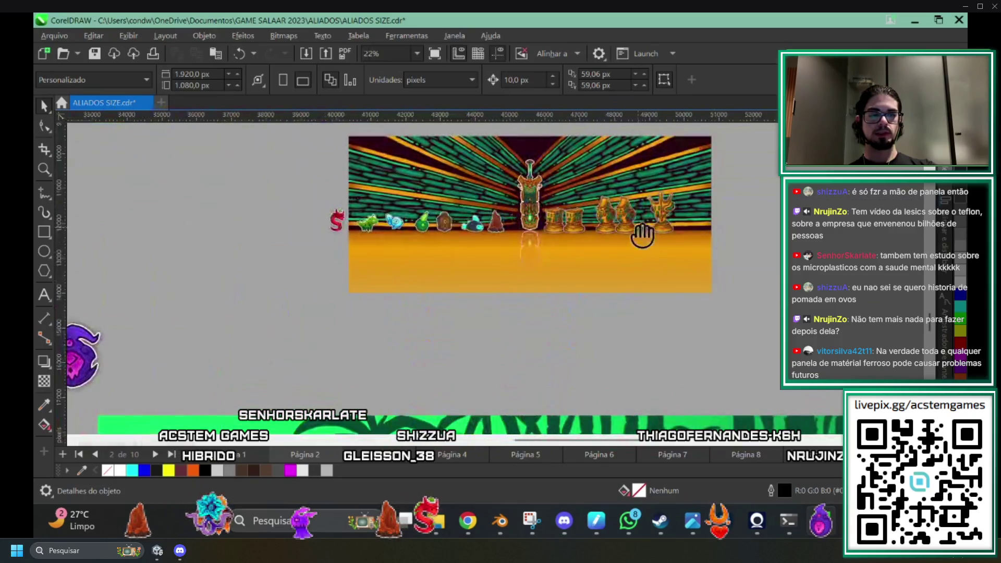
{"action": "left_click_drag", "start_coordinate": [496, 325], "coordinate": [424, 302]}
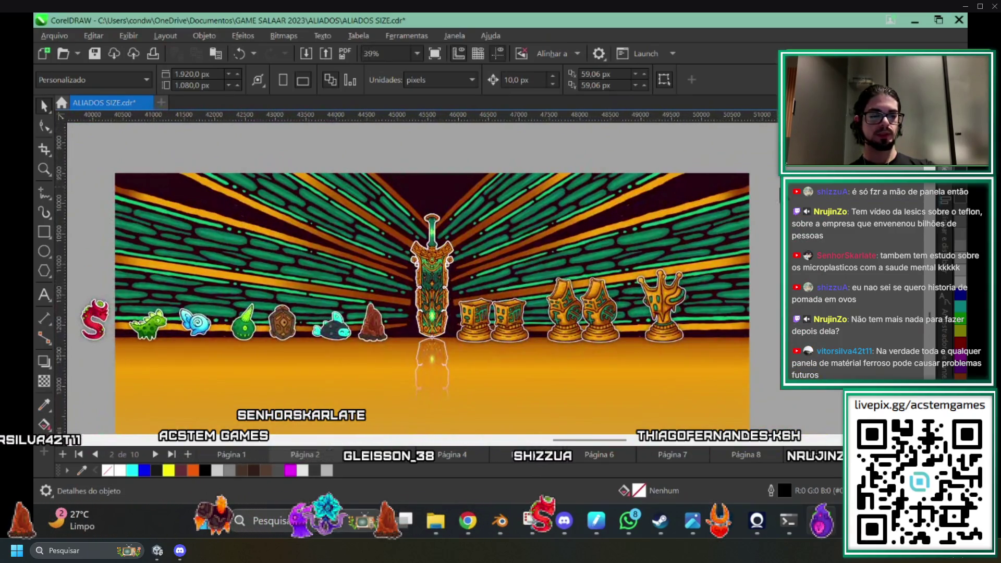
{"action": "scroll", "coordinate": [580, 314], "scroll_direction": "down", "scroll_amount": 9}
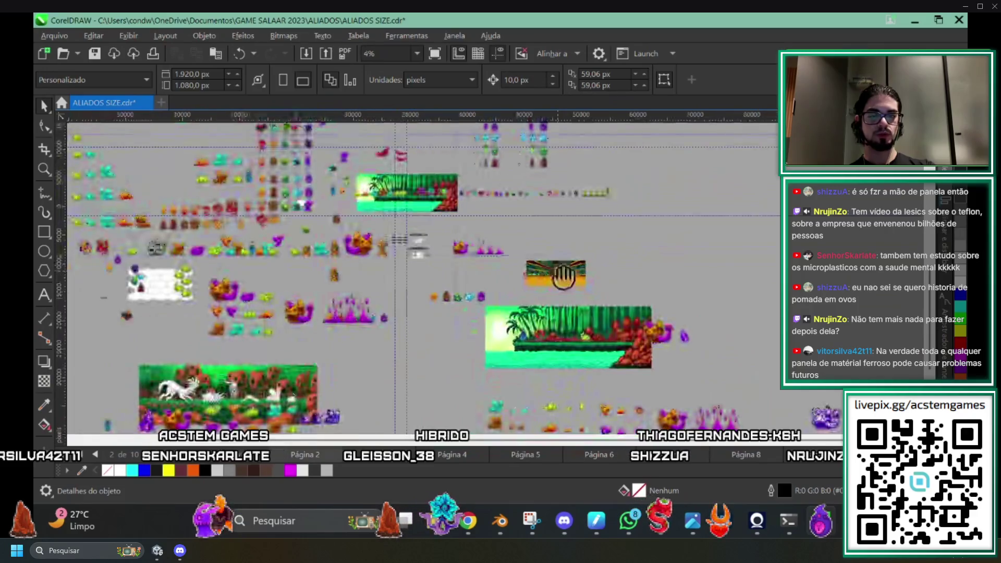
{"action": "mouse_move", "coordinate": [614, 253]}
{"action": "left_mouse_down"}
{"action": "mouse_move", "coordinate": [546, 202]}
{"action": "mouse_move", "coordinate": [597, 219]}
{"action": "mouse_move", "coordinate": [436, 232]}
{"action": "mouse_move", "coordinate": [603, 359]}
{"action": "left_mouse_up"}
{"action": "scroll", "coordinate": [596, 219], "scroll_direction": "up", "scroll_amount": 1}
{"action": "scroll", "coordinate": [650, 233], "scroll_direction": "up", "scroll_amount": 2}
{"action": "left_click_drag", "start_coordinate": [650, 232], "coordinate": [645, 315]}
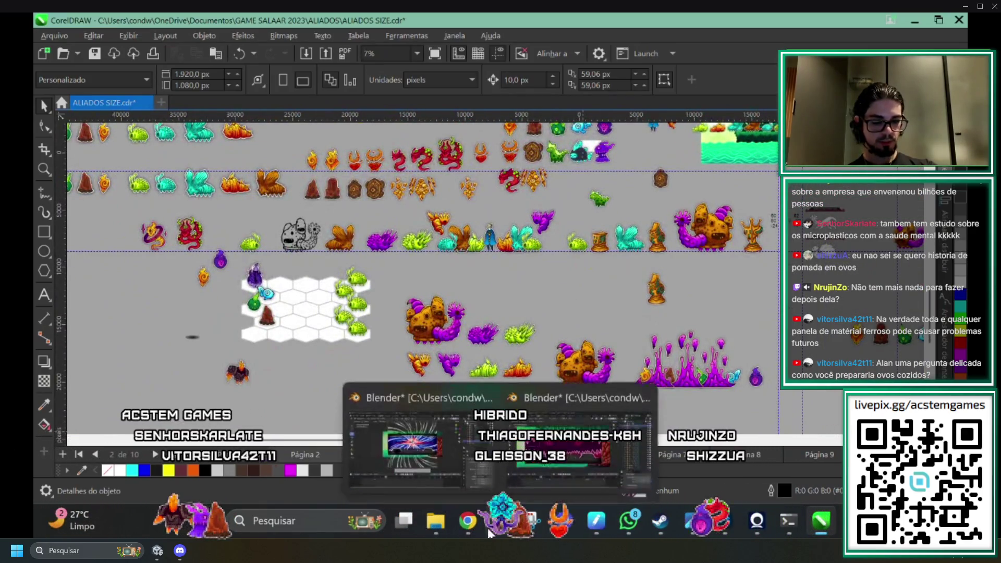
{"action": "left_click", "coordinate": [433, 531]}
Open WORLD.cdr from the SEPARAÇÕES folder under GAME SALAAR 2023 into CorelDRAW.
{"action": "left_click", "coordinate": [405, 60]}
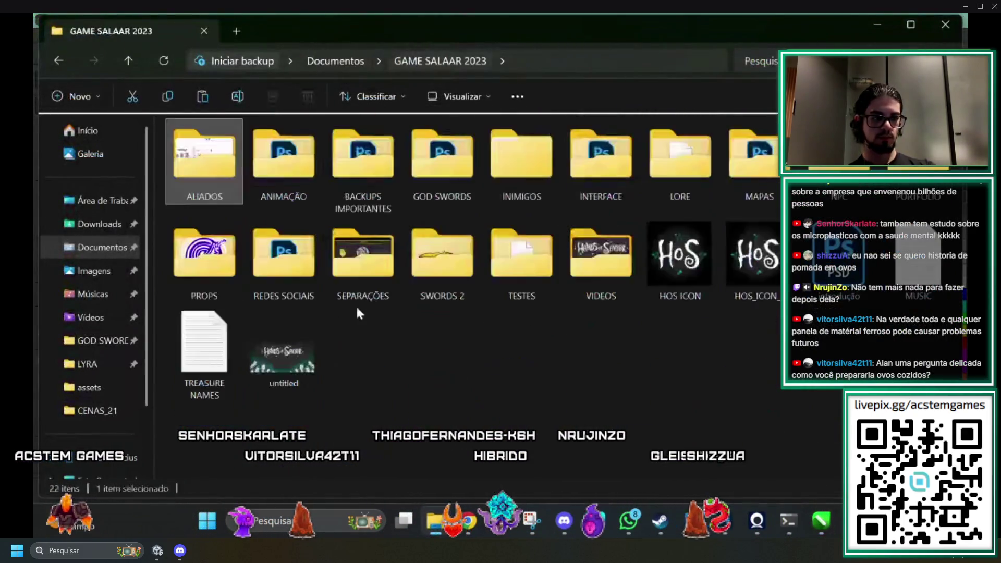
{"action": "double_click", "coordinate": [358, 264]}
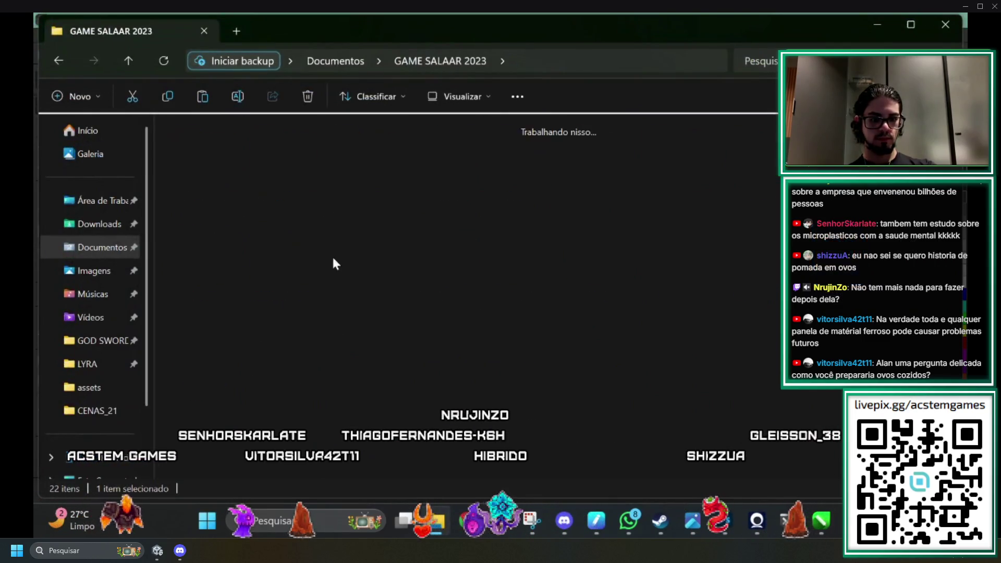
{"action": "scroll", "coordinate": [651, 409], "scroll_direction": "down", "scroll_amount": 6}
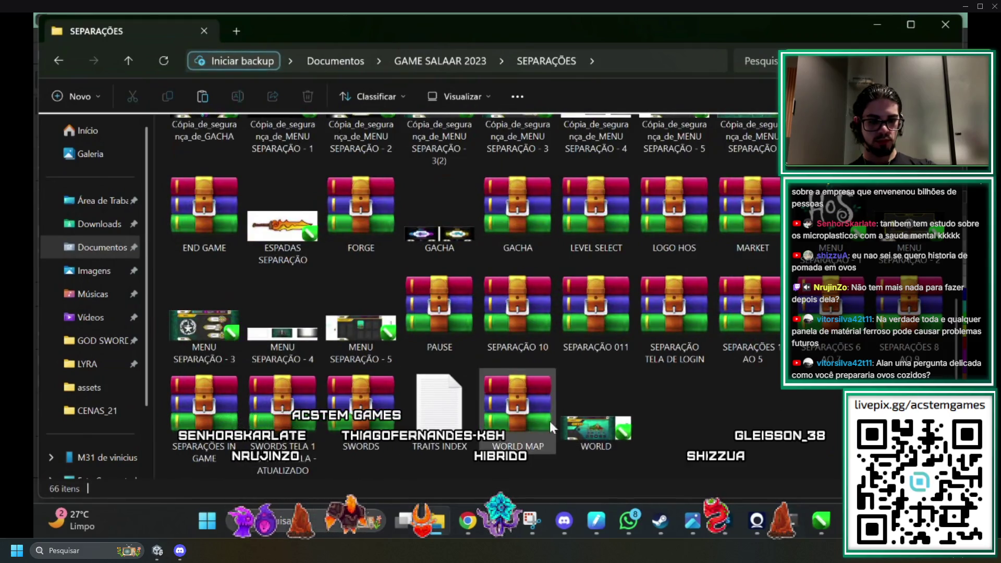
{"action": "key", "text": "alt+Tab"}
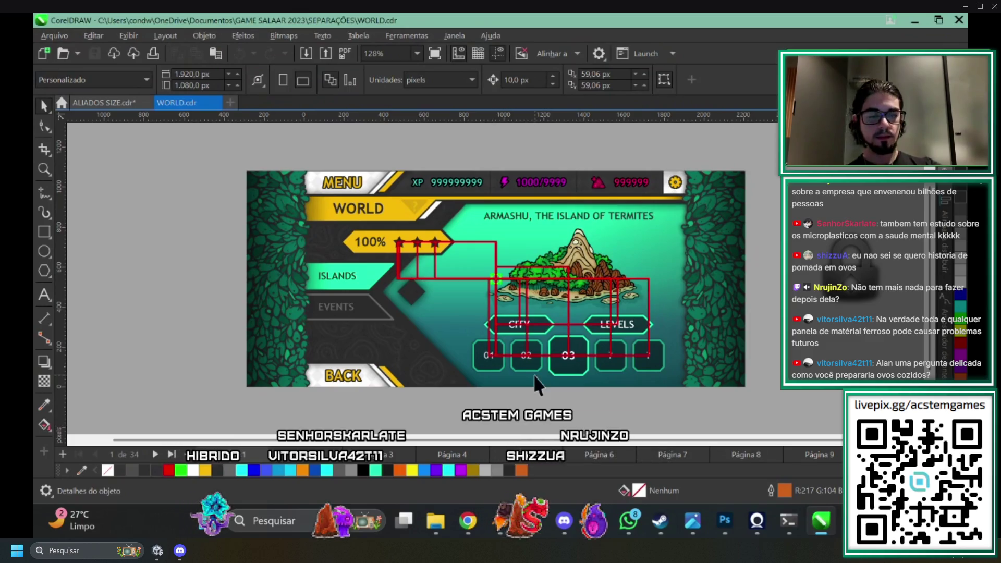
Page through WORLD pages 2 to 7, then return to the menu page.
{"action": "left_click", "coordinate": [392, 451]}
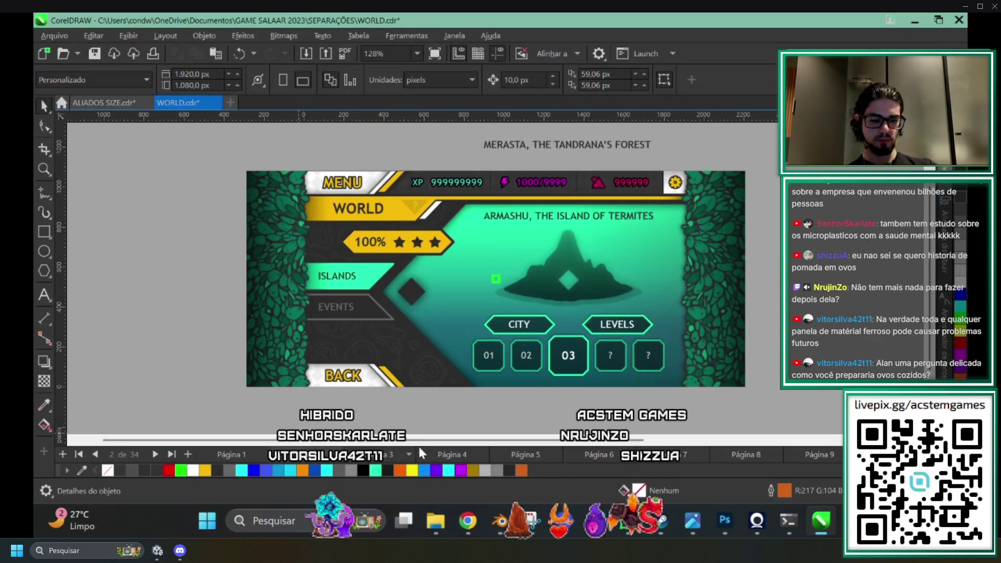
{"action": "left_click", "coordinate": [391, 452]}
{"action": "left_click", "coordinate": [451, 454]}
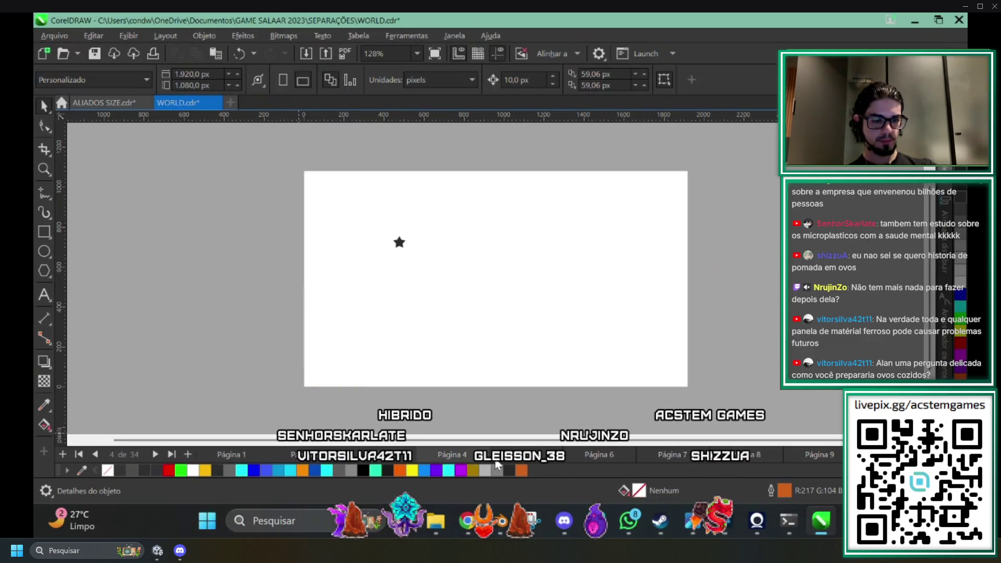
{"action": "left_click", "coordinate": [525, 454]}
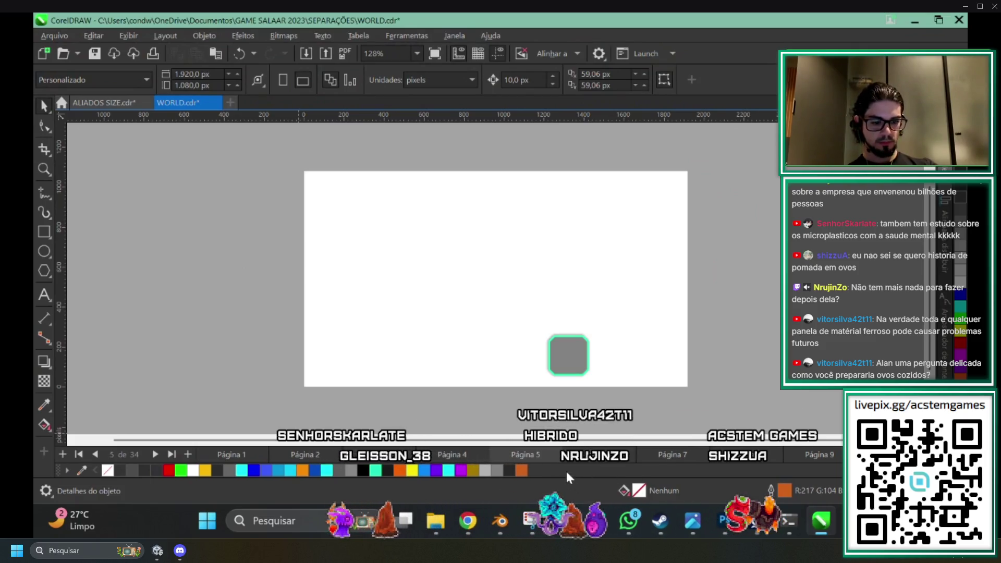
{"action": "left_click", "coordinate": [596, 458]}
{"action": "left_click", "coordinate": [649, 452]}
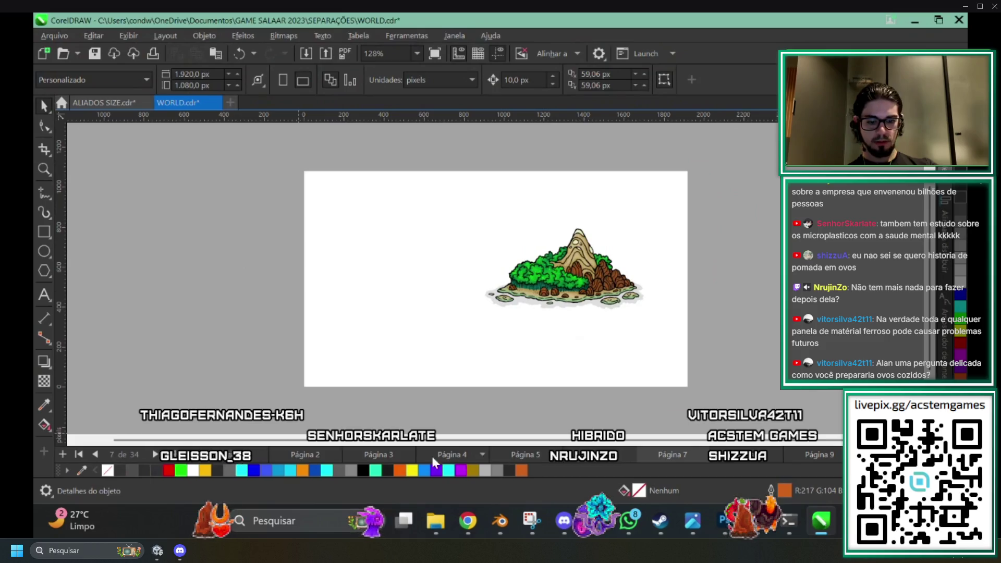
{"action": "left_click", "coordinate": [310, 454]}
Delete the thin red rectangle beside CITY and level 01 on the menu.
{"action": "scroll", "coordinate": [541, 286], "scroll_direction": "up", "scroll_amount": 2}
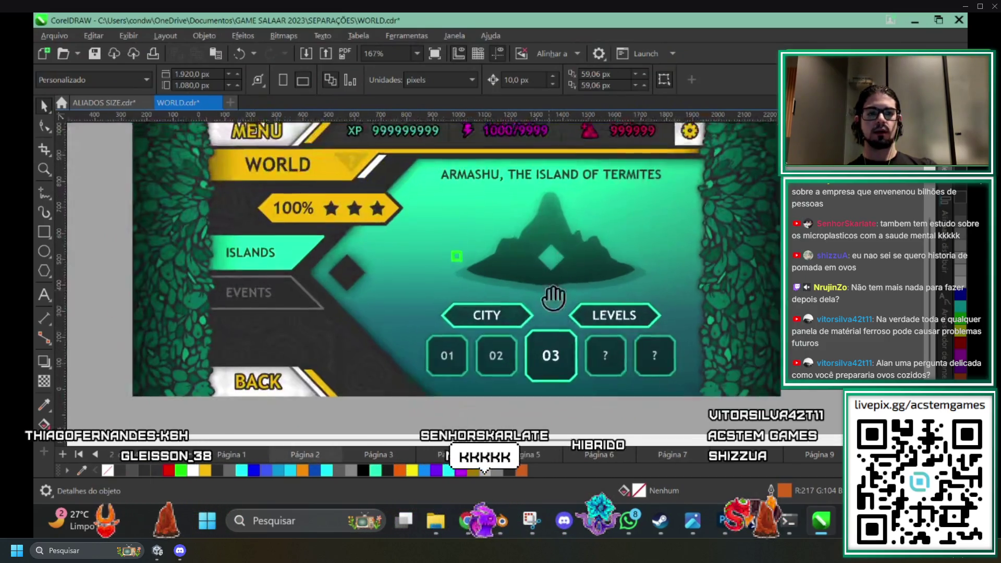
{"action": "scroll", "coordinate": [596, 324], "scroll_direction": "up", "scroll_amount": 1}
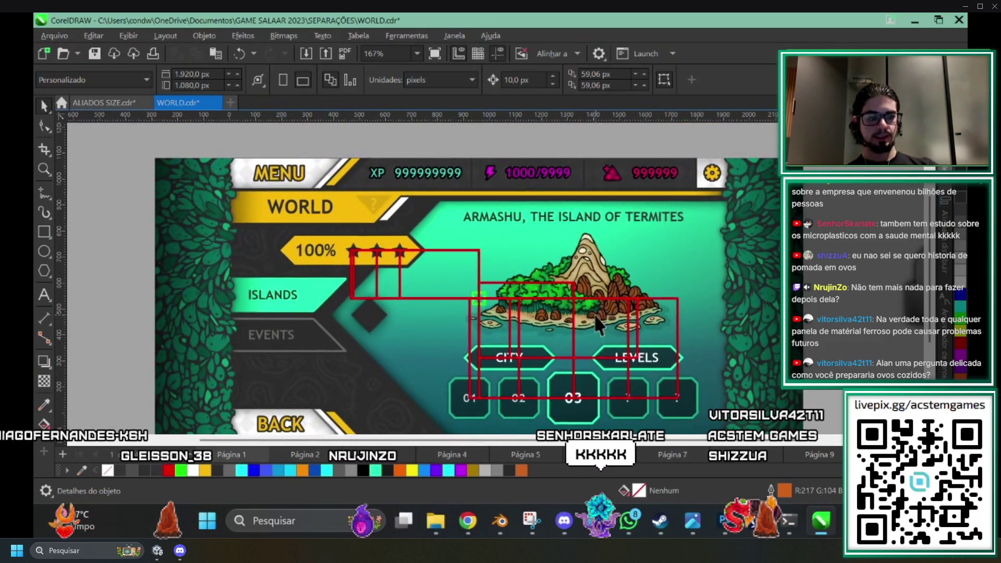
{"action": "left_click", "coordinate": [413, 256]}
{"action": "key", "text": "Escape"}
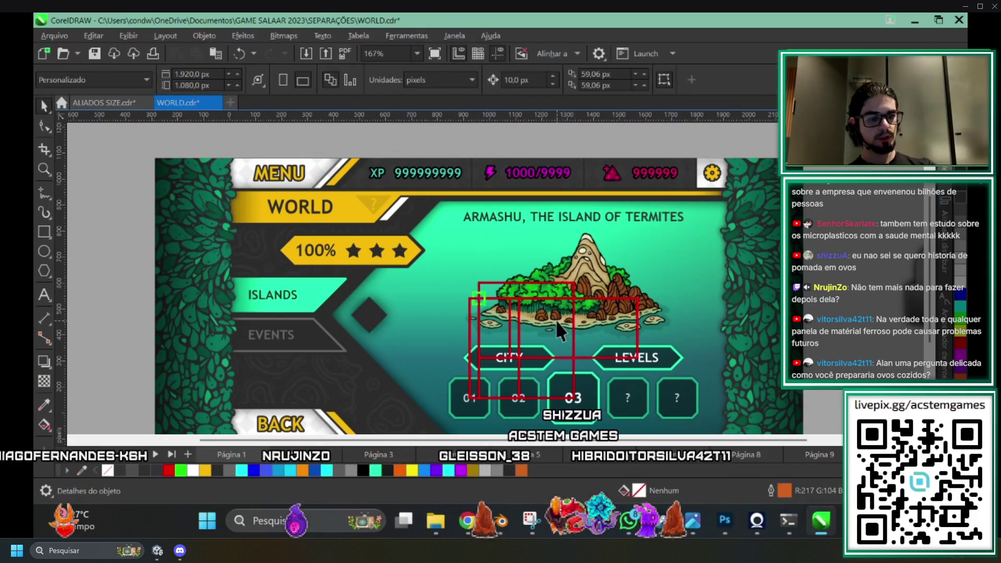
{"action": "left_click", "coordinate": [479, 332]}
{"action": "key", "text": "Delete"}
Zoom and recentre the ARMASHU menu artwork to check the result.
{"action": "scroll", "coordinate": [310, 202], "scroll_direction": "up", "scroll_amount": 2}
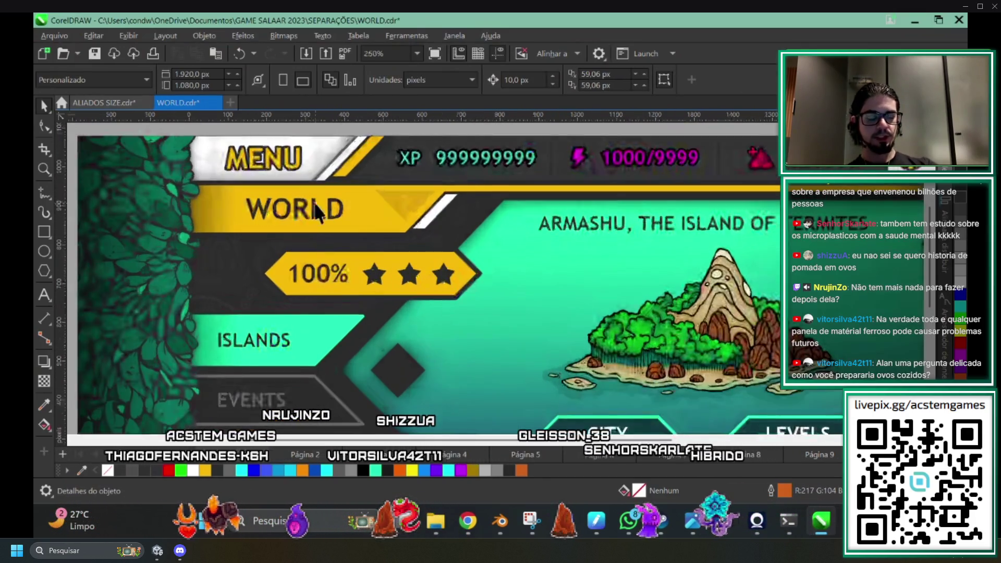
{"action": "scroll", "coordinate": [349, 184], "scroll_direction": "down", "scroll_amount": 2}
{"action": "scroll", "coordinate": [514, 227], "scroll_direction": "up", "scroll_amount": 1}
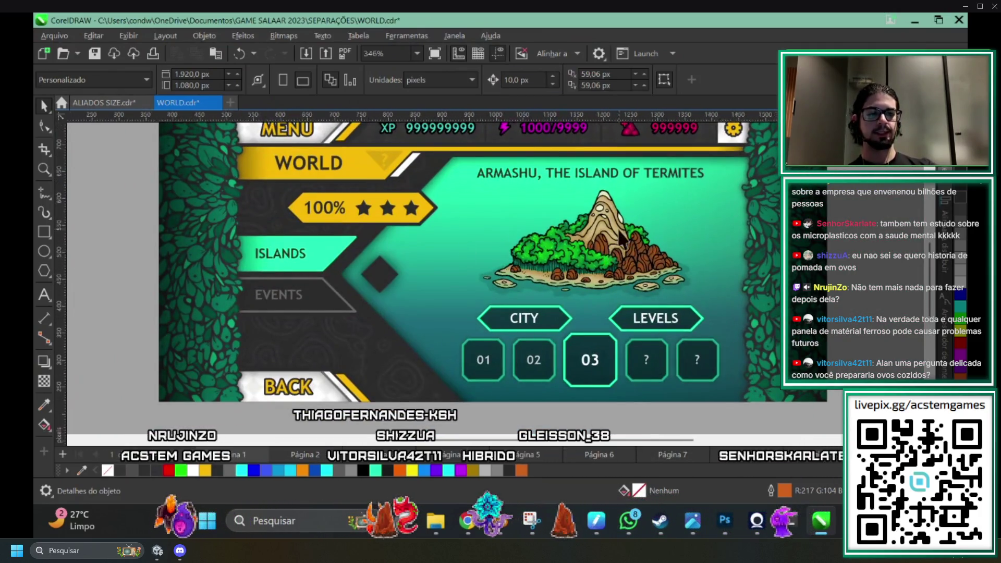
{"action": "scroll", "coordinate": [474, 279], "scroll_direction": "up", "scroll_amount": 3}
{"action": "scroll", "coordinate": [416, 243], "scroll_direction": "down", "scroll_amount": 5}
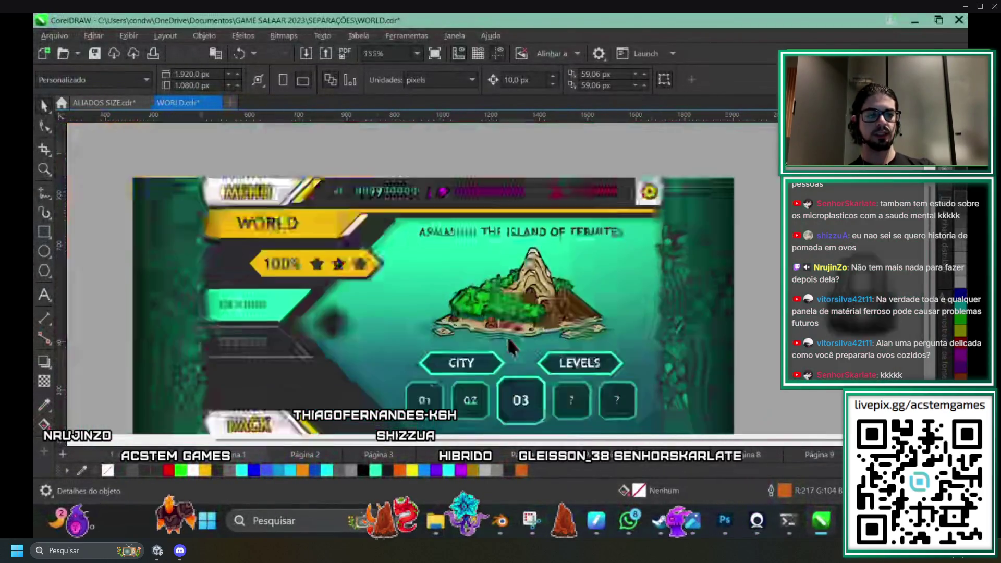
{"action": "scroll", "coordinate": [561, 282], "scroll_direction": "up", "scroll_amount": 1}
{"action": "left_click_drag", "start_coordinate": [561, 282], "coordinate": [504, 274]}
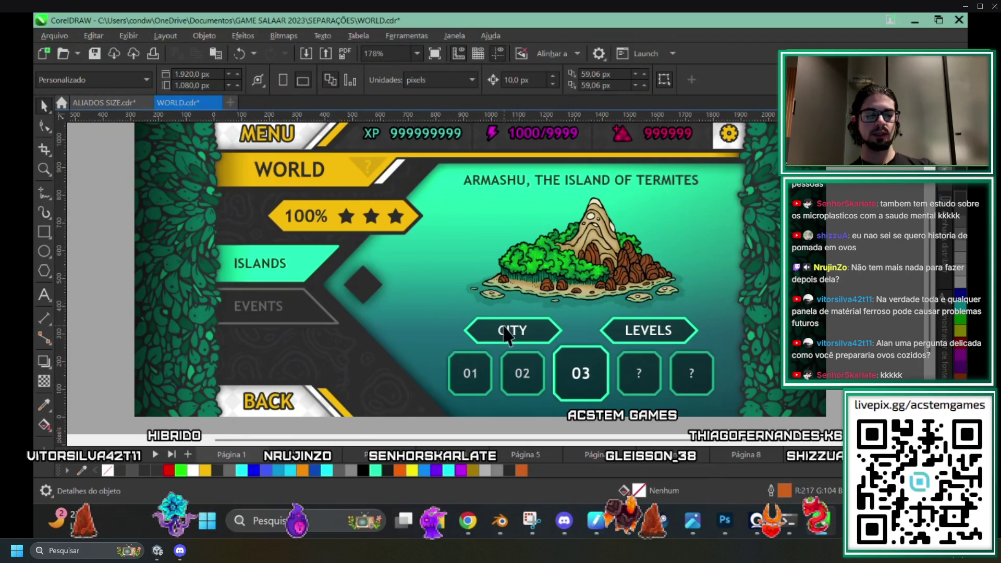
{"action": "scroll", "coordinate": [504, 334], "scroll_direction": "down", "scroll_amount": 2}
{"action": "scroll", "coordinate": [308, 326], "scroll_direction": "up", "scroll_amount": 1}
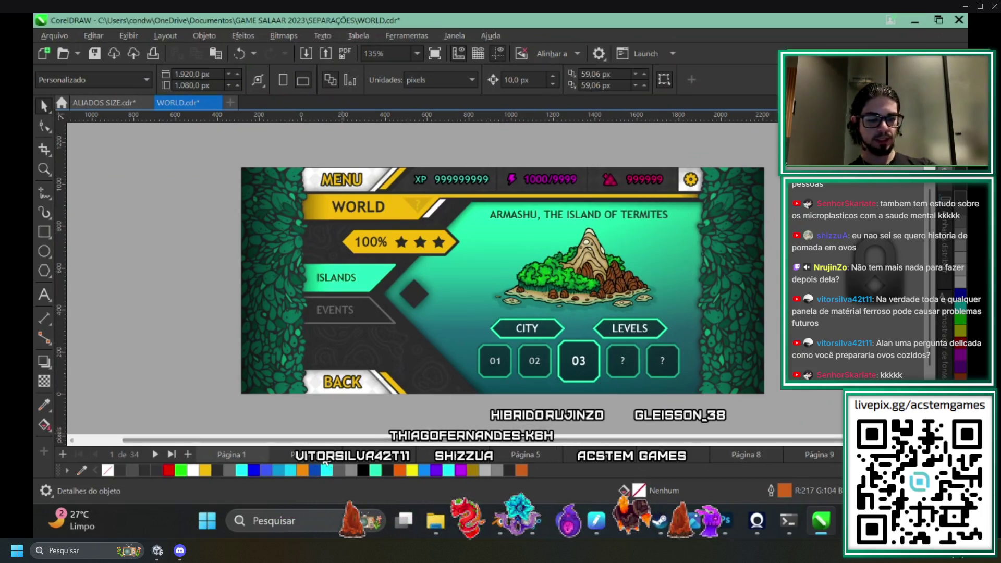
Step from page 2 past the teal-gradient page to THE TOWERS OF GODS events page, zooming in.
{"action": "left_click", "coordinate": [371, 451]}
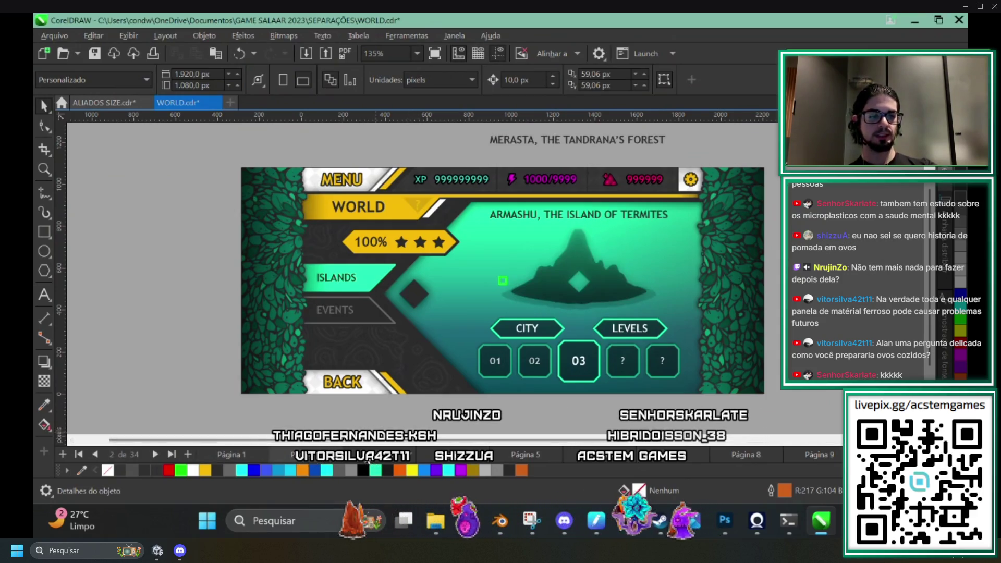
{"action": "left_click", "coordinate": [422, 454]}
{"action": "left_click", "coordinate": [495, 454]}
{"action": "left_click", "coordinate": [539, 458]}
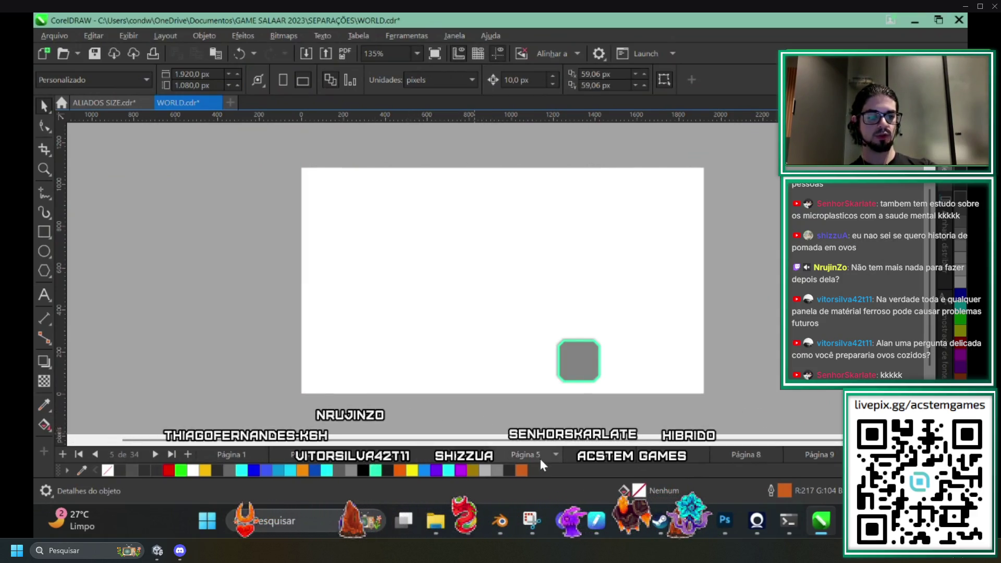
{"action": "left_click", "coordinate": [543, 456]}
{"action": "left_click", "coordinate": [543, 458]}
{"action": "left_click", "coordinate": [543, 461]}
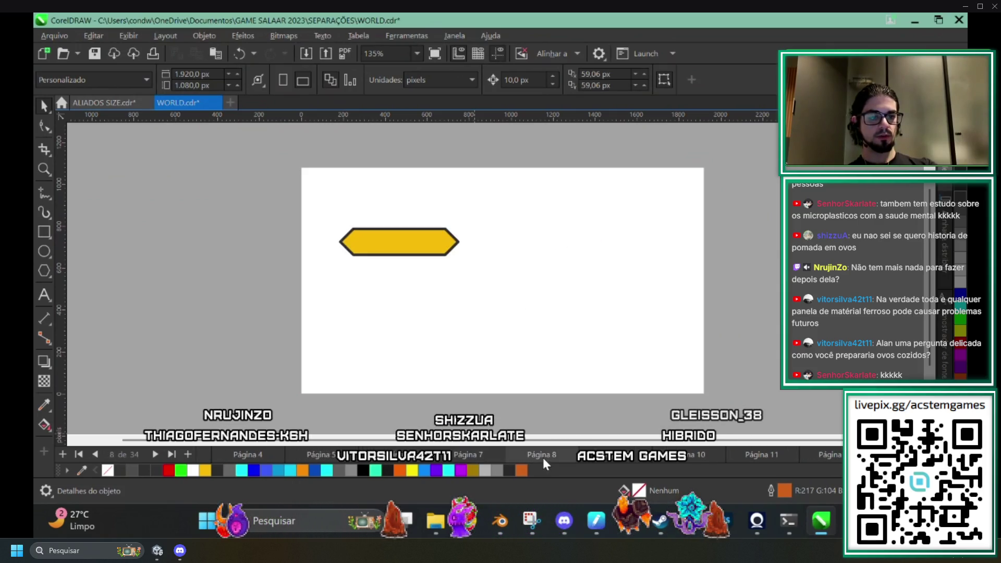
{"action": "left_click", "coordinate": [544, 460]}
{"action": "left_click", "coordinate": [544, 461]}
{"action": "left_click", "coordinate": [544, 460]}
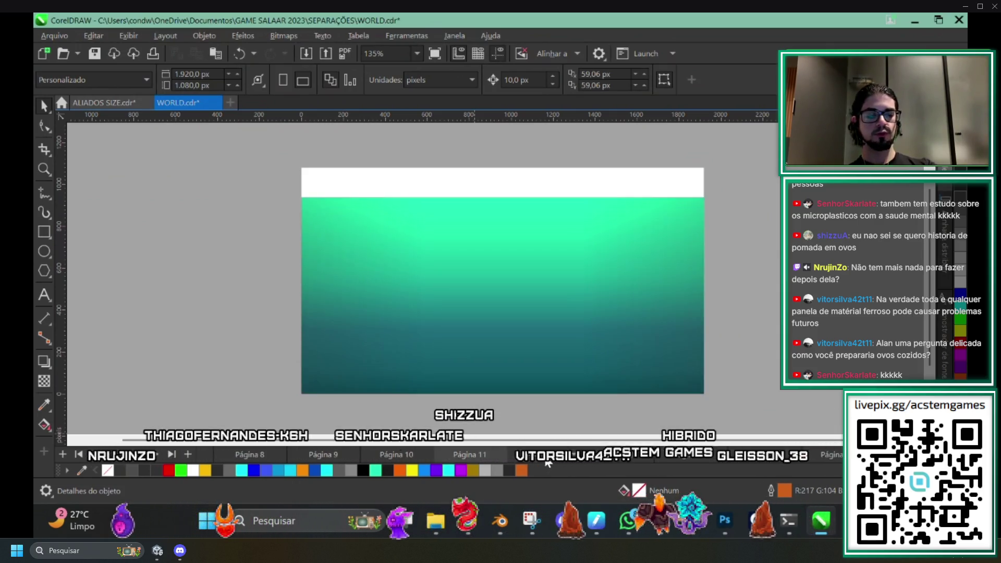
{"action": "left_click", "coordinate": [545, 459]}
{"action": "left_click", "coordinate": [478, 461]}
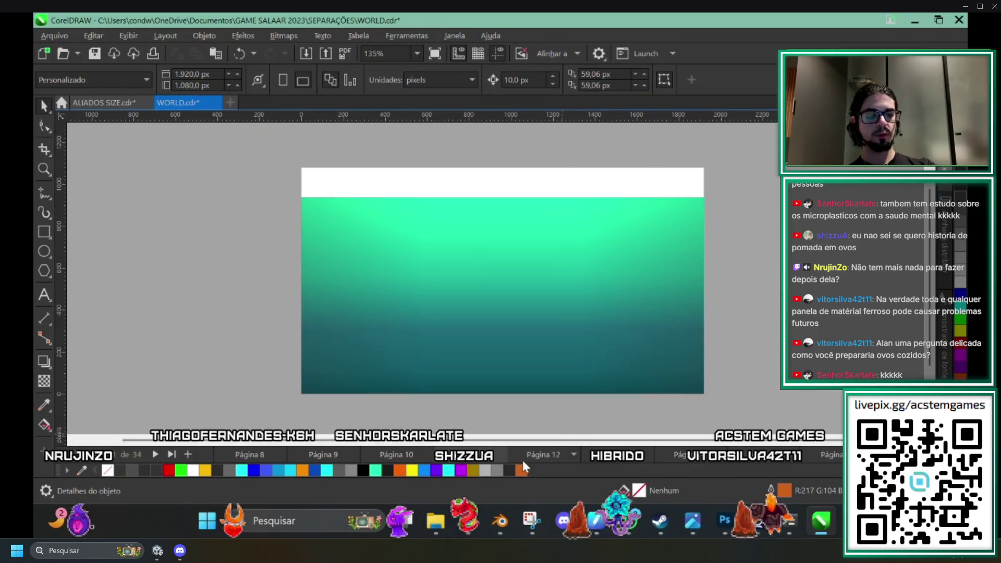
{"action": "left_click", "coordinate": [529, 461]}
{"action": "left_click", "coordinate": [559, 460]}
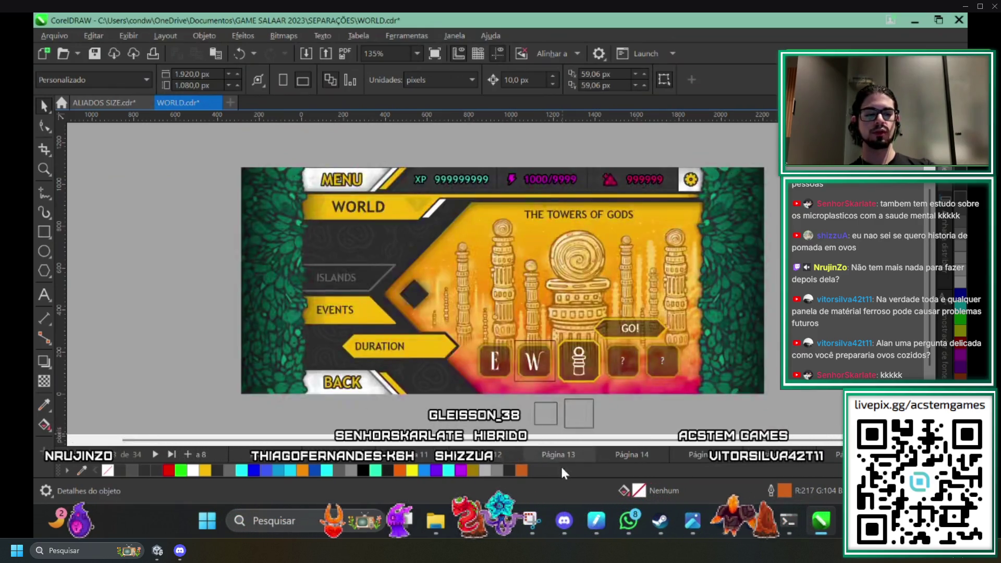
{"action": "scroll", "coordinate": [618, 359], "scroll_direction": "up", "scroll_amount": 1}
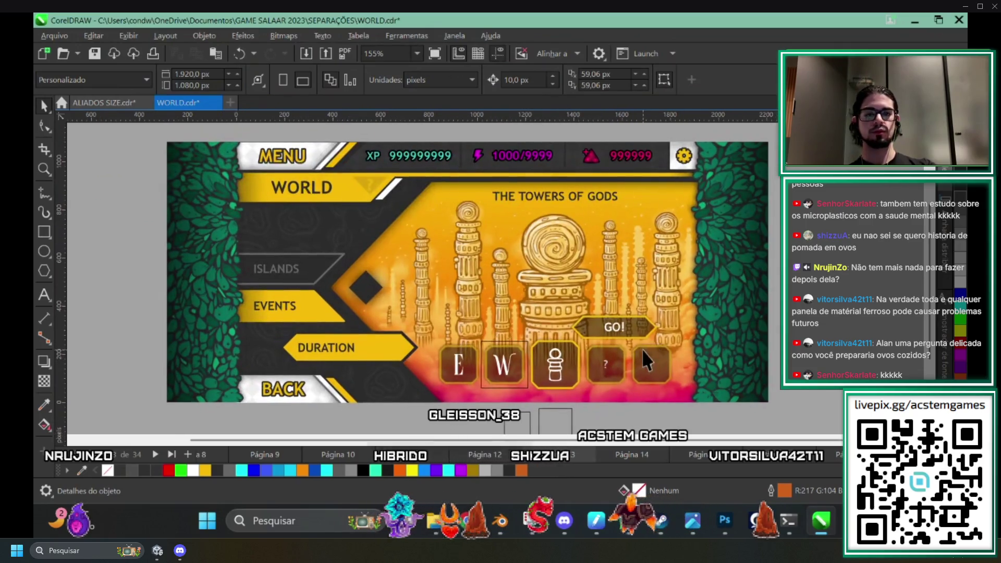
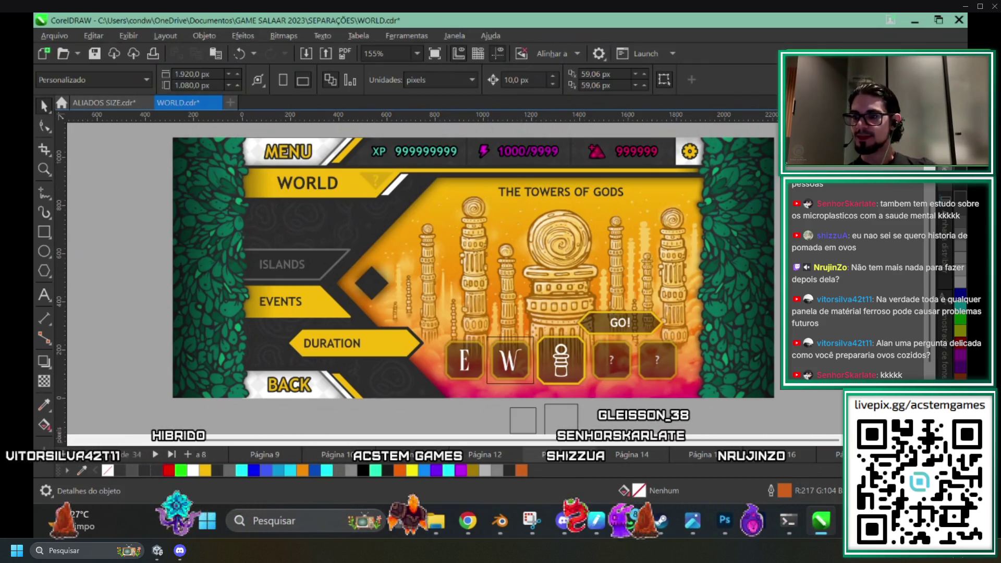
In CorelDRAW's WORLD.cdr, browse the page tabs and settle on the Chapter 01 menu page.
{"action": "key", "text": "alt+Tab"}
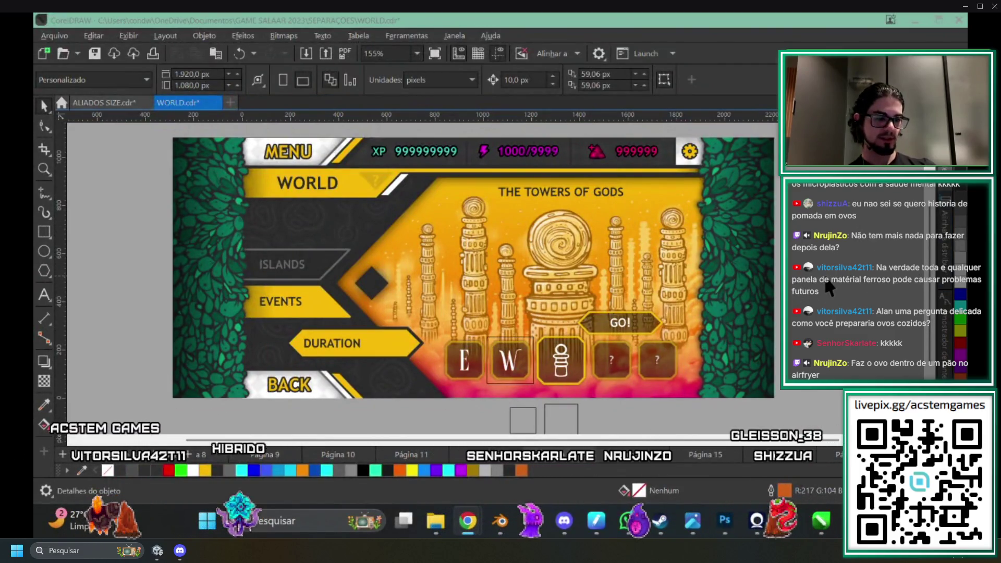
{"action": "scroll", "coordinate": [543, 290], "scroll_direction": "down", "scroll_amount": 4}
{"action": "scroll", "coordinate": [526, 315], "scroll_direction": "up", "scroll_amount": 2}
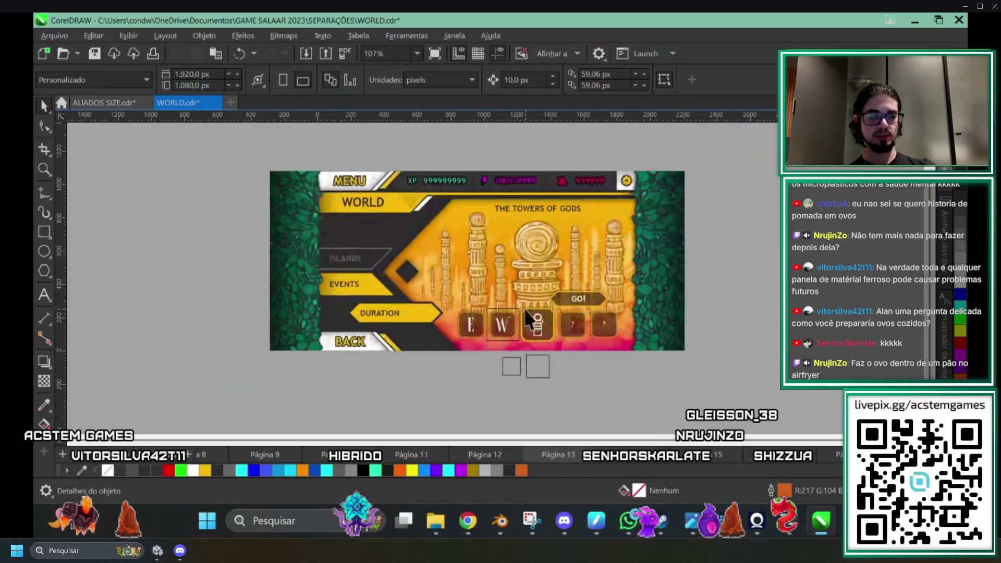
{"action": "scroll", "coordinate": [526, 316], "scroll_direction": "up", "scroll_amount": 2}
{"action": "left_click_drag", "start_coordinate": [641, 313], "coordinate": [652, 343]}
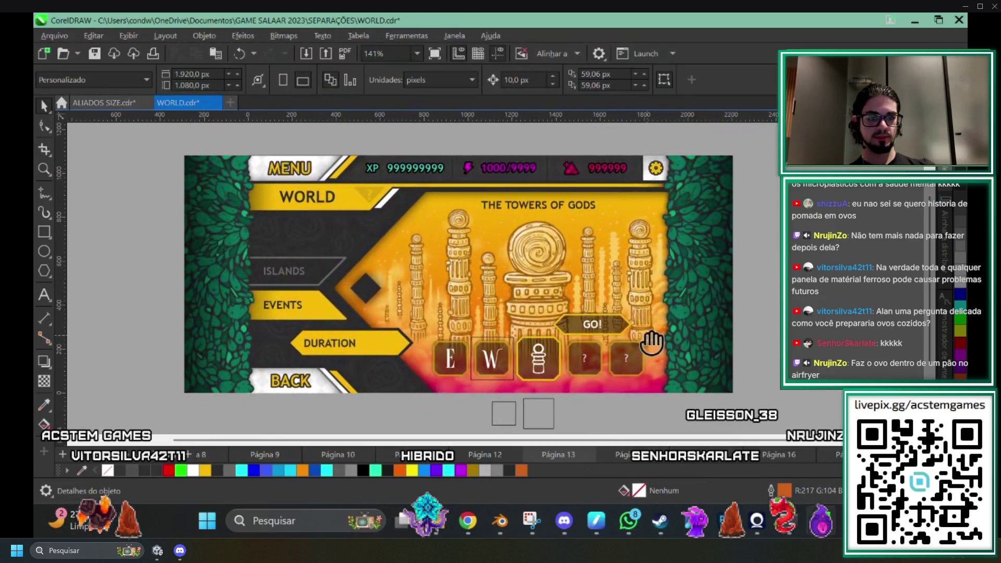
{"action": "left_click", "coordinate": [623, 456]}
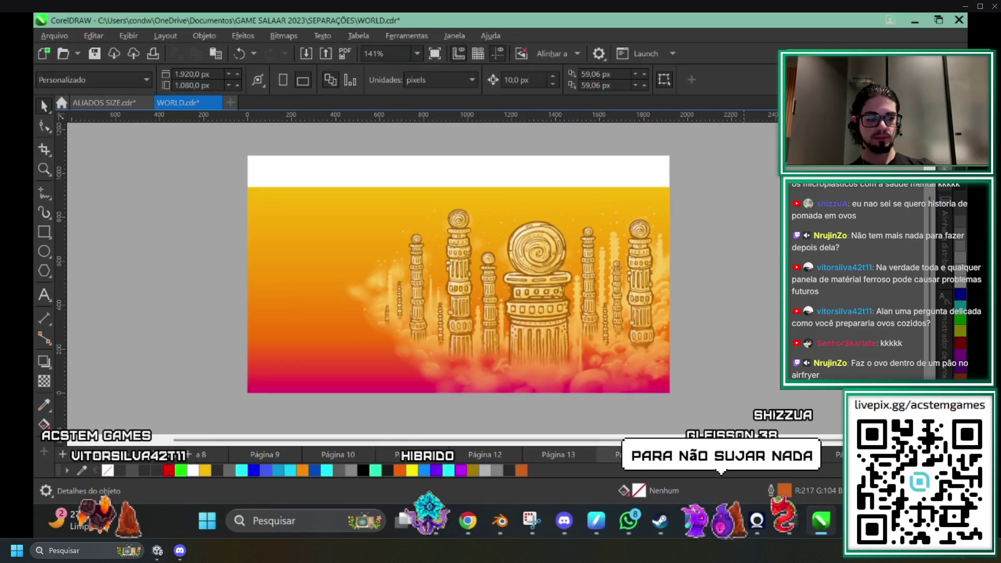
{"action": "left_click", "coordinate": [655, 457]}
{"action": "left_click", "coordinate": [814, 457]}
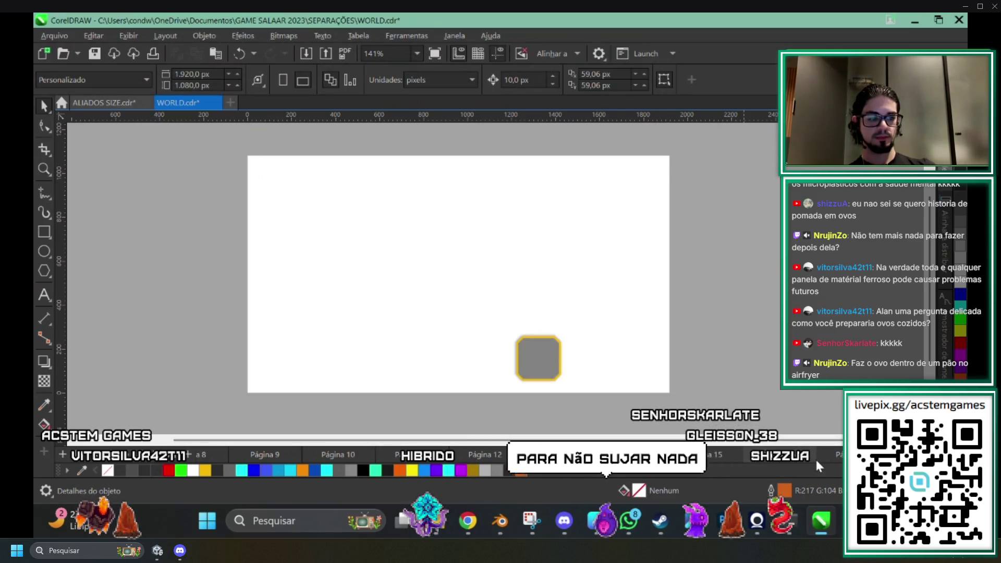
{"action": "left_click", "coordinate": [804, 456]}
{"action": "left_click", "coordinate": [799, 454]}
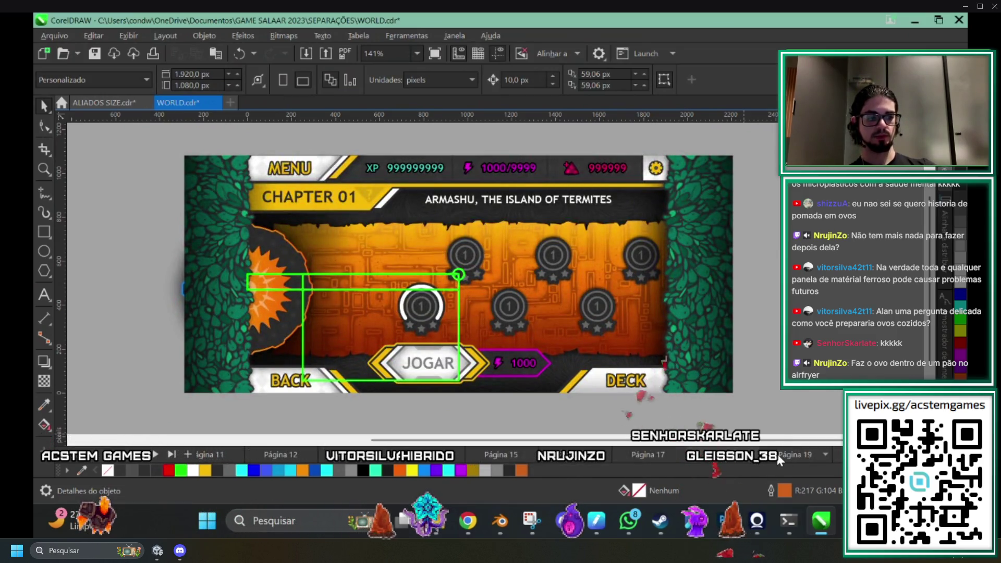
{"action": "left_click", "coordinate": [810, 455]}
{"action": "left_click", "coordinate": [721, 459]}
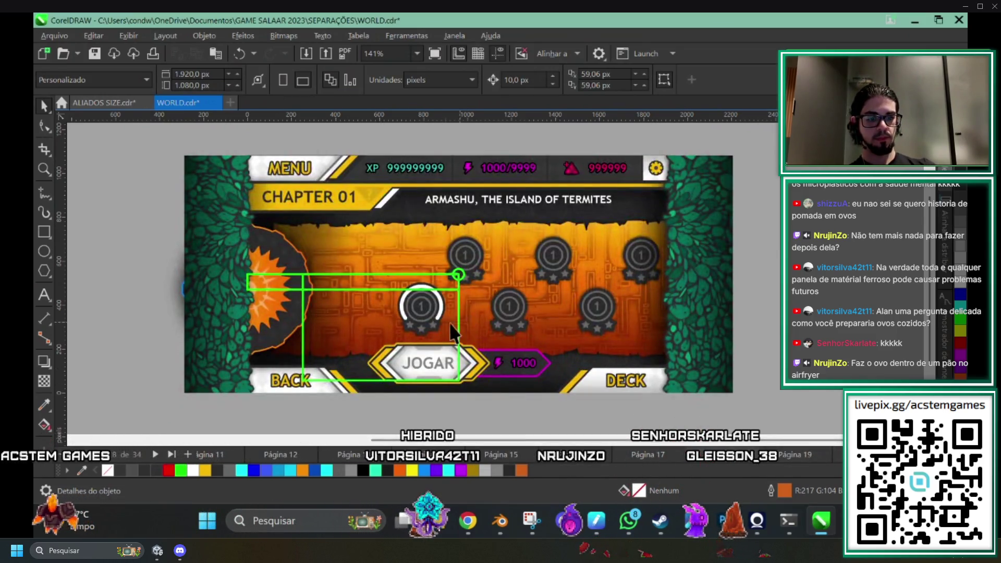
Bring the BLACK HOLE document forward in Photoshop.
{"action": "scroll", "coordinate": [521, 364], "scroll_direction": "up", "scroll_amount": 3}
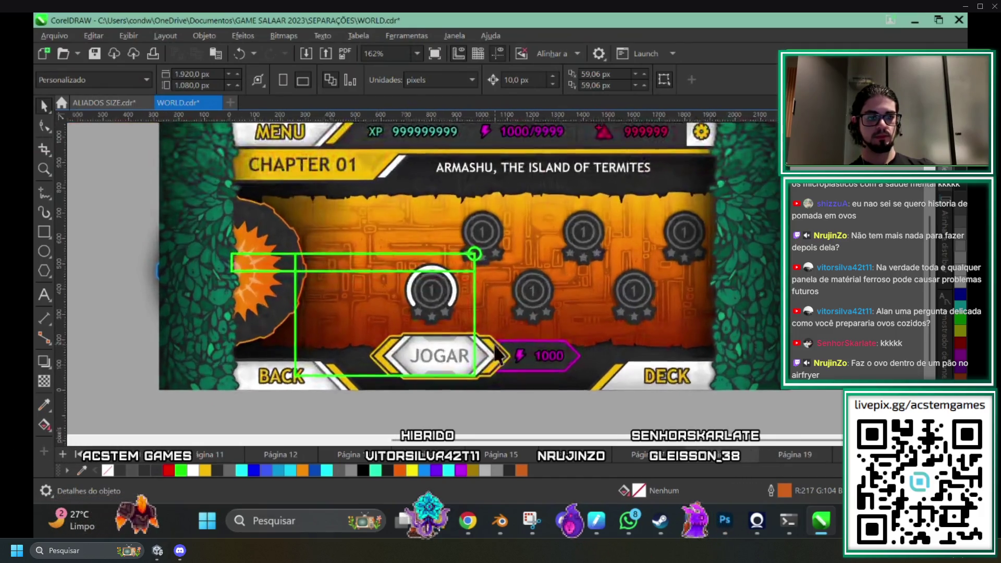
{"action": "scroll", "coordinate": [557, 371], "scroll_direction": "down", "scroll_amount": 2}
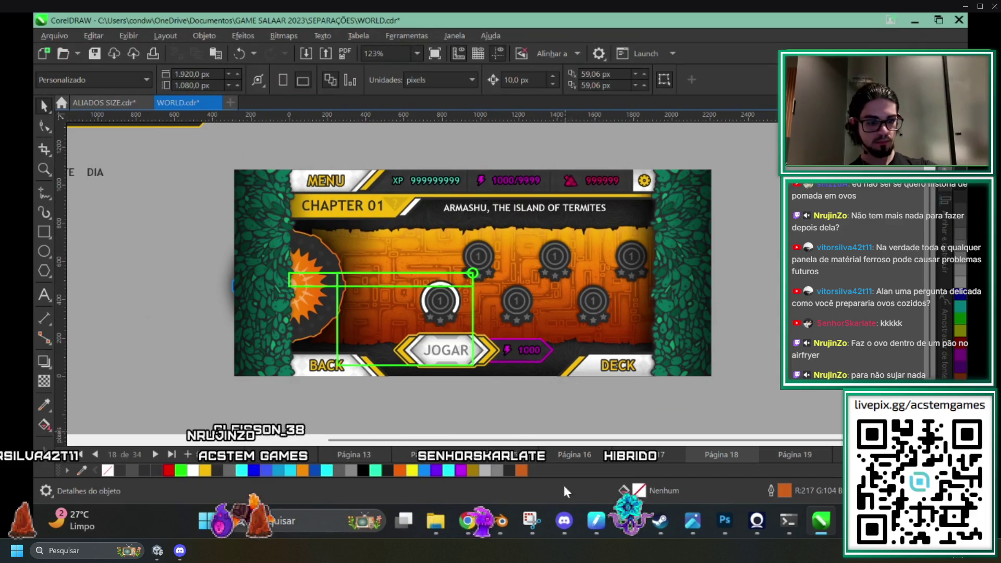
{"action": "mouse_move", "coordinate": [726, 522]}
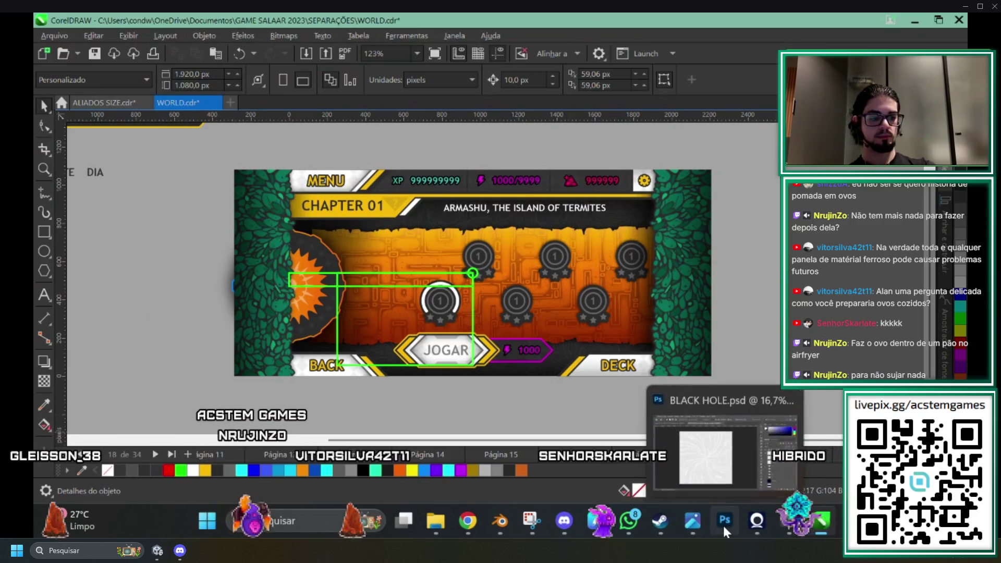
{"action": "left_click", "coordinate": [723, 524]}
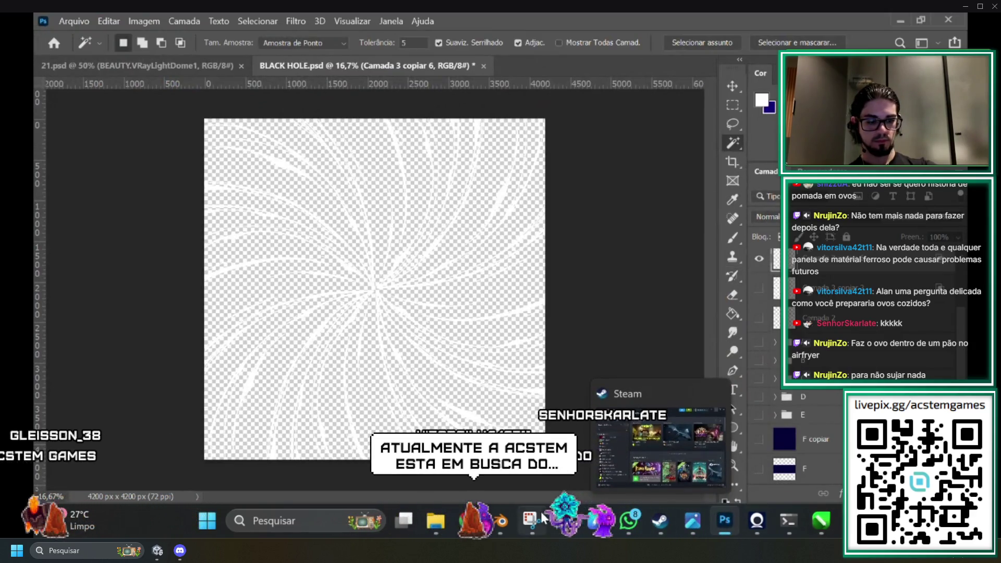
{"action": "mouse_move", "coordinate": [499, 520]}
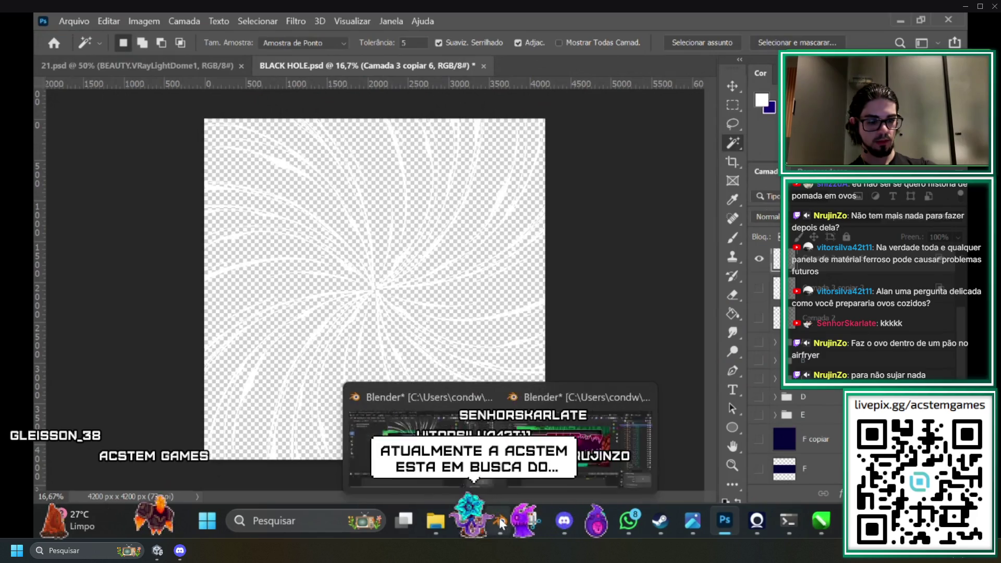
{"action": "left_click", "coordinate": [425, 425]}
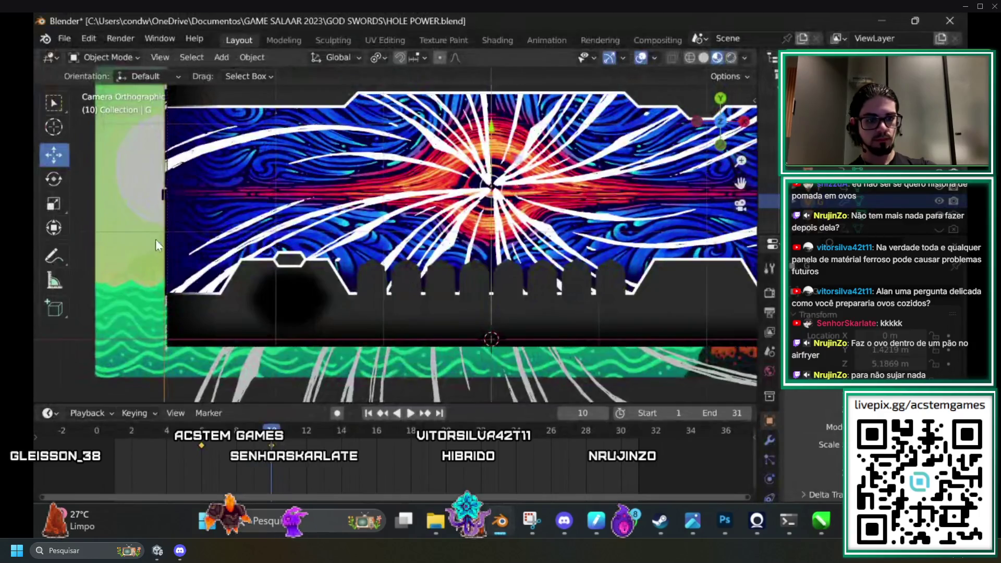
{"action": "scroll", "coordinate": [315, 311], "scroll_direction": "down", "scroll_amount": 5}
{"action": "scroll", "coordinate": [389, 196], "scroll_direction": "up", "scroll_amount": 3}
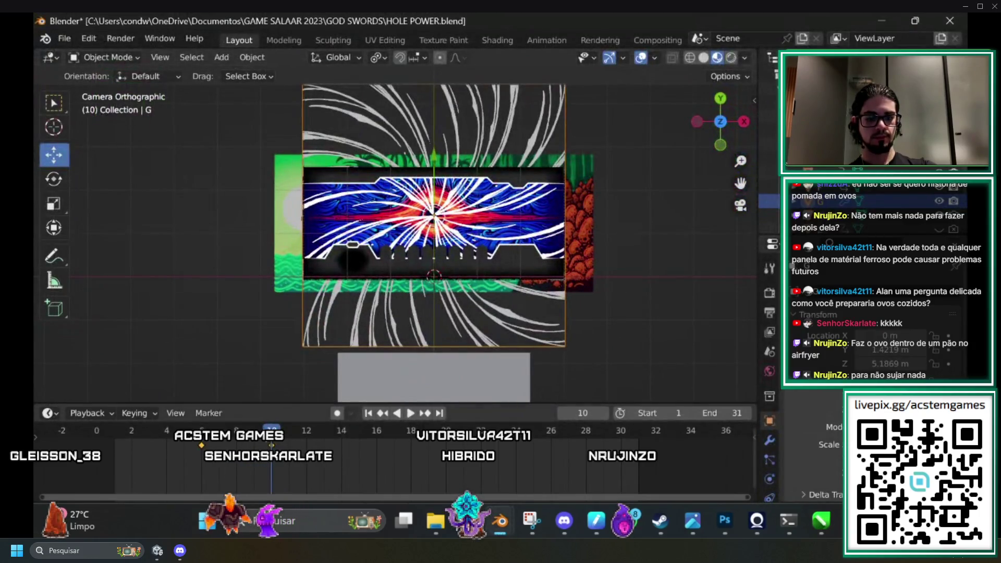
{"action": "key", "text": "space"}
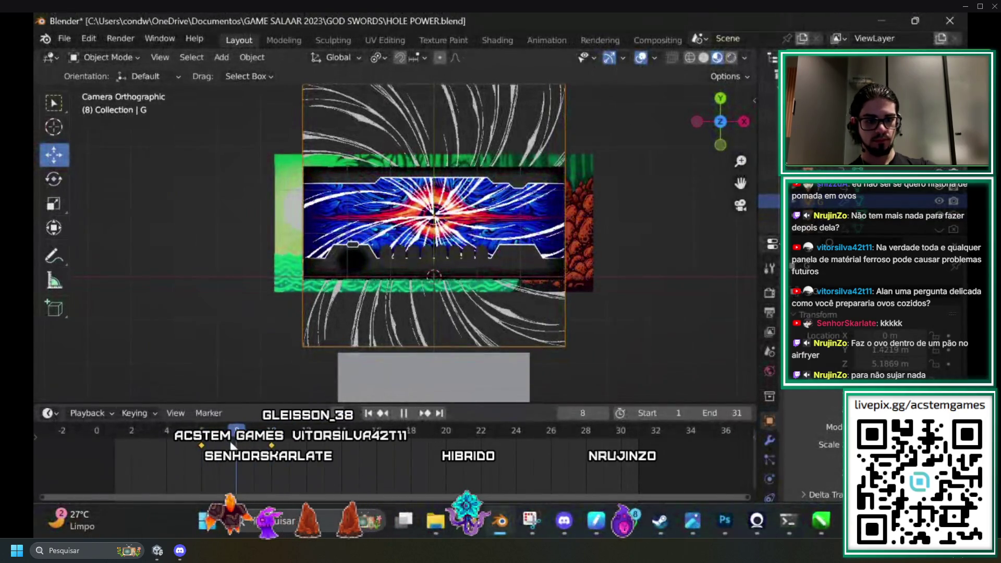
{"action": "key", "text": "space"}
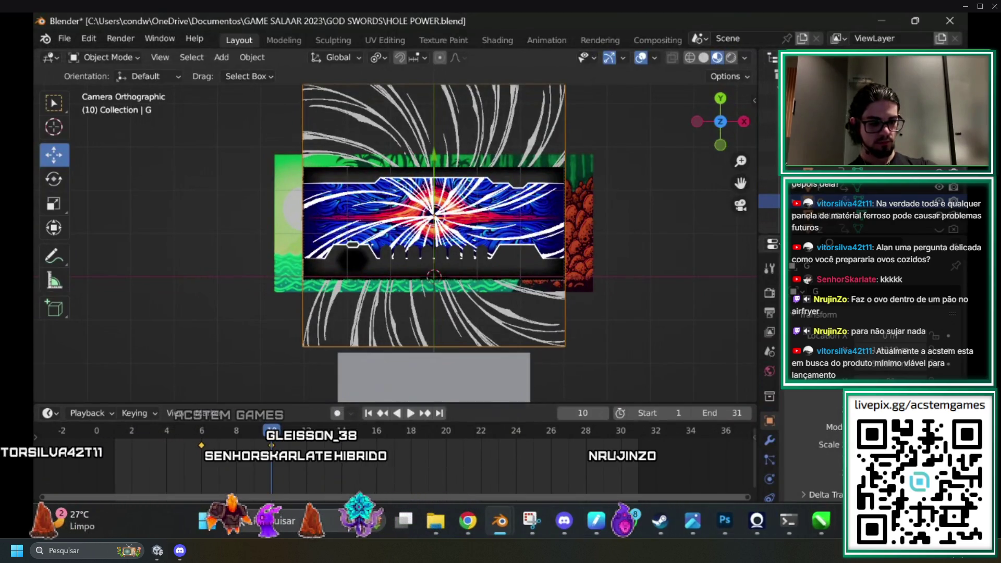
{"action": "left_click", "coordinate": [725, 520]}
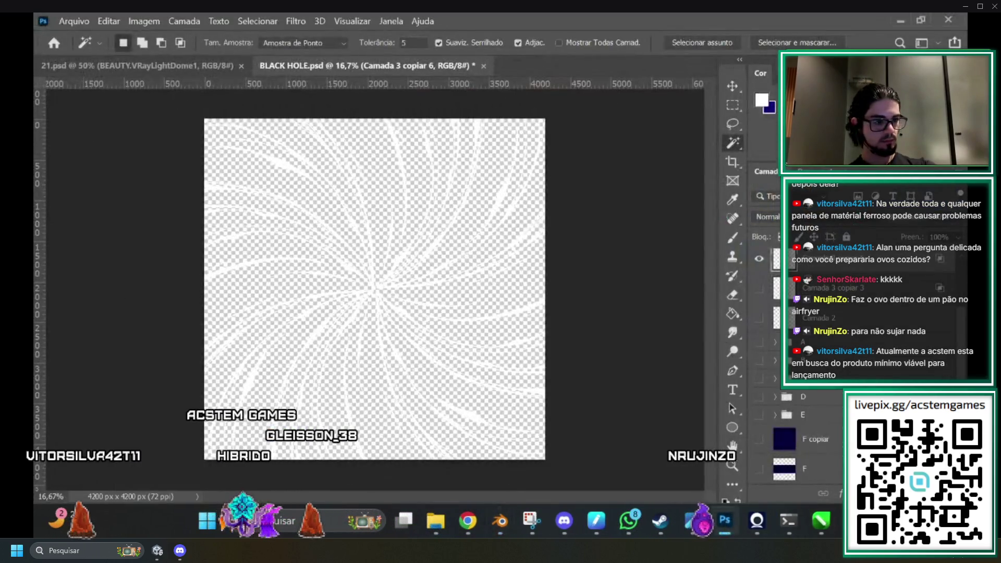
Make the navy background layer and the artwork in folders A–E visible.
{"action": "scroll", "coordinate": [829, 319], "scroll_direction": "up", "scroll_amount": 3}
{"action": "left_click", "coordinate": [759, 323]}
{"action": "left_click", "coordinate": [759, 324]}
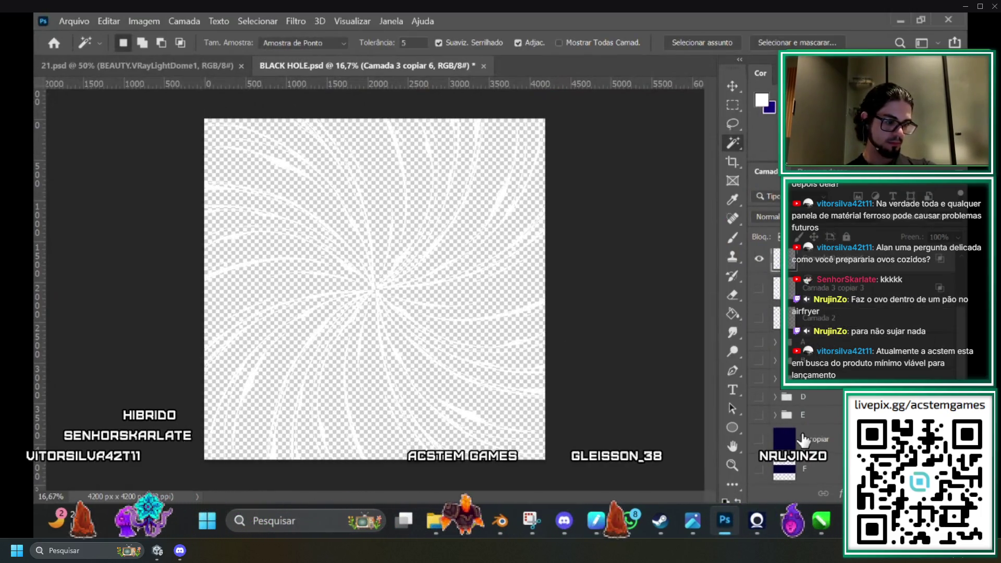
{"action": "left_click", "coordinate": [759, 264]}
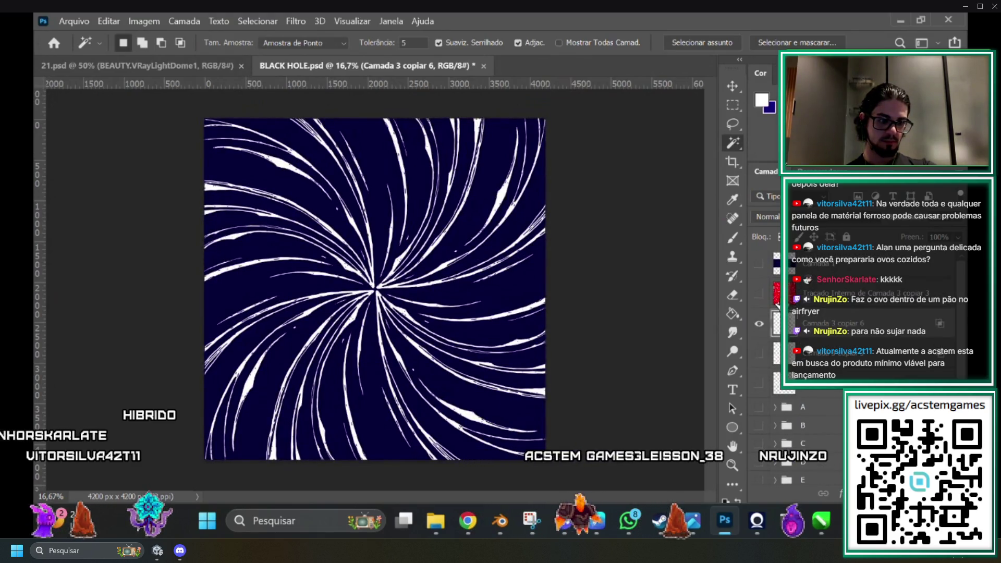
{"action": "left_click", "coordinate": [759, 407]}
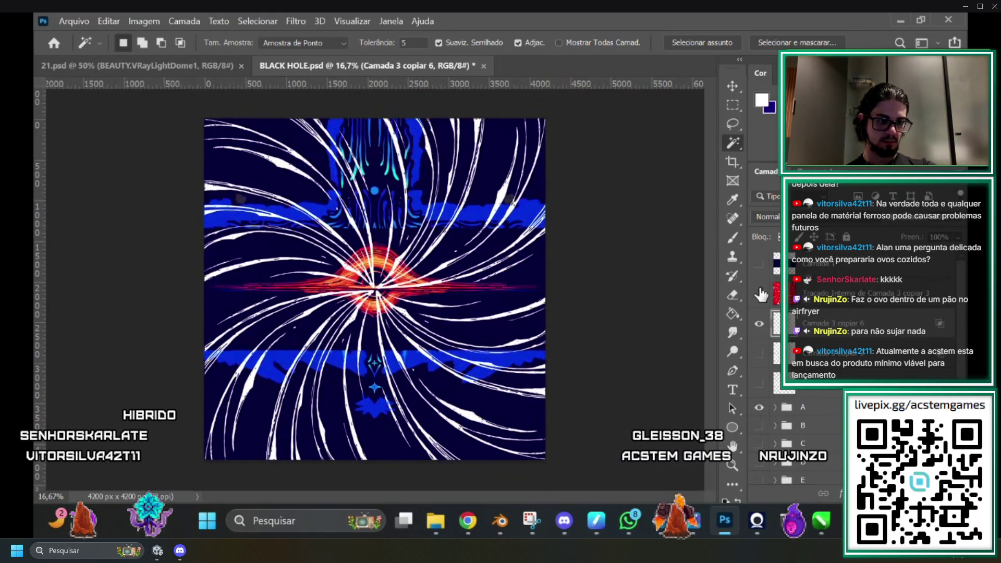
{"action": "left_click", "coordinate": [759, 432]}
{"action": "left_click", "coordinate": [756, 445]}
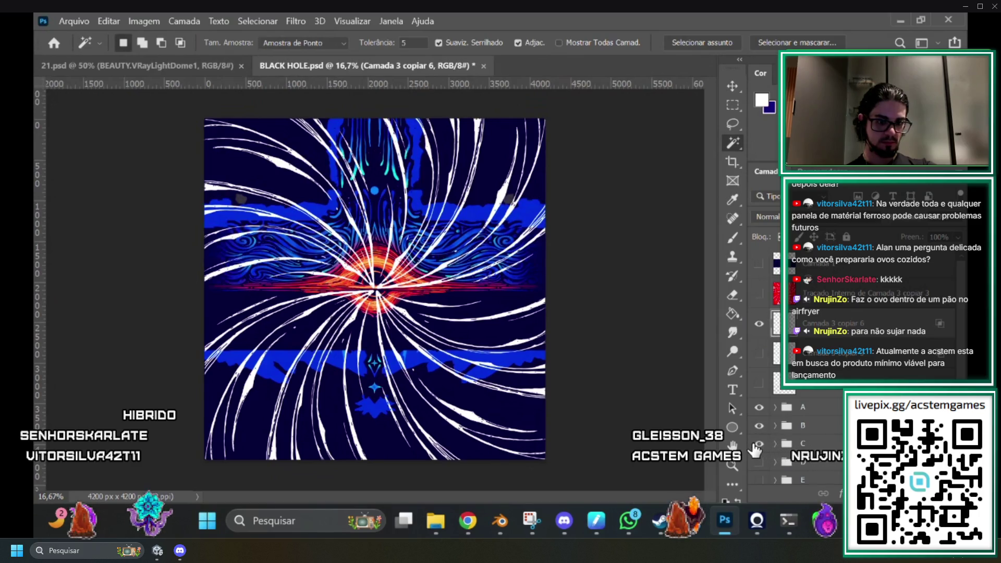
{"action": "left_click", "coordinate": [759, 462]}
{"action": "scroll", "coordinate": [767, 461], "scroll_direction": "down", "scroll_amount": 2}
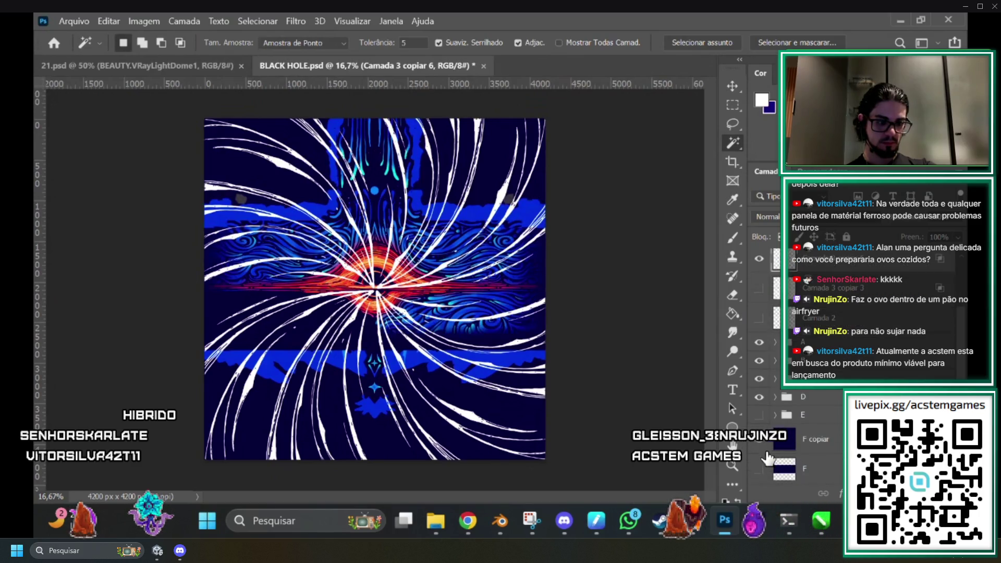
{"action": "left_click", "coordinate": [759, 415]}
Zoom to 25% and open Hue/Saturation to shift the swirl's hue slightly.
{"action": "key", "text": "ctrl+plus"}
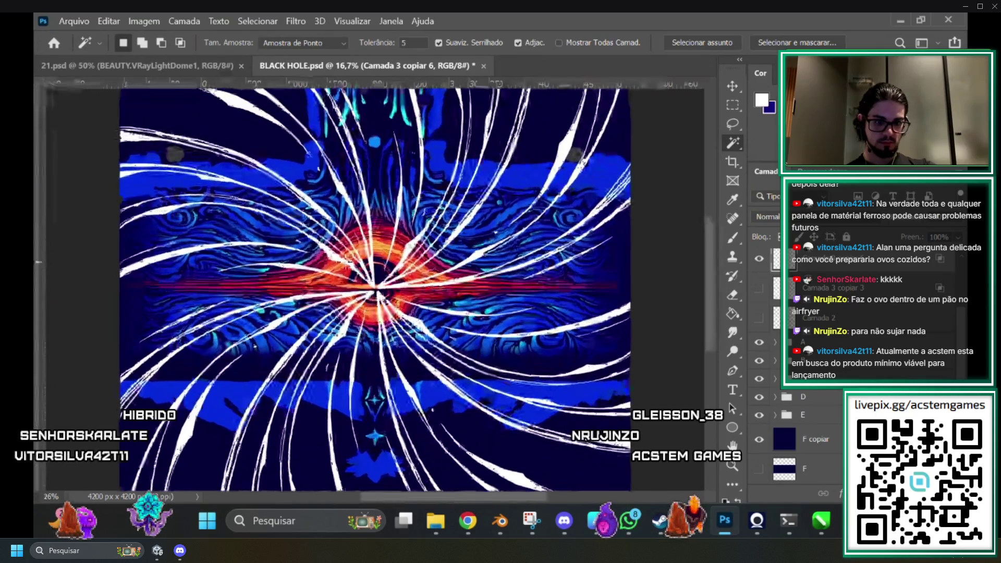
{"action": "scroll", "coordinate": [711, 312], "scroll_direction": "up", "scroll_amount": 2}
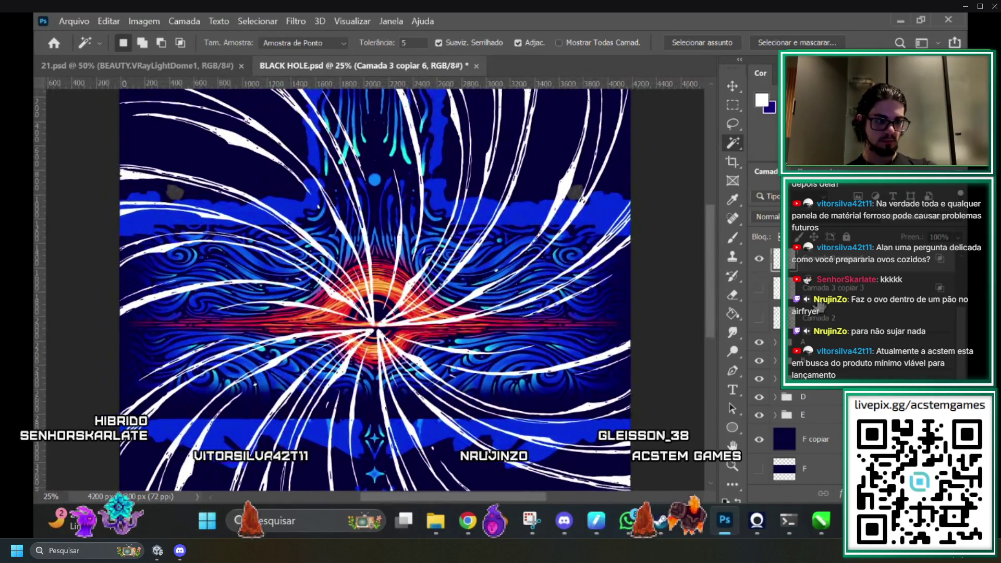
{"action": "key", "text": "ctrl+u"}
{"action": "left_click_drag", "start_coordinate": [741, 190], "coordinate": [725, 192]}
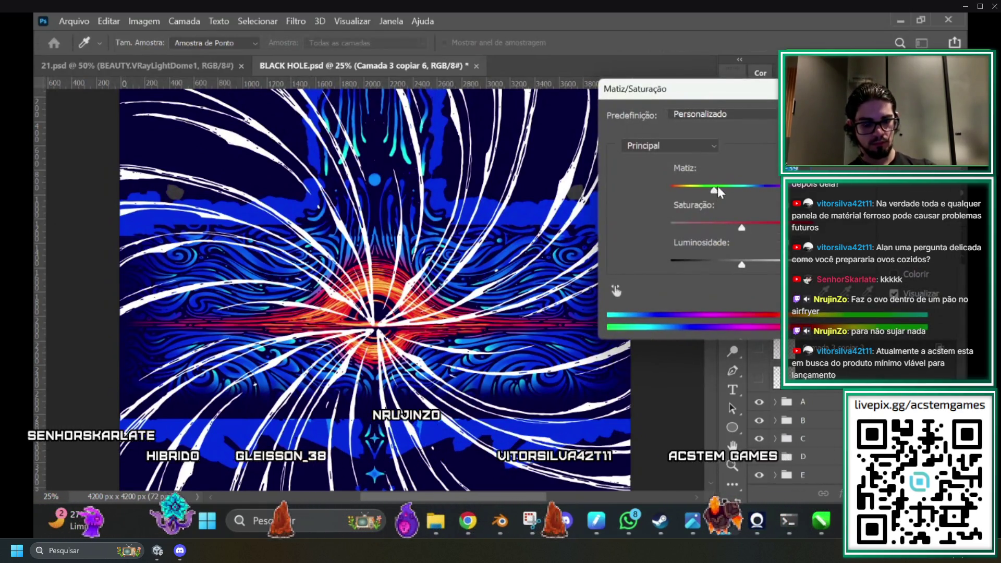
Apply the Cianotipo Hue/Saturation preset and adjust the hue and lightness to tint the streaks pale orange.
{"action": "left_click", "coordinate": [722, 114]}
{"action": "left_click", "coordinate": [698, 151]}
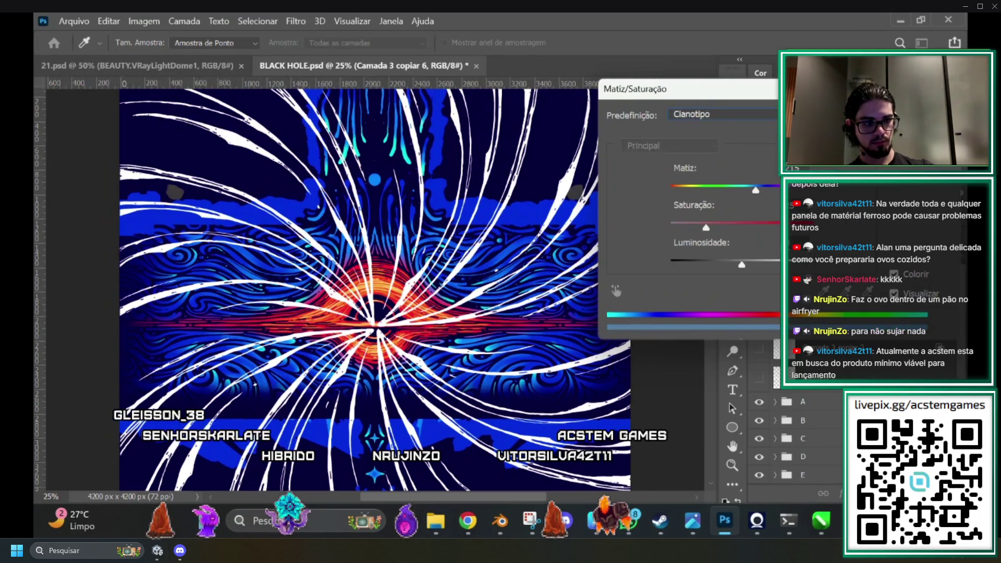
{"action": "left_click", "coordinate": [801, 235]}
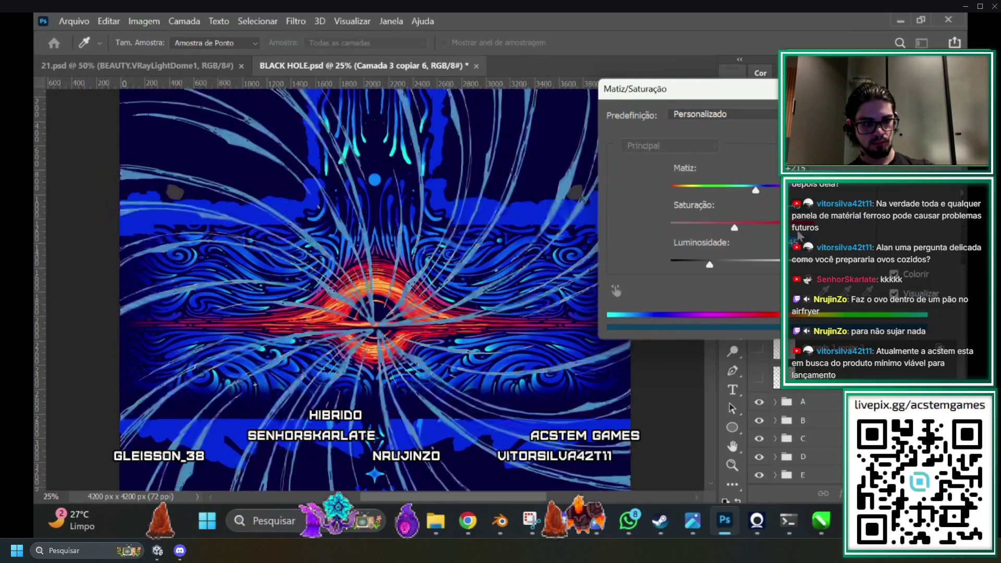
{"action": "left_click_drag", "start_coordinate": [714, 189], "coordinate": [683, 190]}
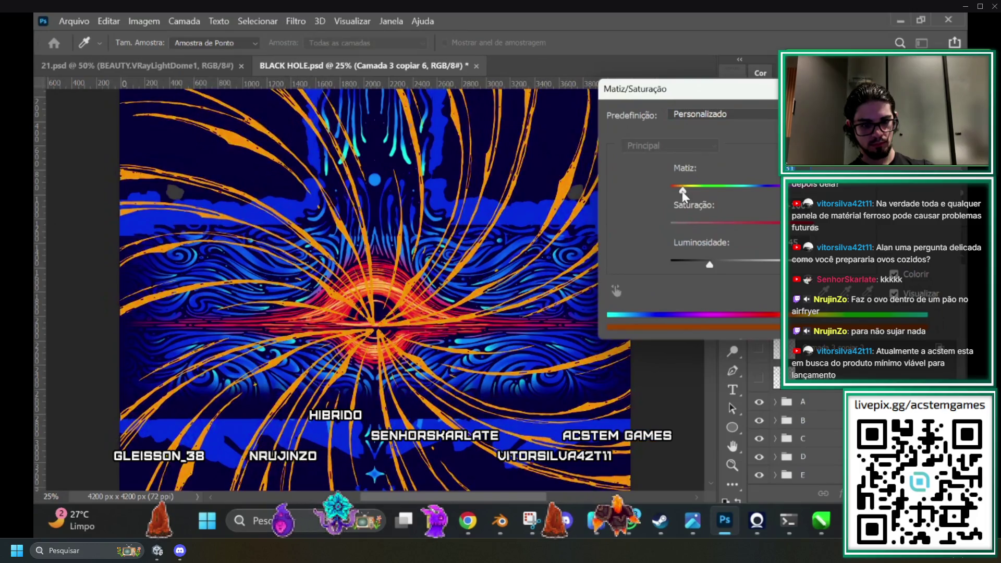
{"action": "mouse_move", "coordinate": [710, 263]}
{"action": "left_mouse_down"}
{"action": "mouse_move", "coordinate": [690, 263]}
{"action": "mouse_move", "coordinate": [706, 263]}
{"action": "left_mouse_up"}
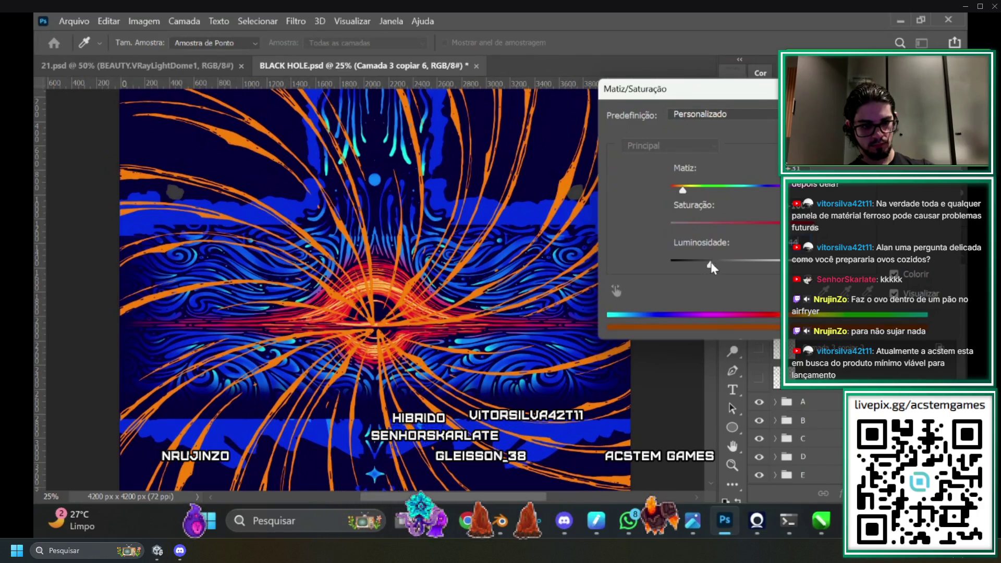
{"action": "left_click_drag", "start_coordinate": [709, 262], "coordinate": [724, 259]}
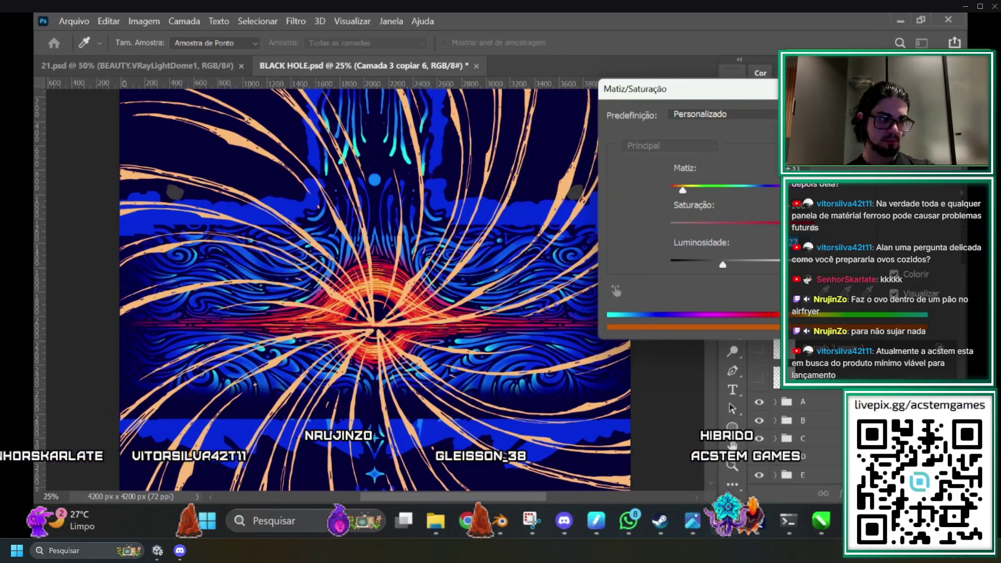
{"action": "key", "text": "Return"}
Hide the F copiar navy layer and the blue artwork layers, leaving only the orange swirls.
{"action": "key", "text": "ctrl+minus"}
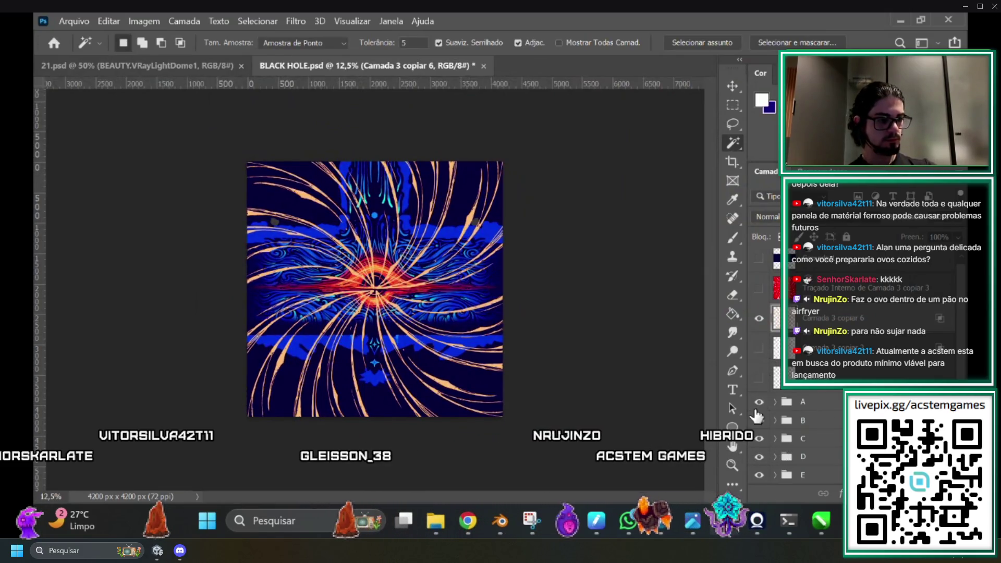
{"action": "scroll", "coordinate": [755, 458], "scroll_direction": "down", "scroll_amount": 3}
{"action": "left_click", "coordinate": [761, 439]}
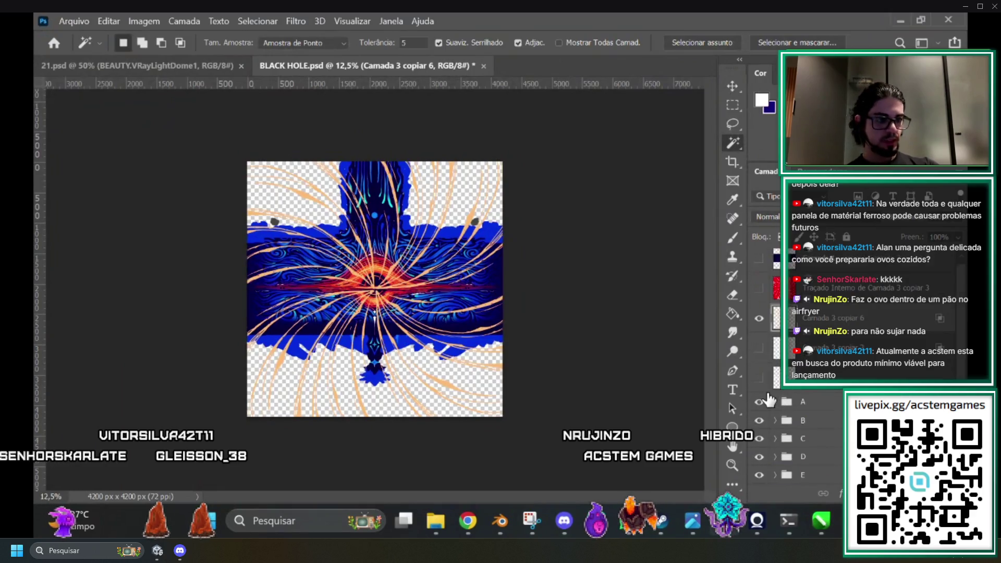
{"action": "left_click_drag", "start_coordinate": [761, 368], "coordinate": [760, 432]}
{"action": "mouse_move", "coordinate": [498, 523]}
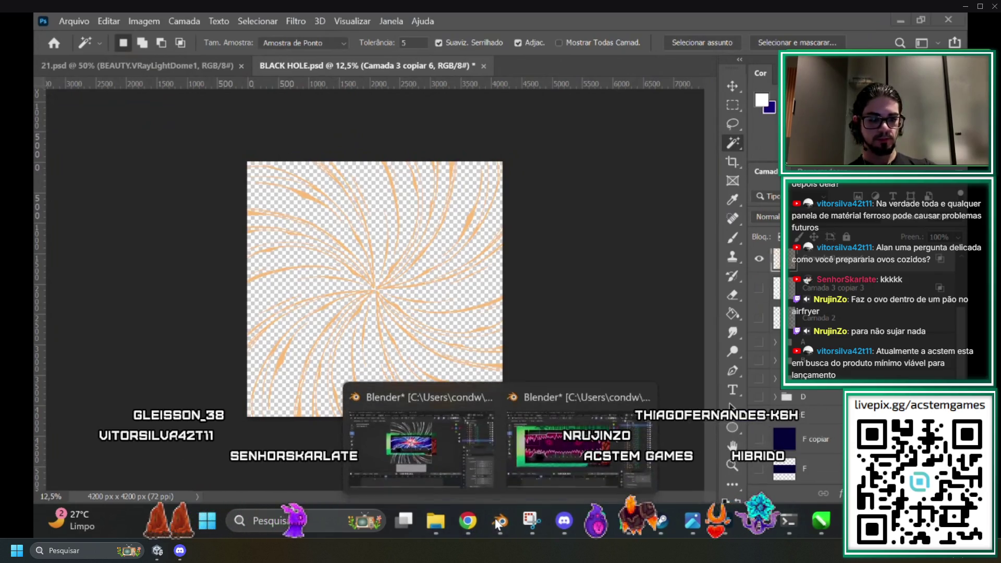
{"action": "left_click", "coordinate": [449, 461]}
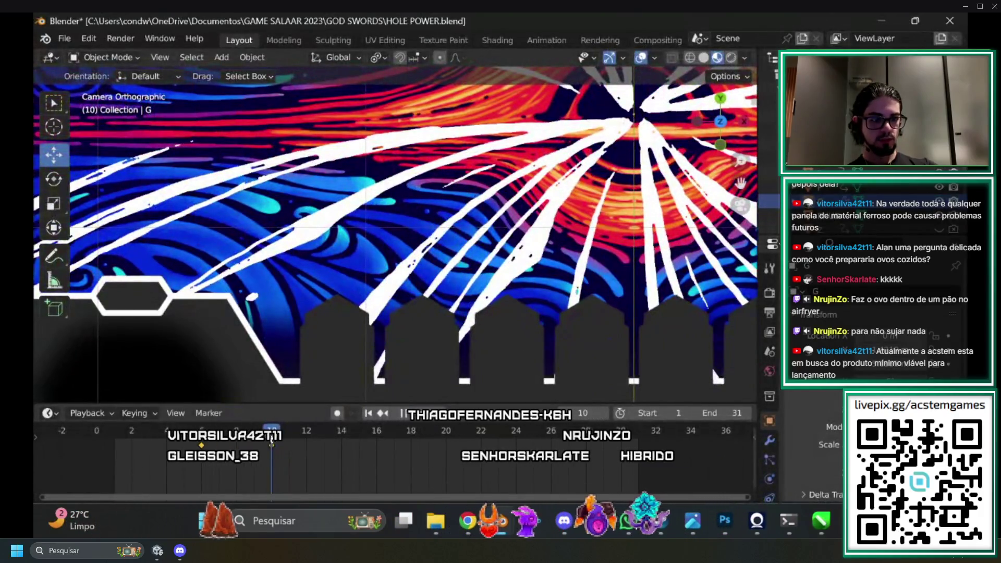
Scrub between frames 6 and 10 and play back to preview the white streak burst.
{"action": "left_click_drag", "start_coordinate": [303, 432], "coordinate": [224, 428]}
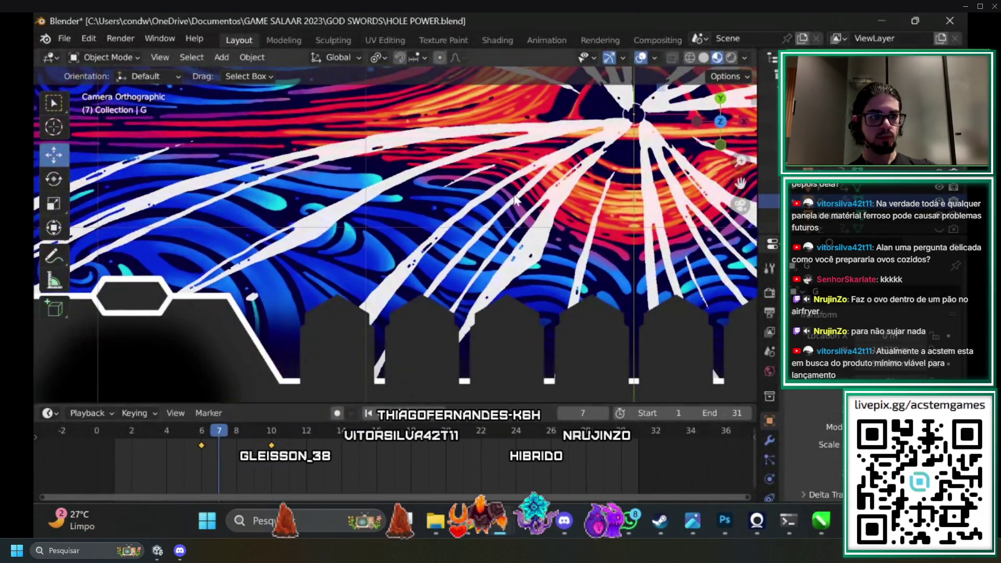
{"action": "scroll", "coordinate": [365, 235], "scroll_direction": "up", "scroll_amount": 3}
{"action": "left_click_drag", "start_coordinate": [213, 435], "coordinate": [204, 429]}
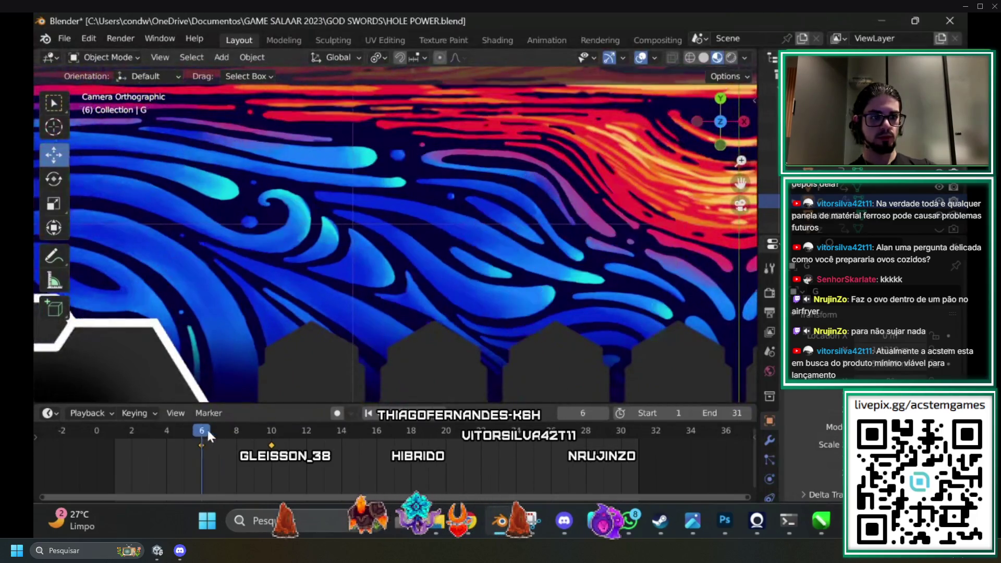
{"action": "key", "text": "Home"}
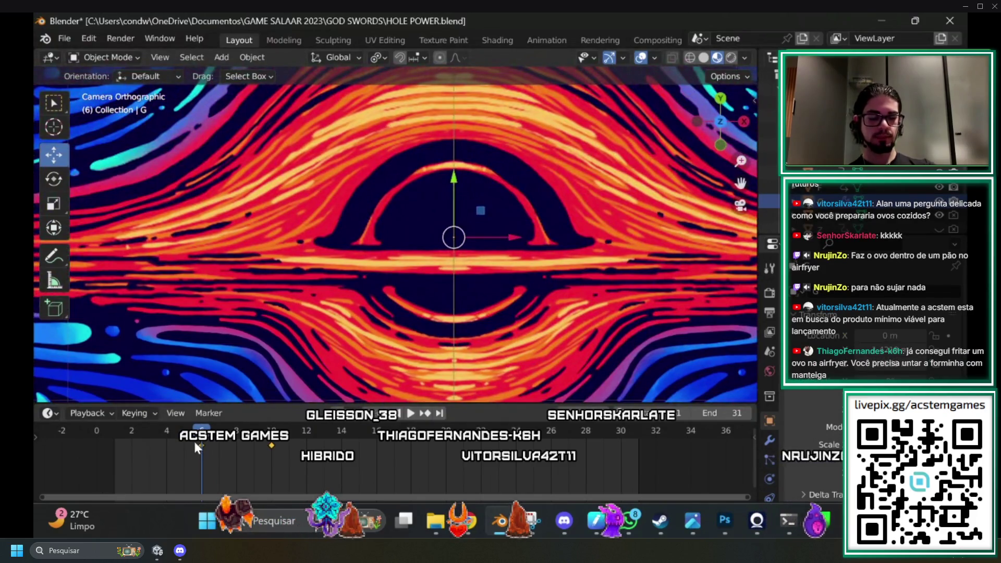
{"action": "left_click_drag", "start_coordinate": [214, 441], "coordinate": [272, 443]}
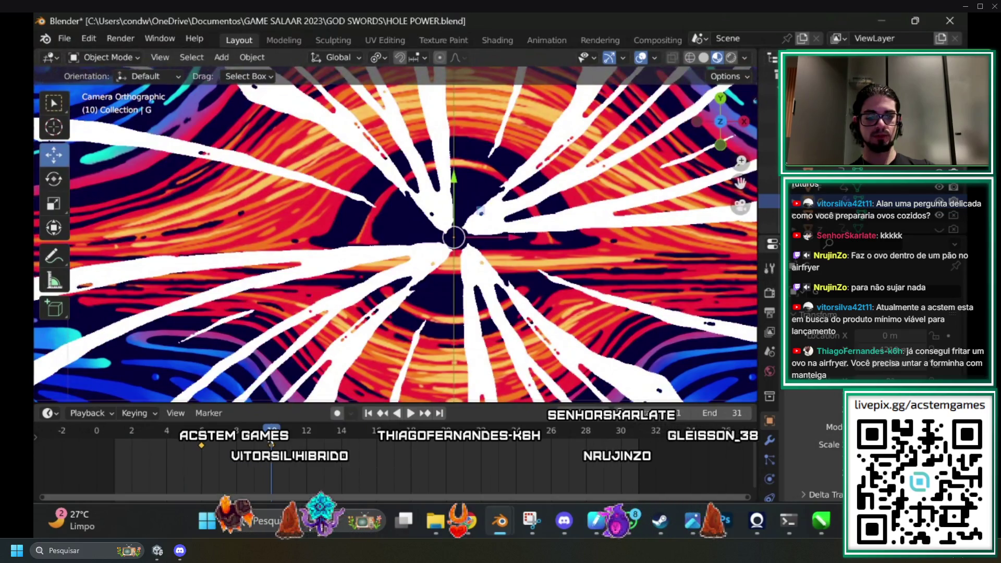
{"action": "key", "text": "shift+ctrl+space"}
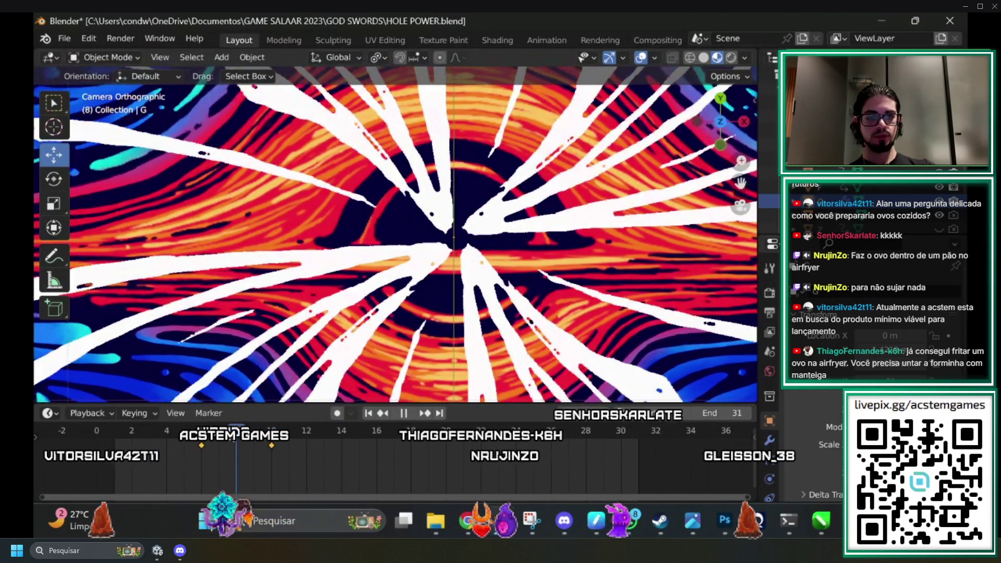
{"action": "left_click", "coordinate": [212, 429]}
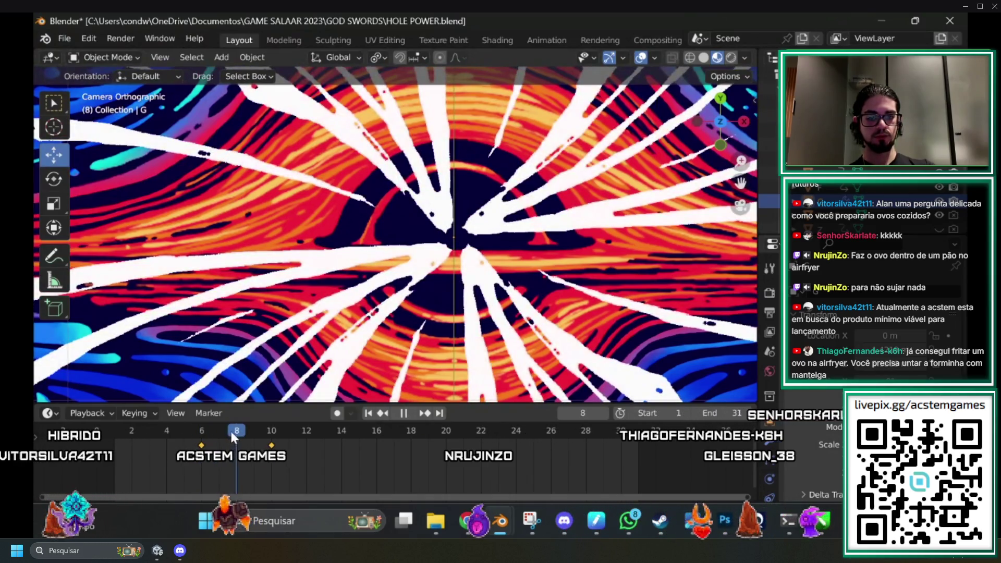
{"action": "left_click_drag", "start_coordinate": [220, 436], "coordinate": [268, 441]}
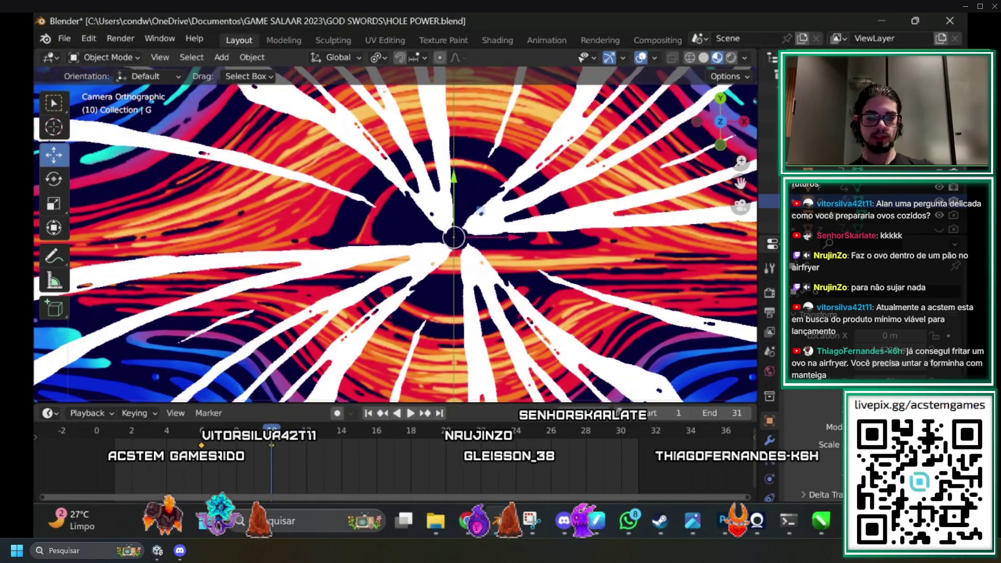
{"action": "left_click", "coordinate": [201, 435]}
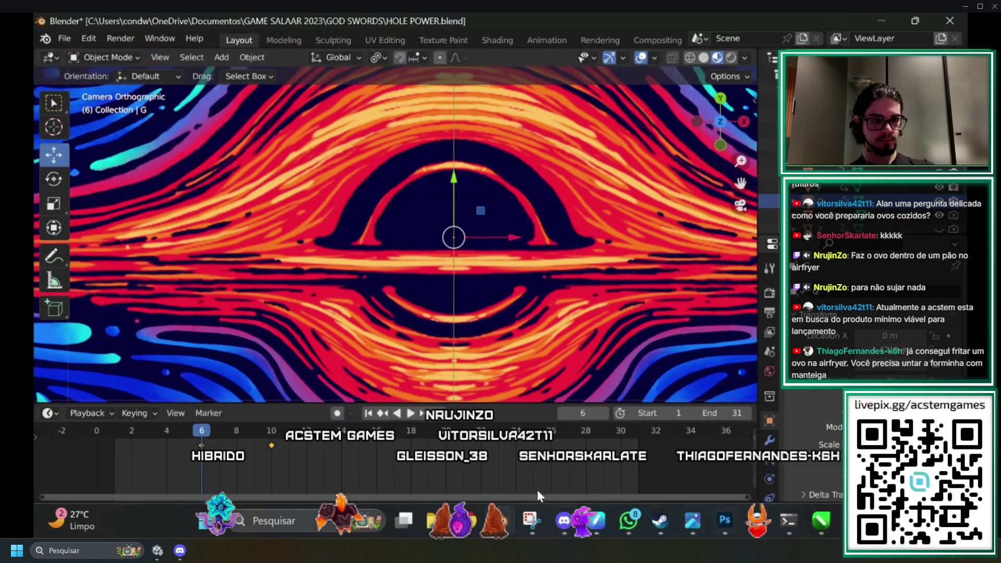
{"action": "left_click_drag", "start_coordinate": [215, 447], "coordinate": [271, 438]}
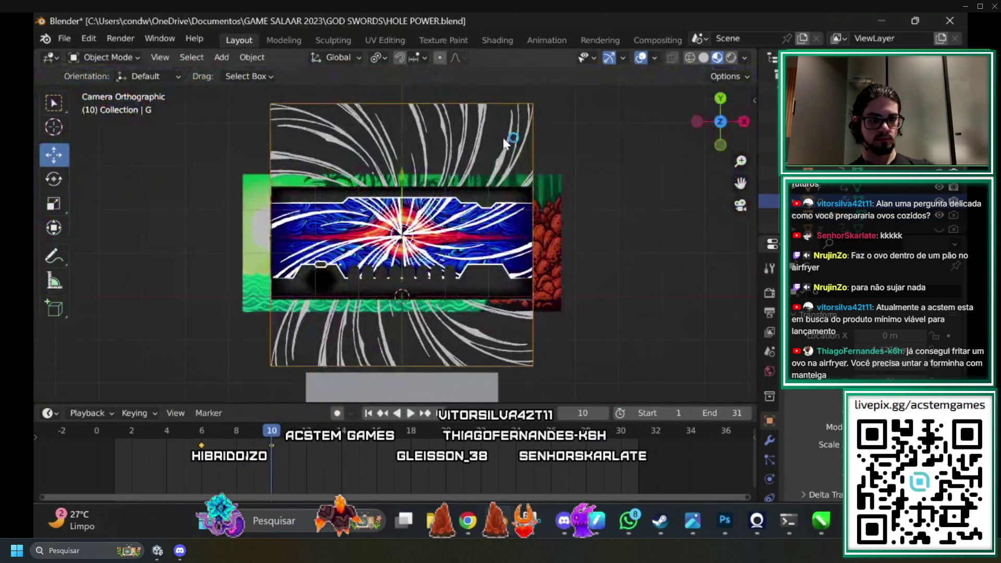
{"action": "left_click", "coordinate": [498, 40]}
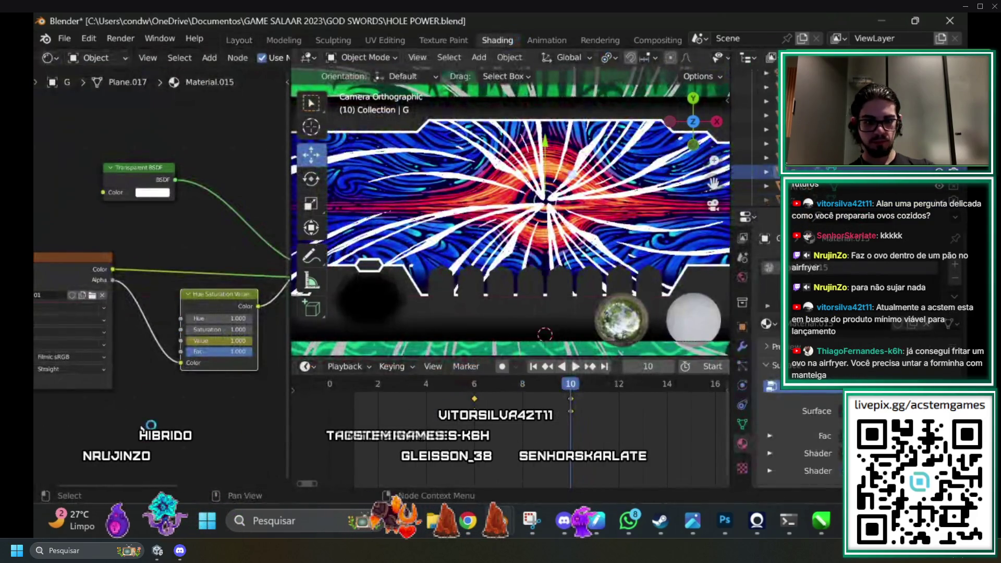
Load G.png into the streak plane's image texture node, then return to Photoshop.
{"action": "left_click_drag", "start_coordinate": [142, 426], "coordinate": [252, 440]}
{"action": "left_click", "coordinate": [225, 309]}
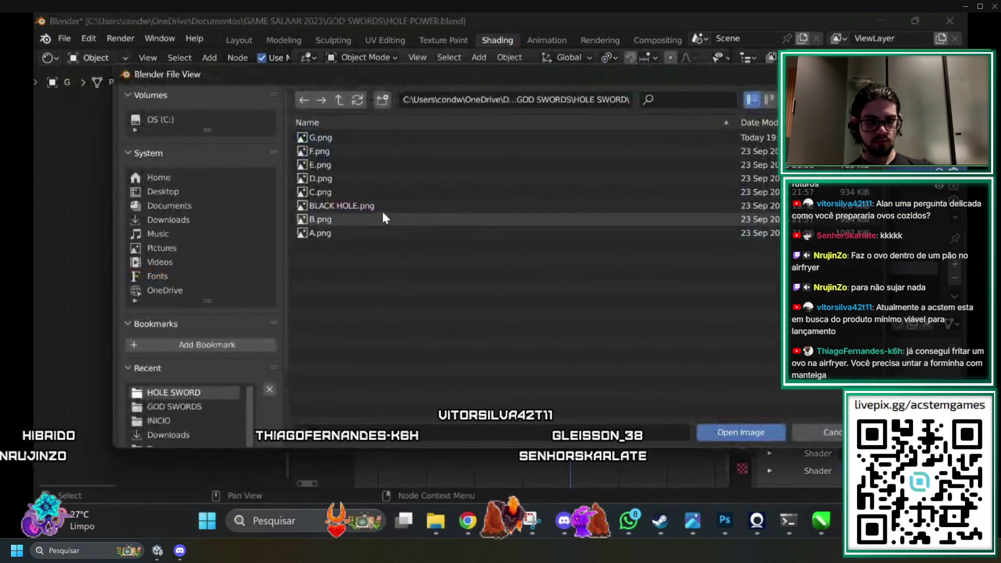
{"action": "left_click", "coordinate": [329, 136]}
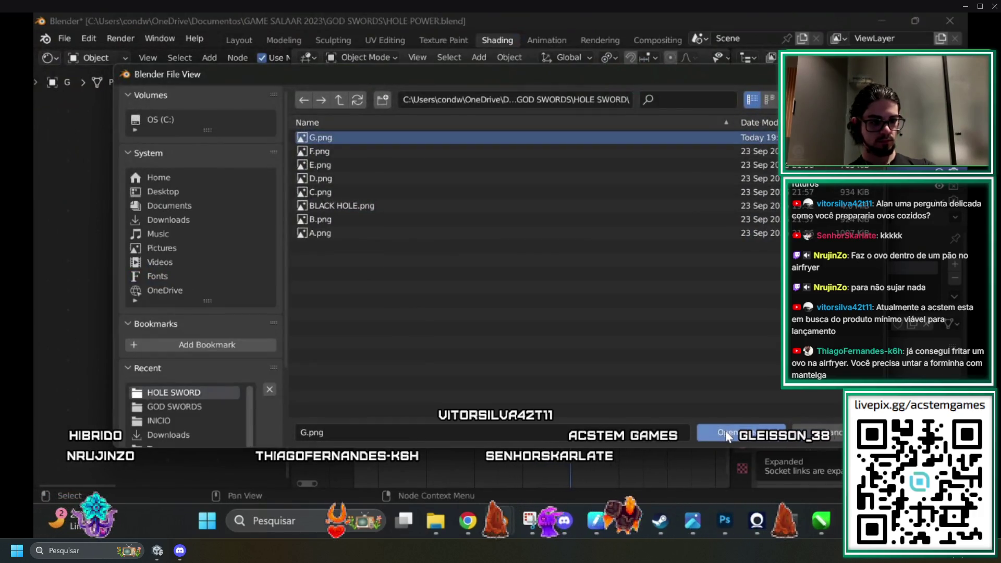
{"action": "left_click", "coordinate": [751, 432]}
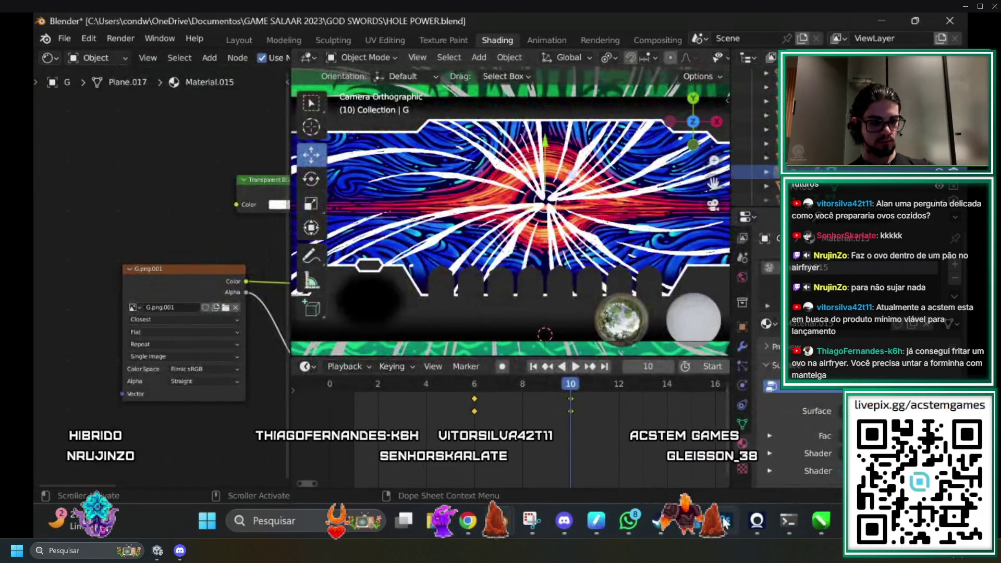
{"action": "left_click", "coordinate": [725, 519]}
{"action": "left_click", "coordinate": [64, 22]}
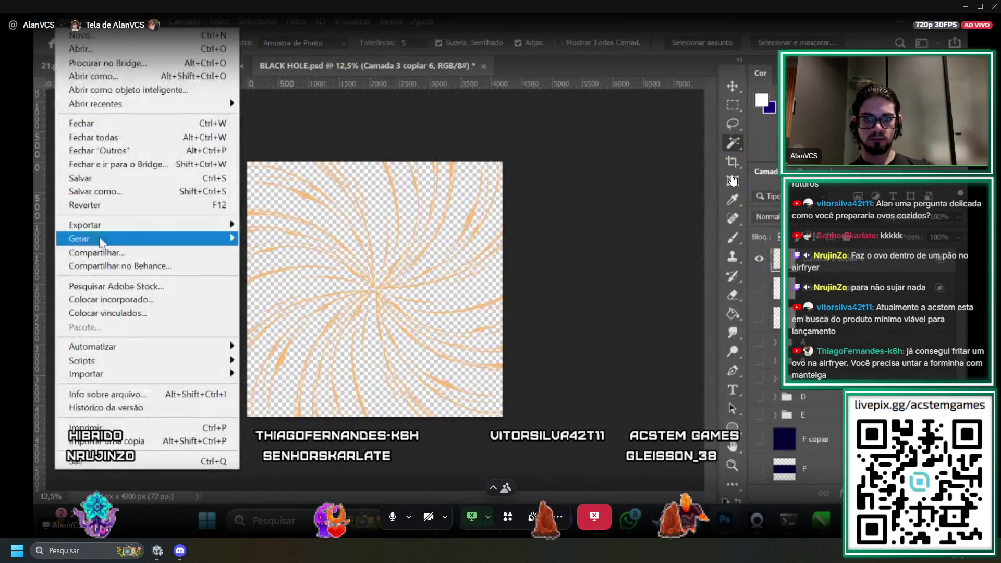
Export the orange-swirl artwork as G, replacing the existing G.png in HOLE SWORD.
{"action": "mouse_move", "coordinate": [134, 223]}
{"action": "left_click", "coordinate": [360, 223]}
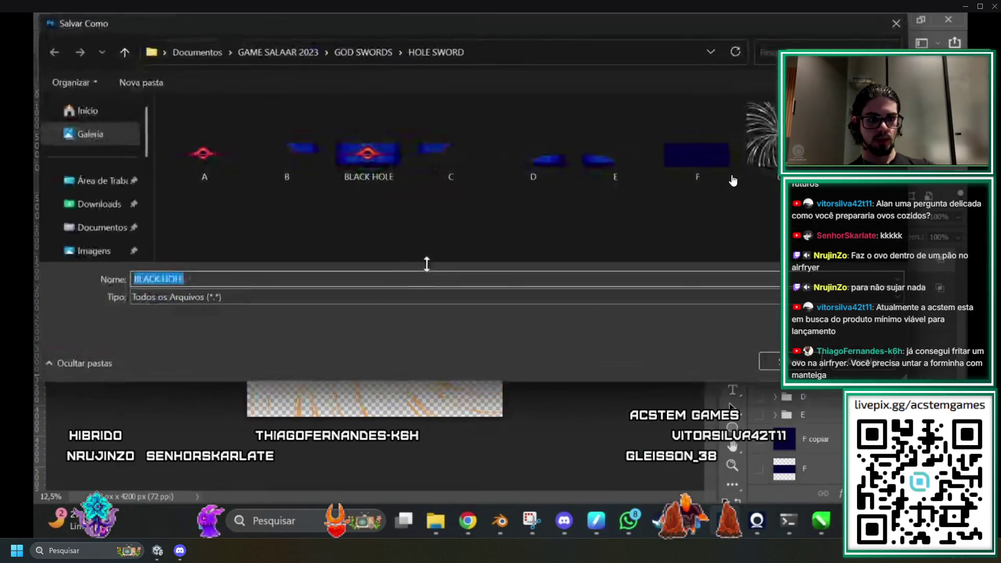
{"action": "type", "text": "G"}
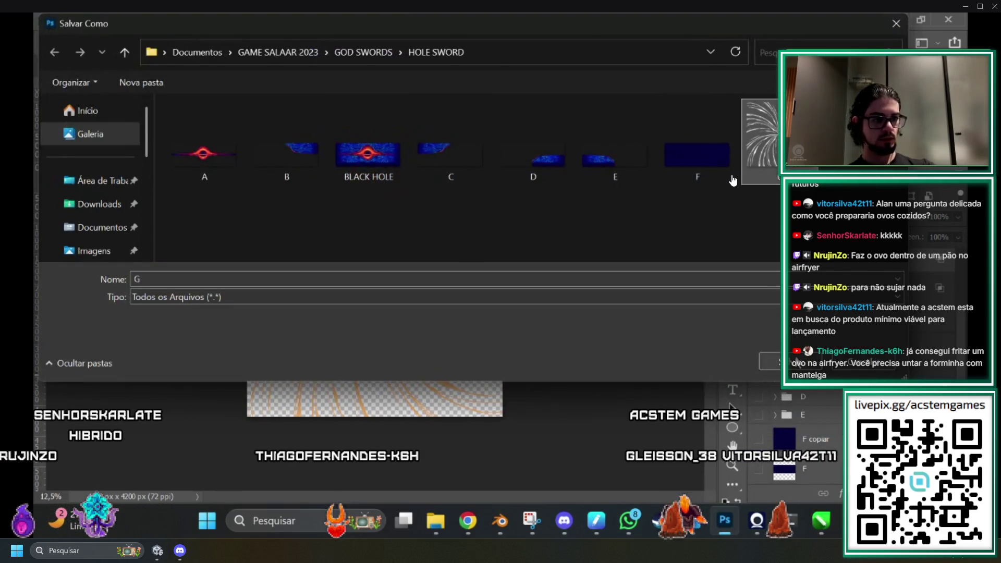
{"action": "key", "text": "Return"}
{"action": "left_click", "coordinate": [533, 268]}
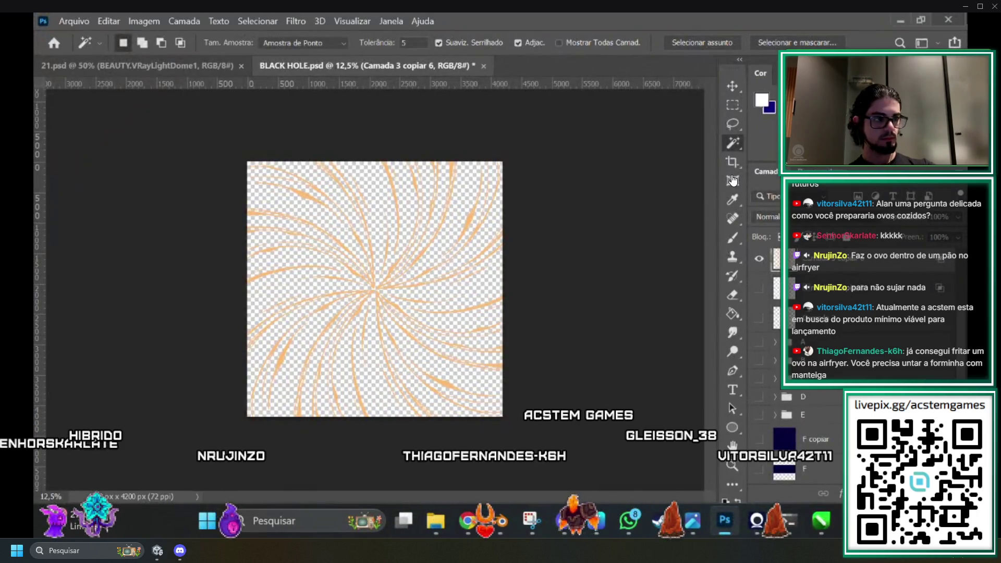
{"action": "key", "text": "alt+Tab"}
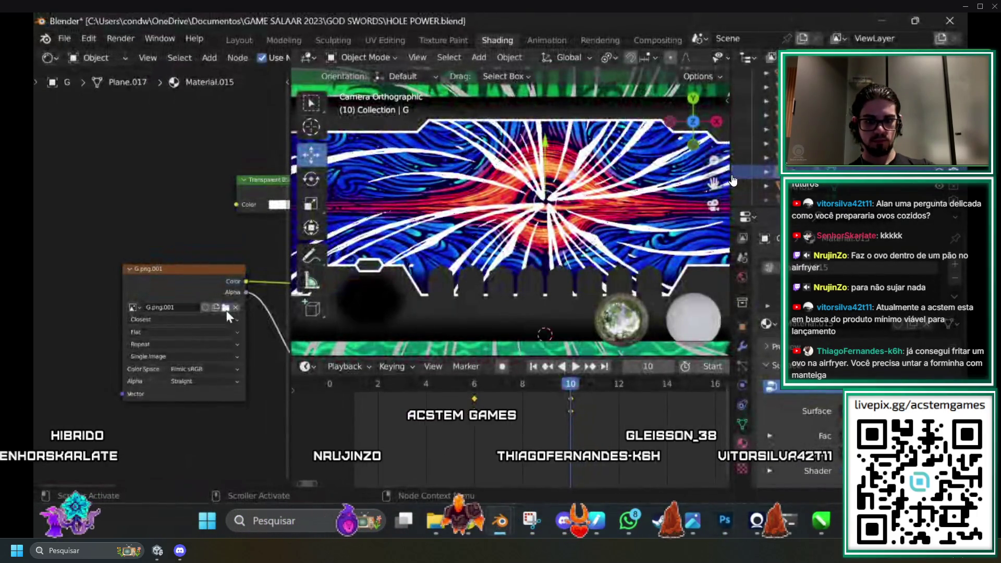
Reopen the updated G.png in the image node and check the orange streaks at frame 9.
{"action": "left_click", "coordinate": [226, 308]}
{"action": "left_click", "coordinate": [337, 139]}
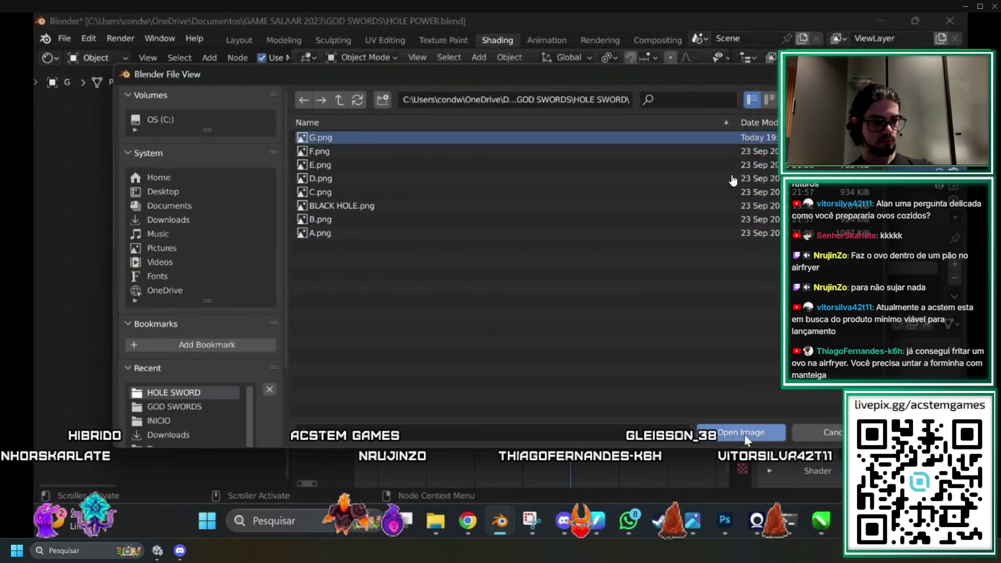
{"action": "left_click", "coordinate": [762, 437]}
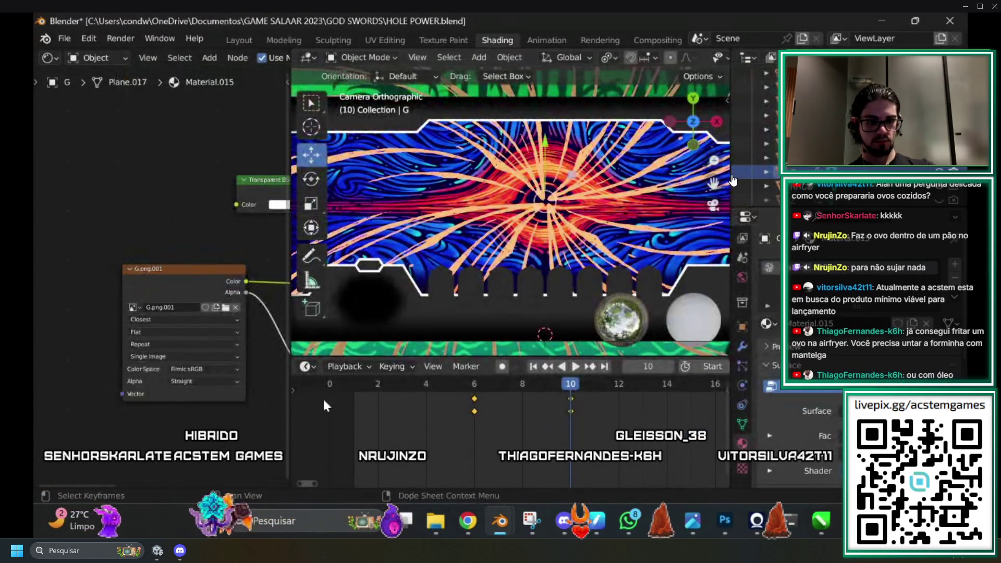
{"action": "scroll", "coordinate": [182, 460], "scroll_direction": "up", "scroll_amount": 3}
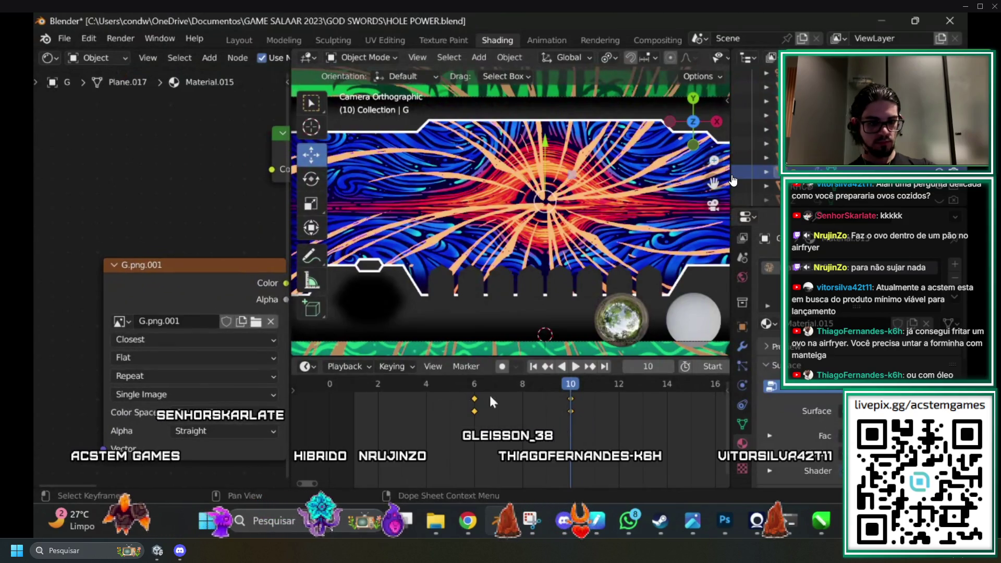
{"action": "left_click_drag", "start_coordinate": [569, 386], "coordinate": [486, 387]}
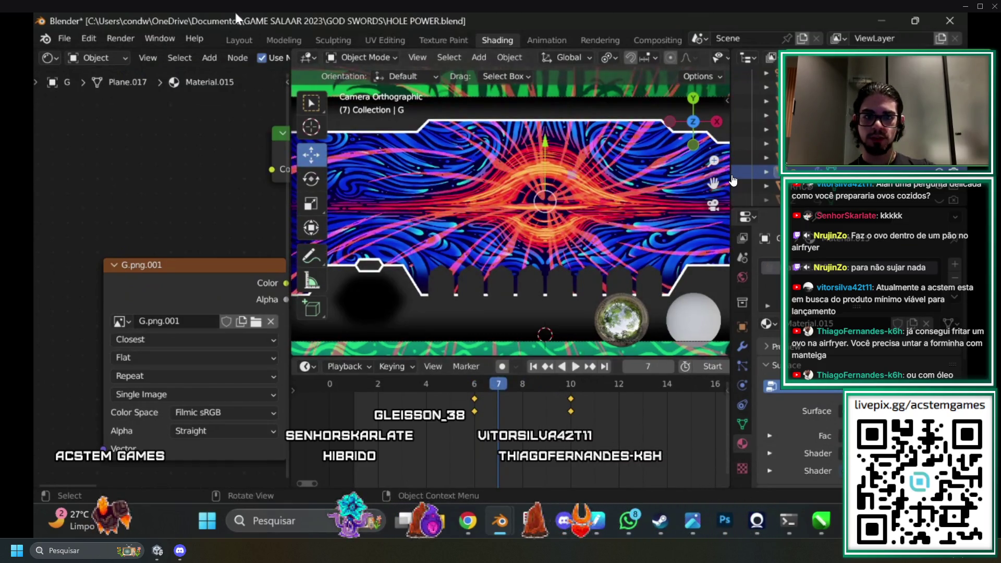
{"action": "left_click", "coordinate": [237, 40]}
{"action": "scroll", "coordinate": [411, 268], "scroll_direction": "up", "scroll_amount": 5}
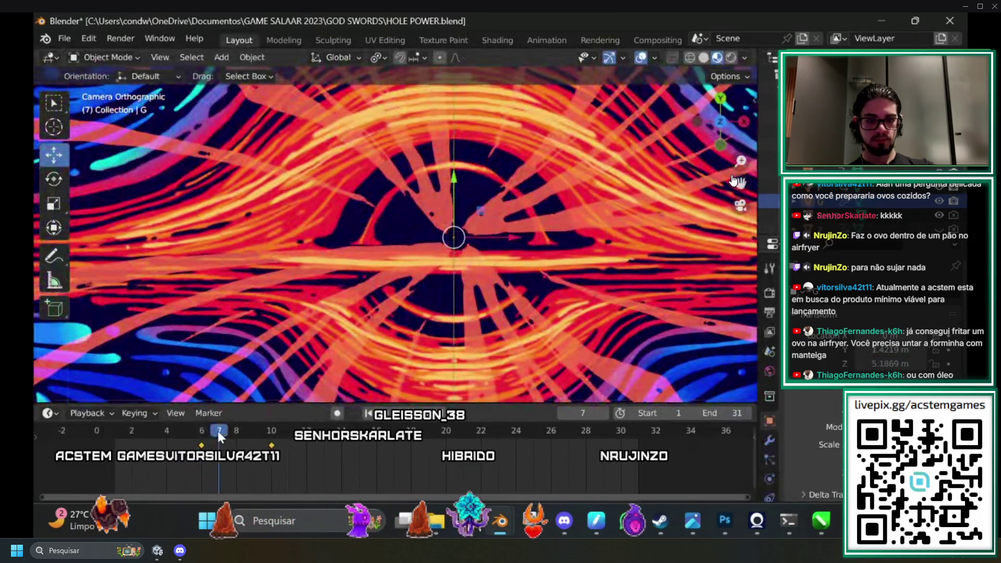
{"action": "left_click", "coordinate": [236, 431]}
{"action": "left_click_drag", "start_coordinate": [236, 431], "coordinate": [290, 428]}
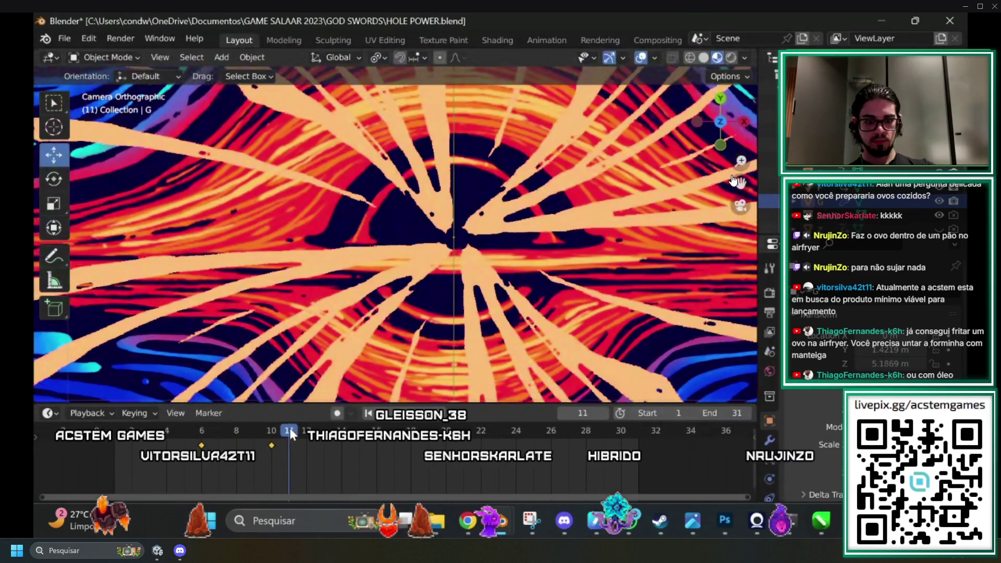
{"action": "key", "text": "space"}
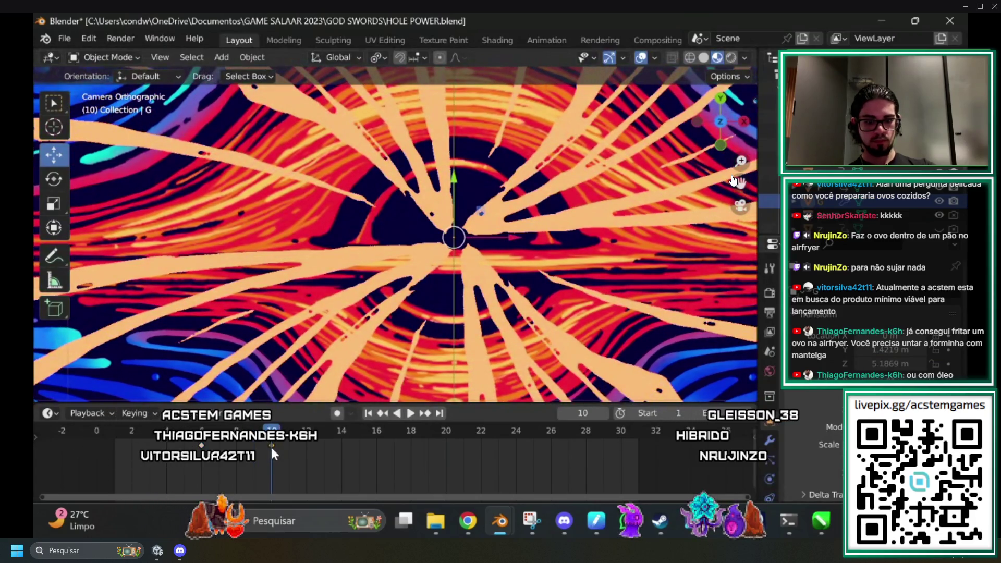
{"action": "left_click", "coordinate": [191, 442]}
{"action": "key", "text": "space"}
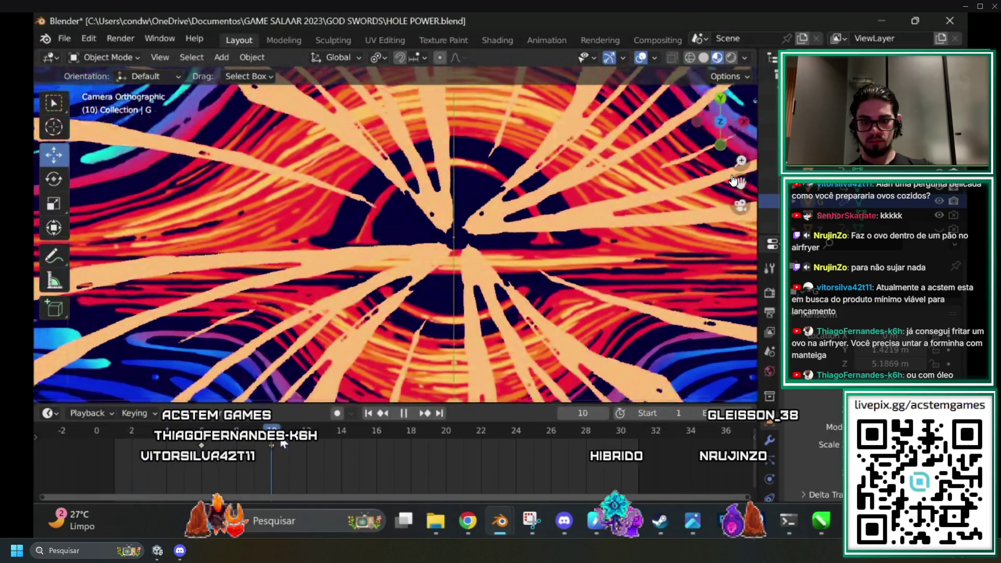
{"action": "key", "text": "space"}
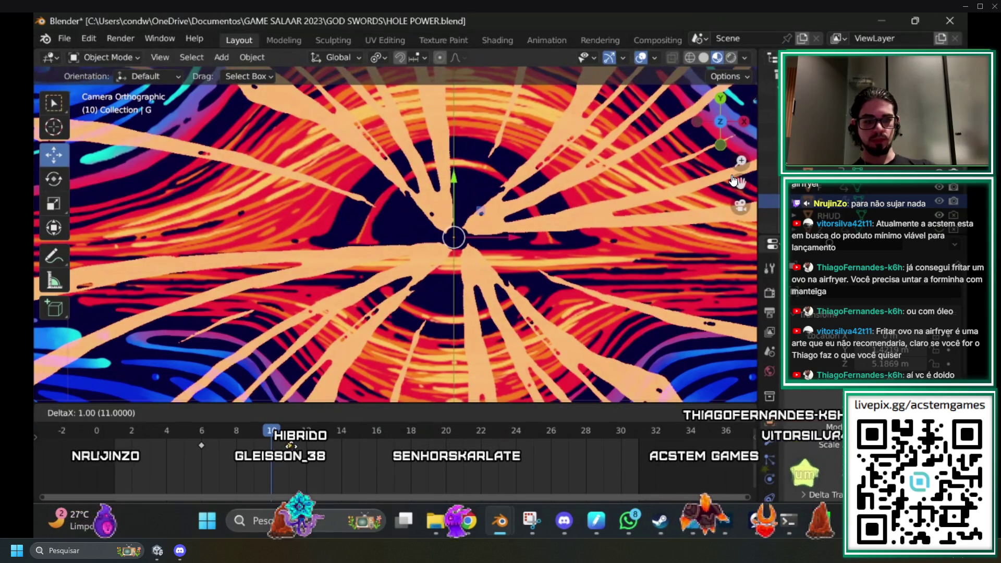
Play back the animation and settle the timeline on frame 6.
{"action": "key", "text": "space"}
{"action": "mouse_move", "coordinate": [271, 430]}
{"action": "left_mouse_down"}
{"action": "mouse_move", "coordinate": [179, 430]}
{"action": "mouse_move", "coordinate": [302, 447]}
{"action": "mouse_move", "coordinate": [196, 444]}
{"action": "mouse_move", "coordinate": [287, 460]}
{"action": "mouse_move", "coordinate": [201, 453]}
{"action": "mouse_move", "coordinate": [251, 443]}
{"action": "mouse_move", "coordinate": [220, 438]}
{"action": "mouse_move", "coordinate": [202, 440]}
{"action": "mouse_move", "coordinate": [269, 446]}
{"action": "mouse_move", "coordinate": [192, 447]}
{"action": "mouse_move", "coordinate": [288, 448]}
{"action": "mouse_move", "coordinate": [185, 445]}
{"action": "mouse_move", "coordinate": [271, 446]}
{"action": "mouse_move", "coordinate": [194, 444]}
{"action": "left_mouse_up"}
{"action": "key", "text": "space"}
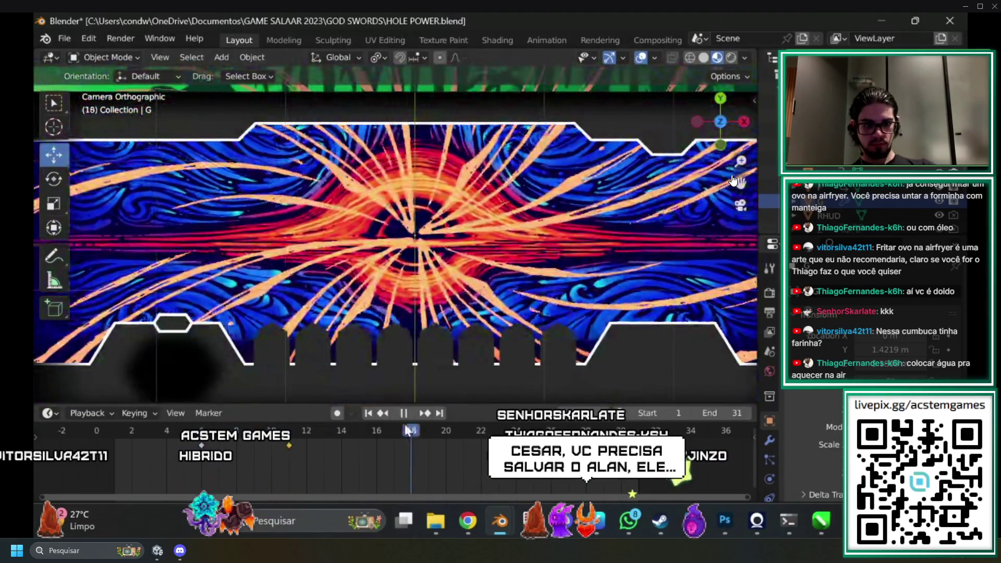
{"action": "mouse_move", "coordinate": [157, 431]}
{"action": "left_mouse_down"}
{"action": "mouse_move", "coordinate": [125, 444]}
{"action": "mouse_move", "coordinate": [214, 444]}
{"action": "mouse_move", "coordinate": [202, 441]}
{"action": "left_mouse_up"}
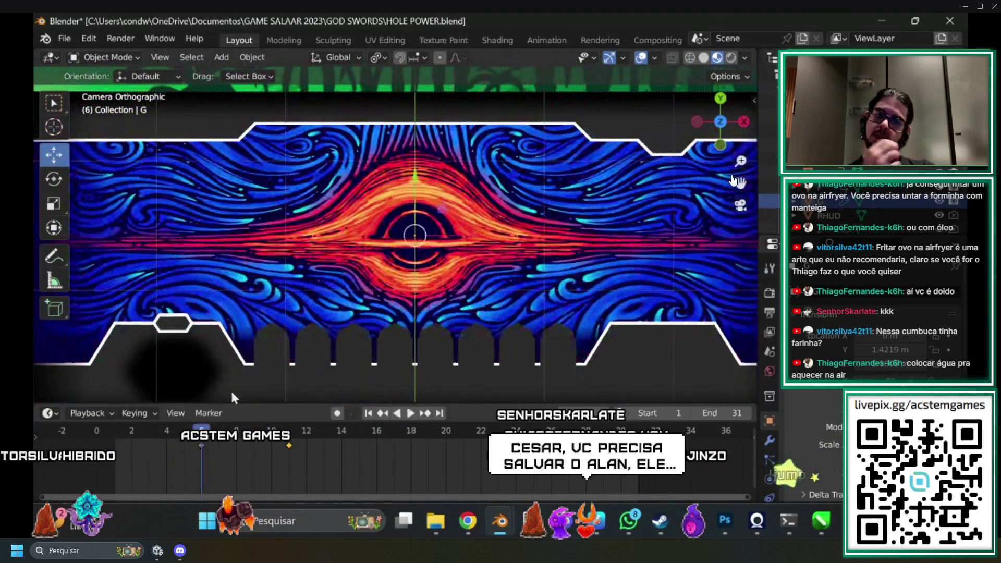
{"action": "key", "text": "space"}
{"action": "left_click", "coordinate": [232, 431]}
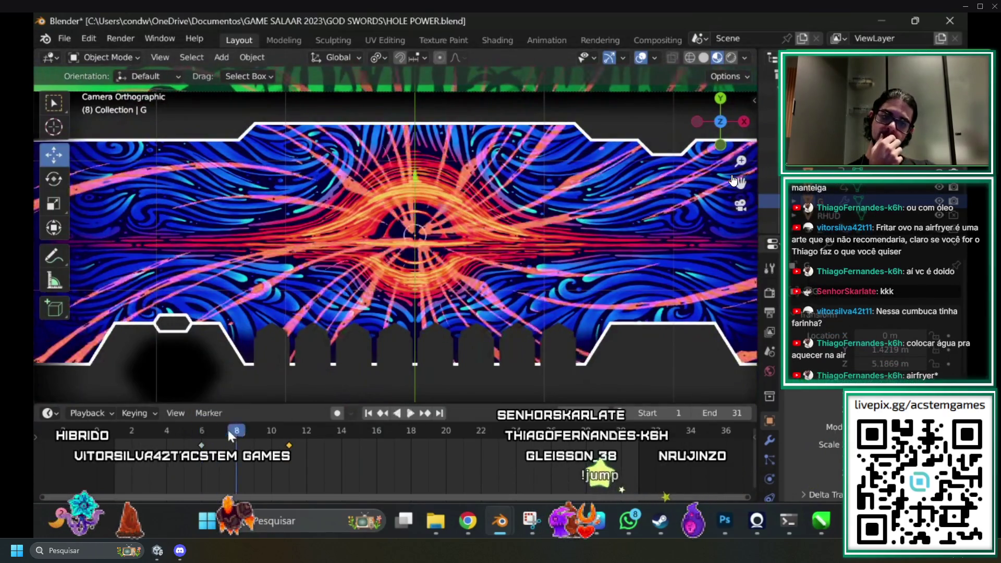
{"action": "scroll", "coordinate": [352, 215], "scroll_direction": "up", "scroll_amount": 4}
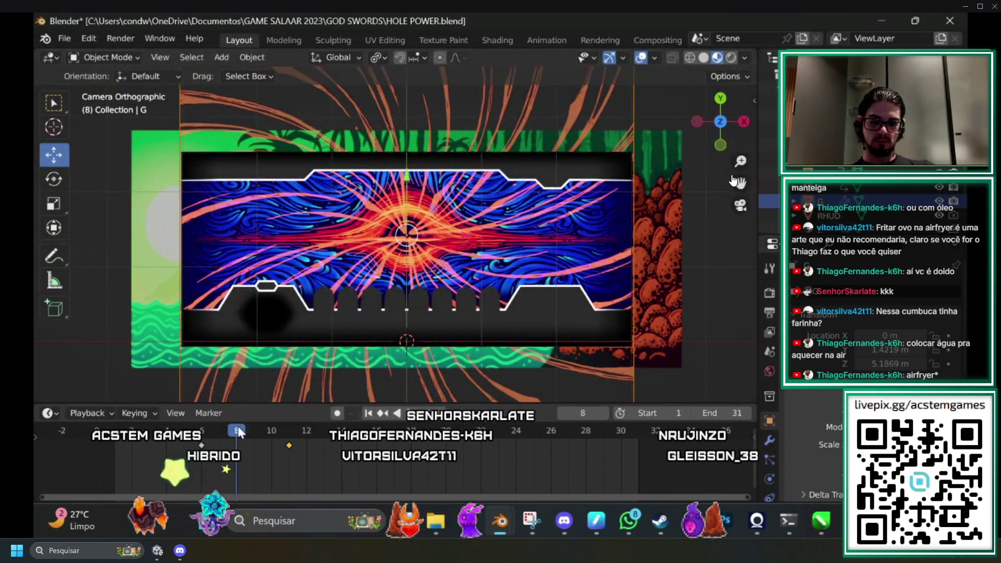
{"action": "left_click", "coordinate": [223, 435]}
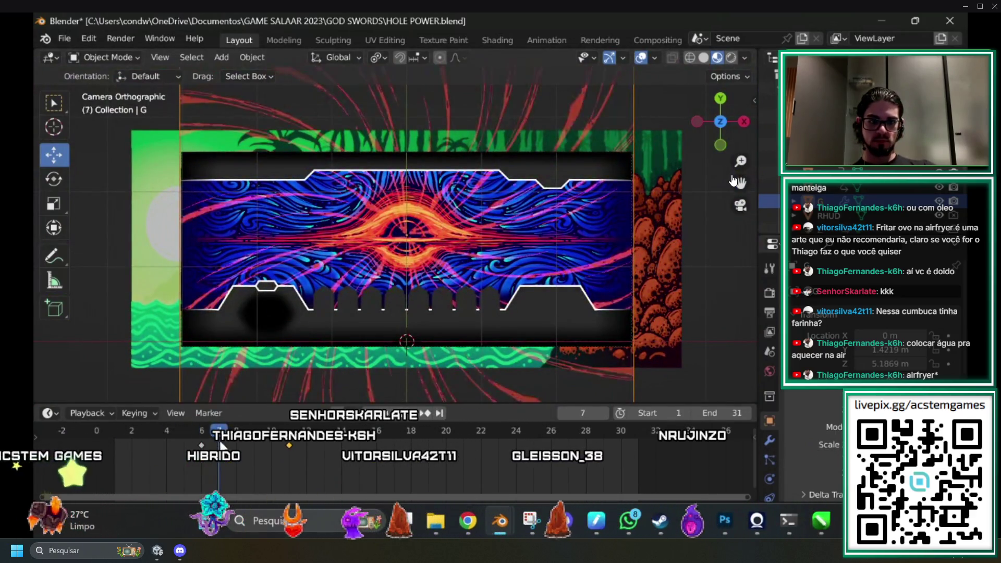
{"action": "left_click", "coordinate": [208, 444]}
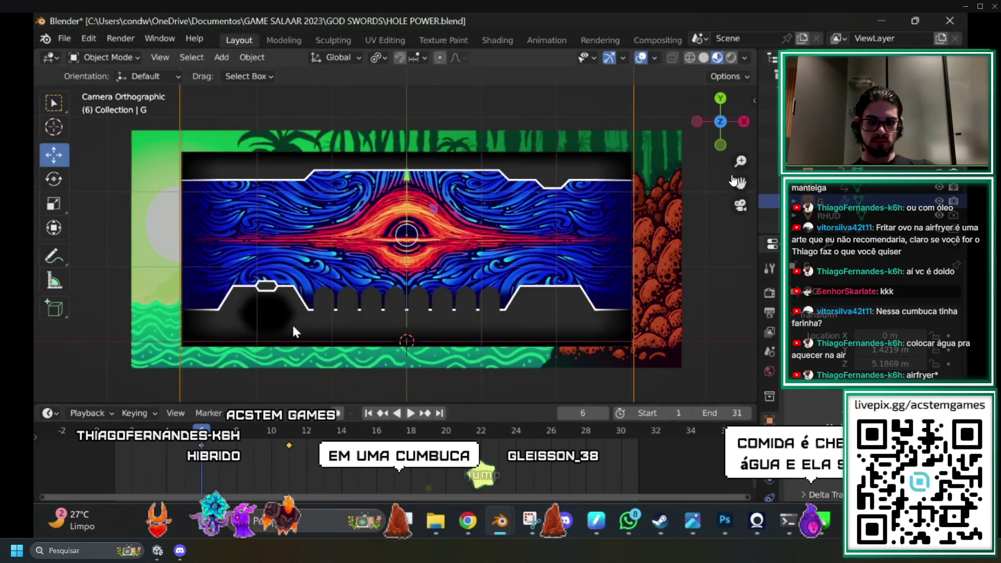
Insert a Location, Rotation & Scale keyframe at frame 6 and preview playback.
{"action": "key", "text": "i"}
{"action": "left_click", "coordinate": [257, 312]}
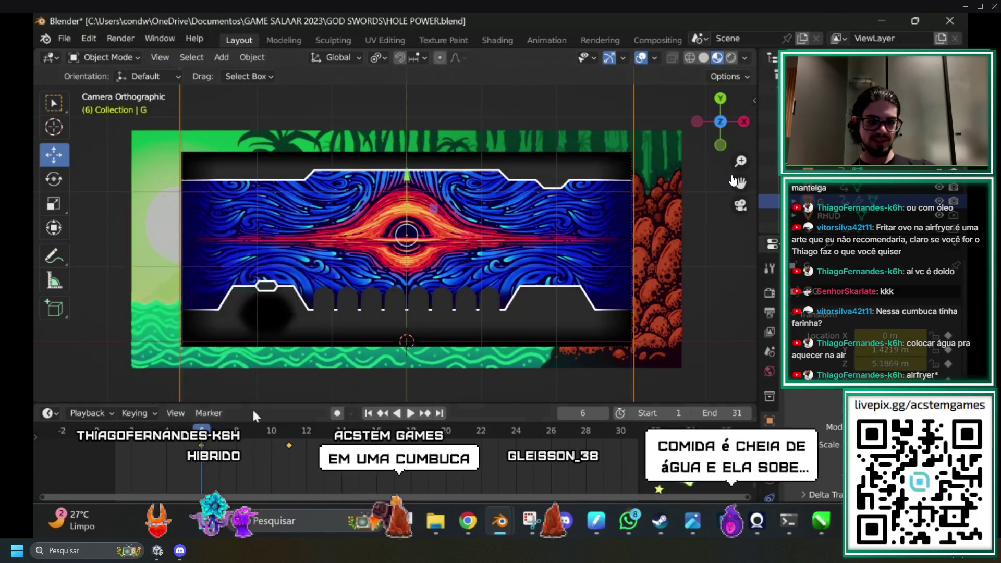
{"action": "key", "text": "space"}
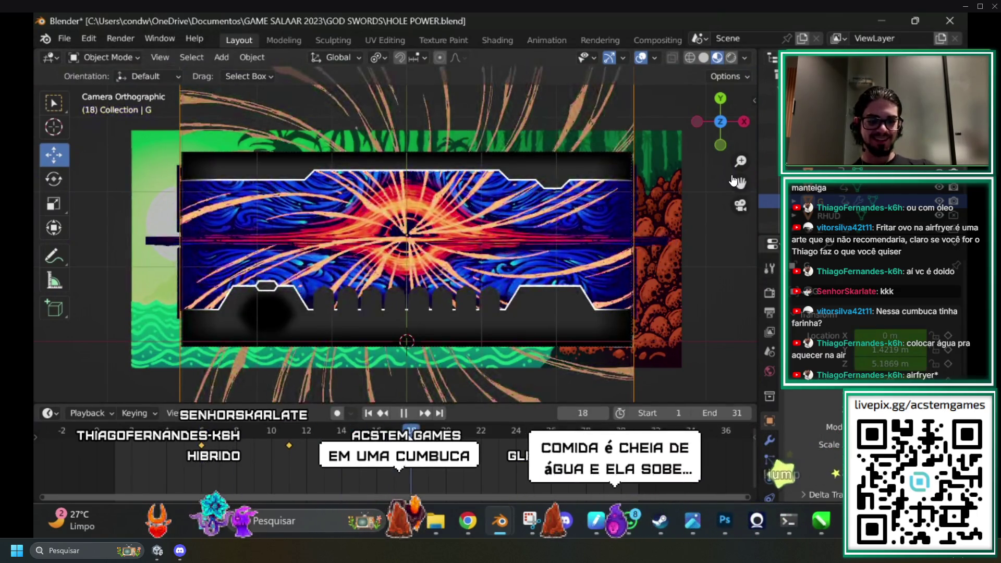
{"action": "key", "text": "space"}
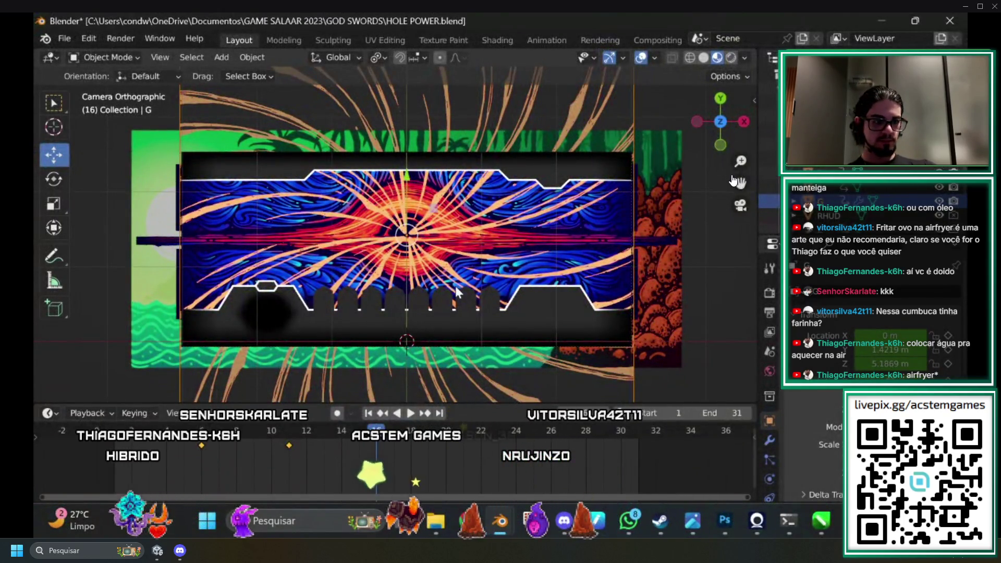
Rotate the streak plane 360° around Z (R Z360) and keyframe it at frame 16.
{"action": "key", "text": "r"}
{"action": "type", "text": "z"}
{"action": "type", "text": "3"}
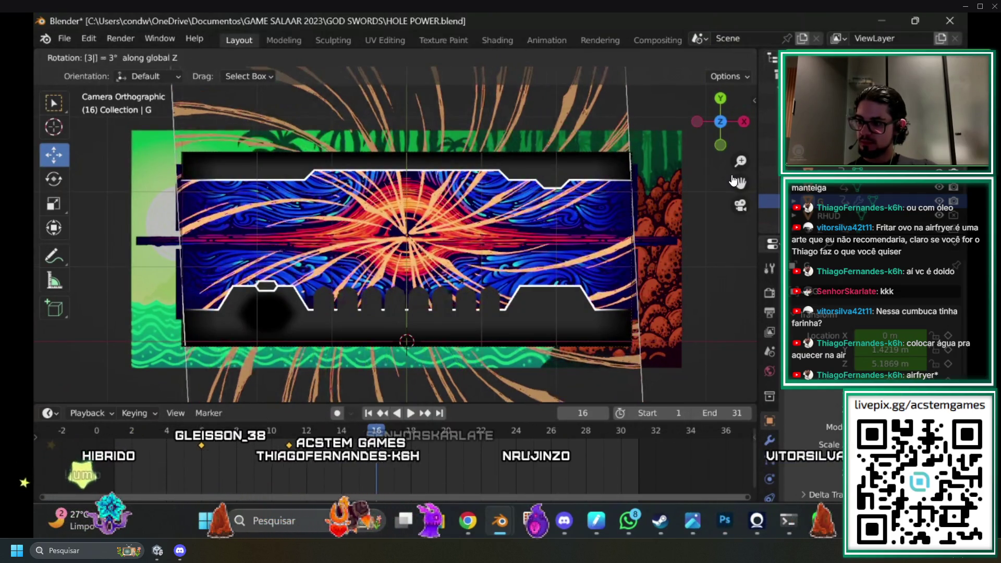
{"action": "type", "text": "60"}
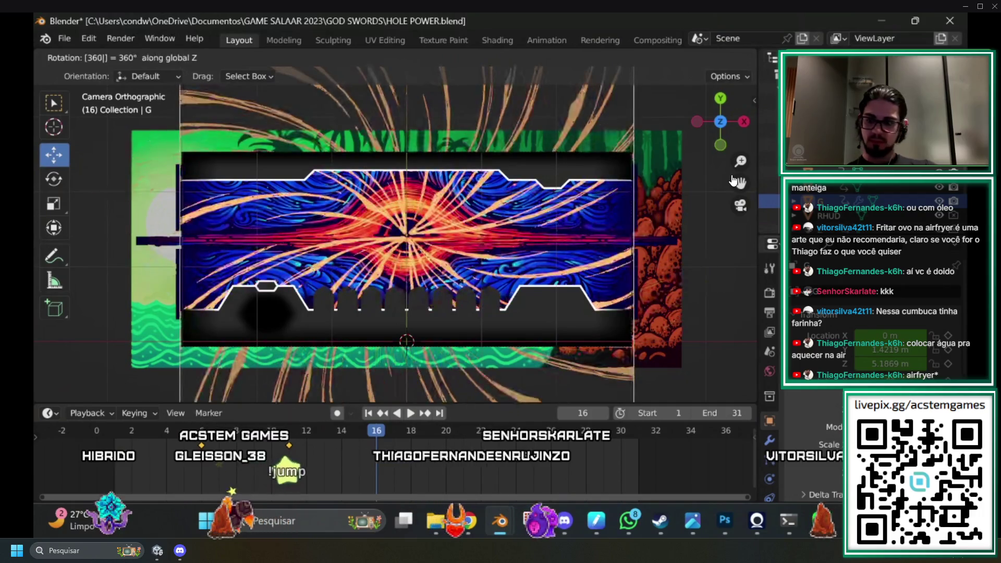
{"action": "key", "text": "Return"}
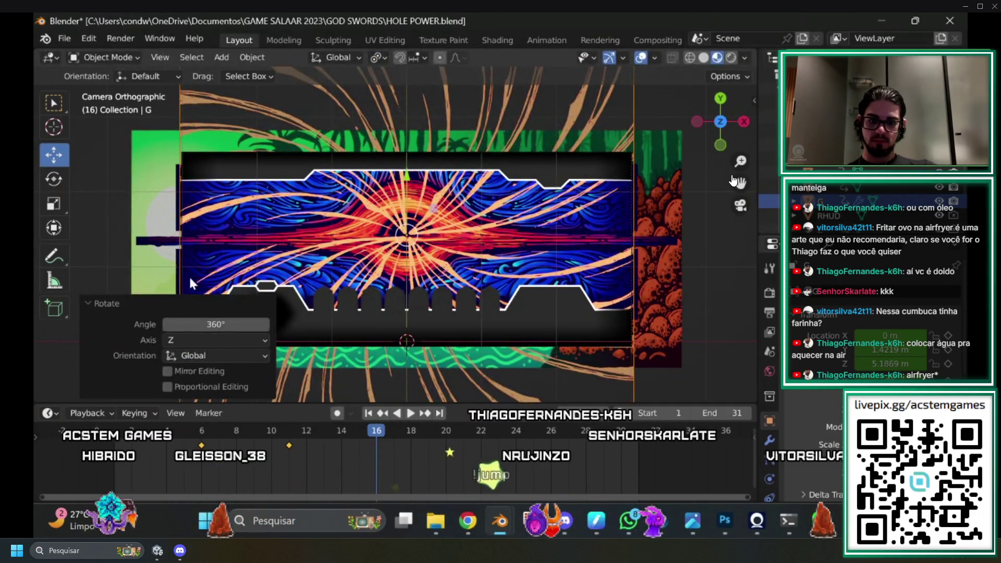
{"action": "key", "text": "i"}
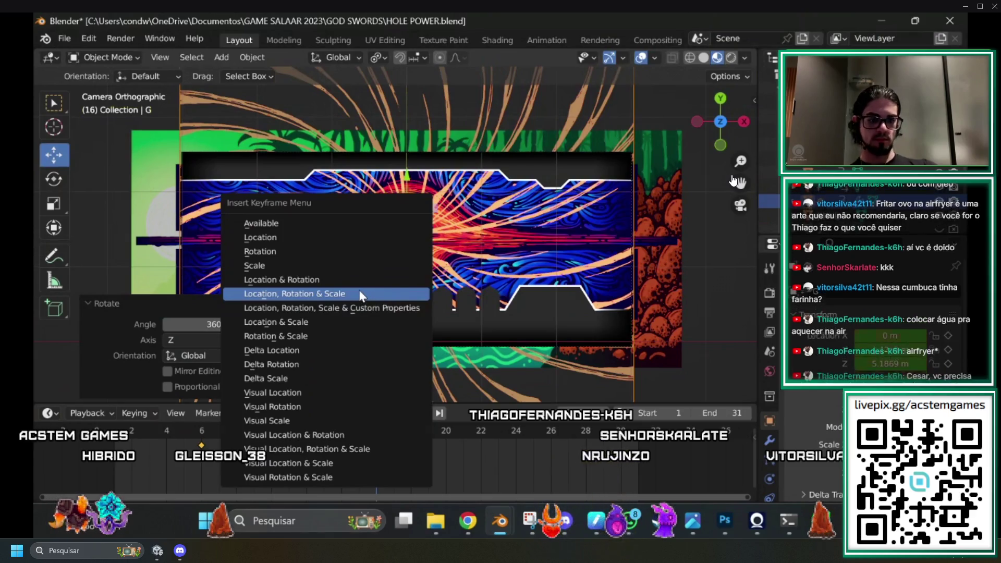
{"action": "left_click", "coordinate": [360, 292]}
{"action": "key", "text": "space"}
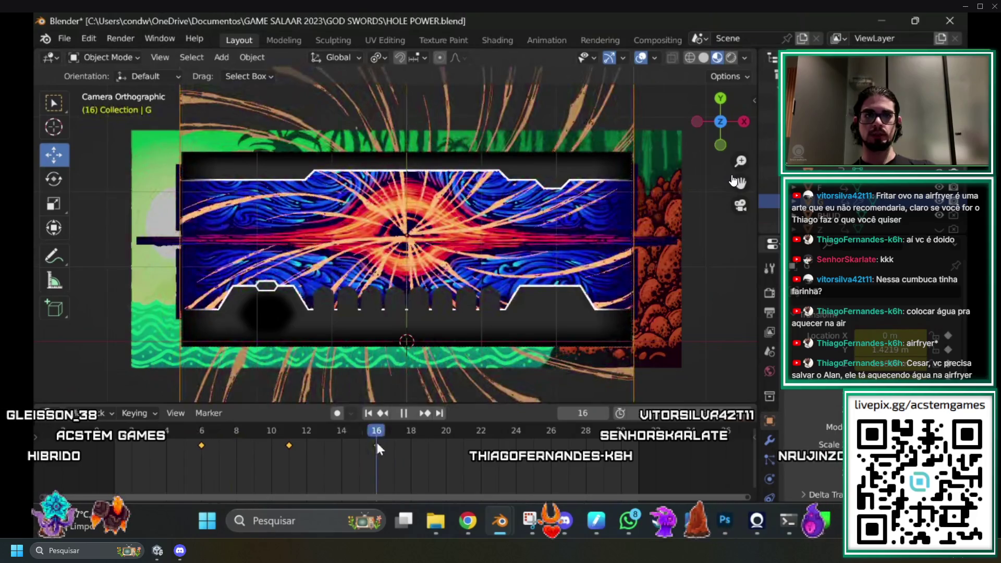
{"action": "key", "text": "space"}
Scrub and play from frame 6 to frame 16 to check the spin.
{"action": "left_click", "coordinate": [201, 438]}
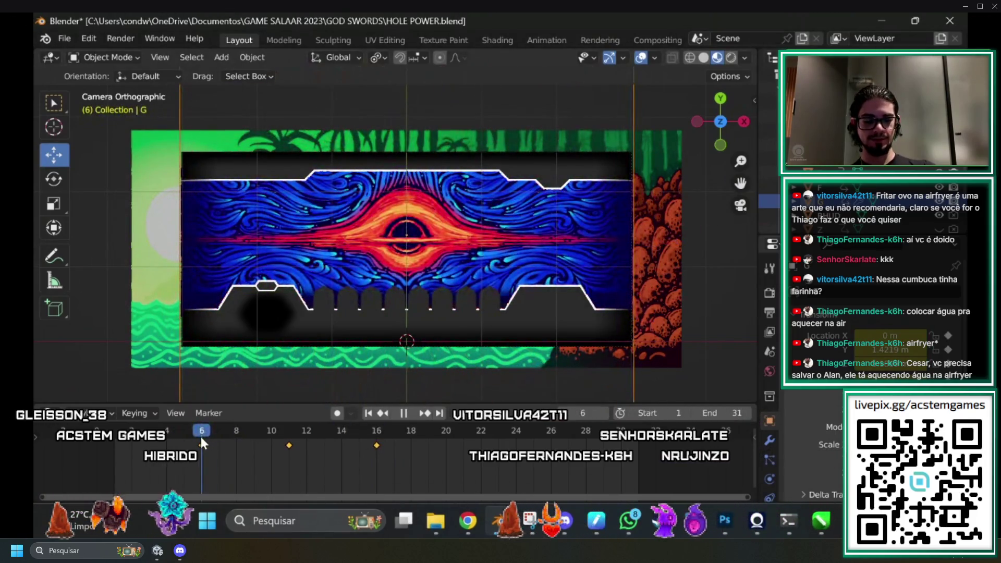
{"action": "key", "text": "Right"}
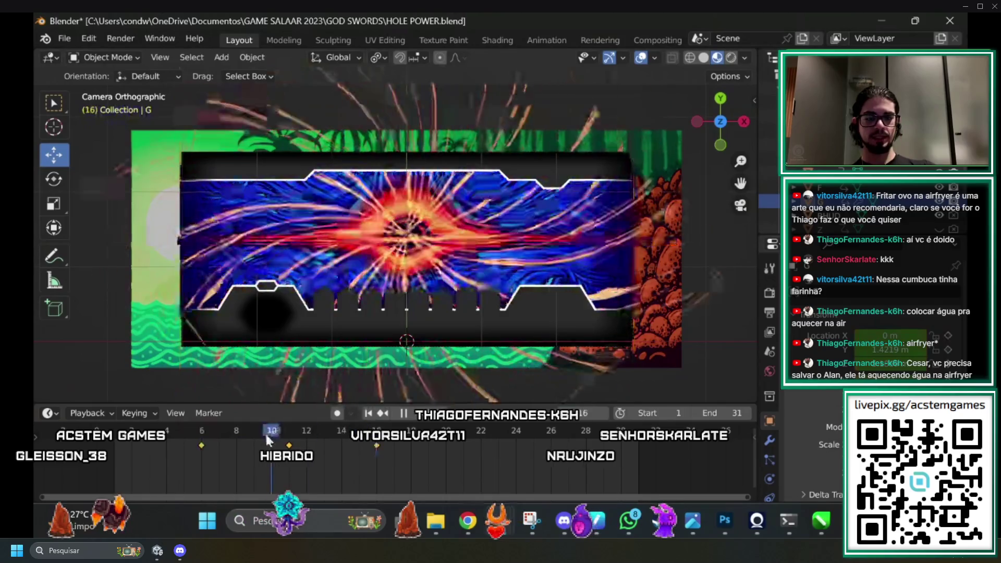
{"action": "mouse_move", "coordinate": [209, 427]}
{"action": "left_mouse_down"}
{"action": "mouse_move", "coordinate": [372, 451]}
{"action": "mouse_move", "coordinate": [182, 444]}
{"action": "left_mouse_up"}
{"action": "key", "text": "space"}
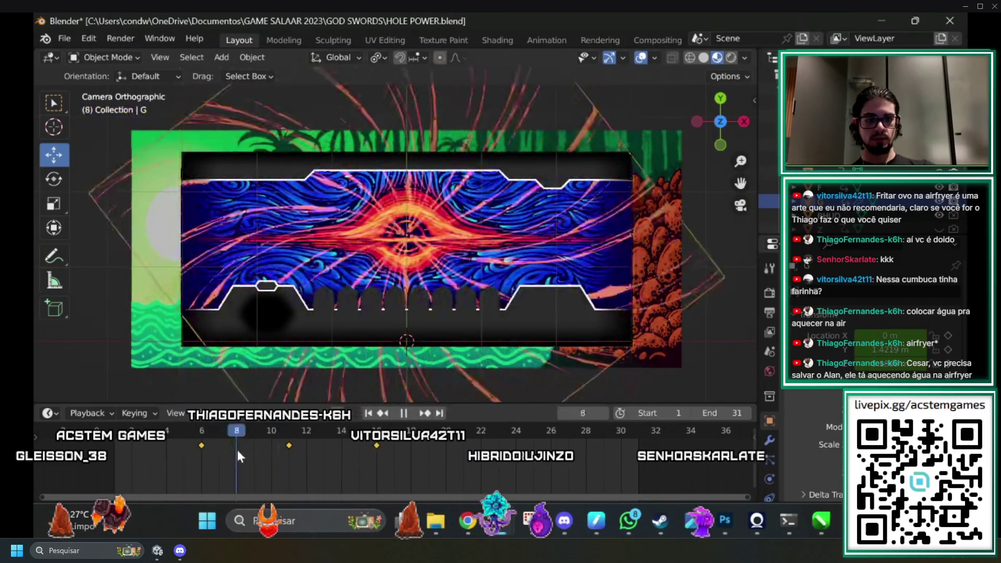
{"action": "key", "text": "space"}
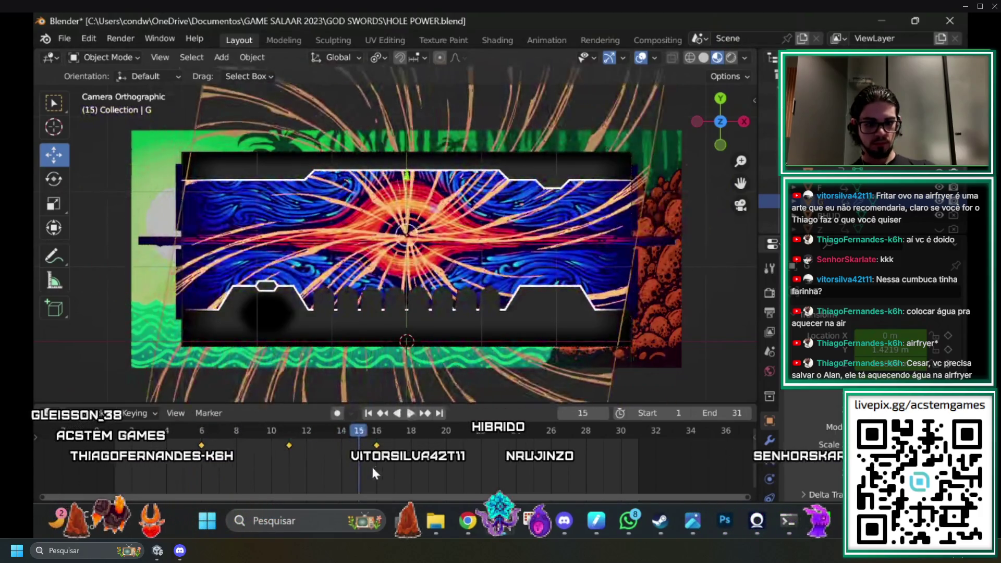
Move the frame-16 keyframe to frame 24 and scrub to preview the slower spin.
{"action": "left_click_drag", "start_coordinate": [376, 446], "coordinate": [516, 445]}
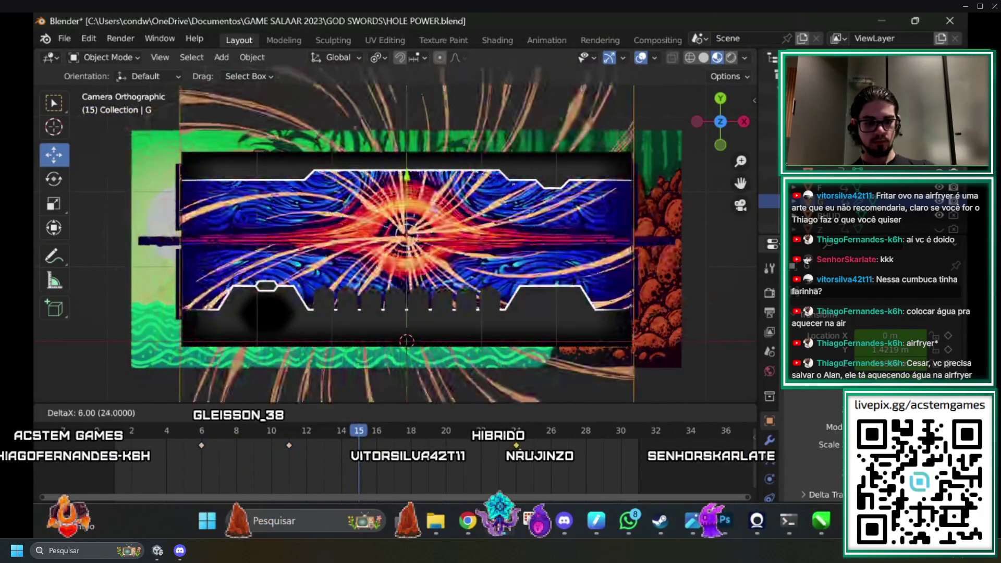
{"action": "key", "text": "space"}
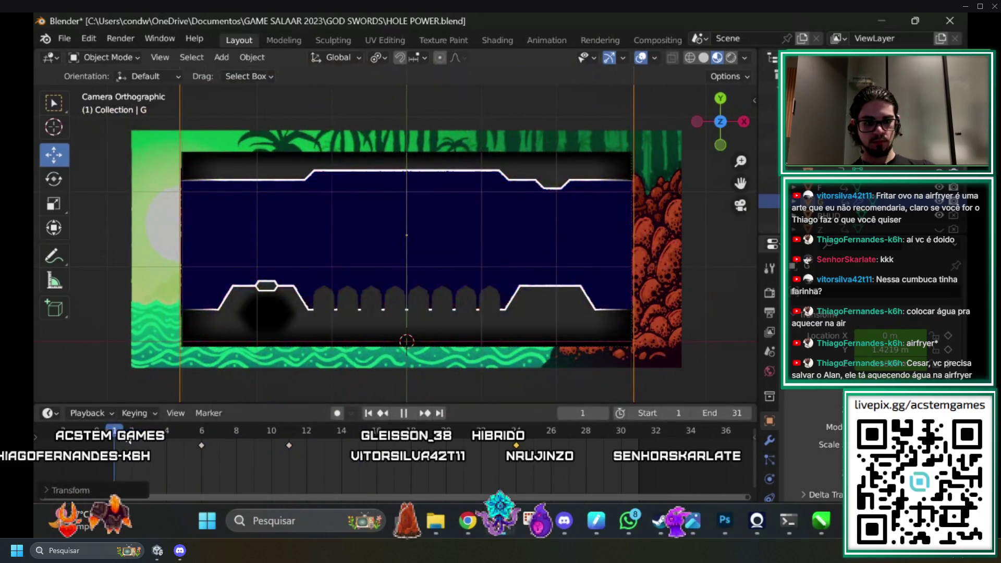
{"action": "mouse_move", "coordinate": [212, 444]}
{"action": "left_mouse_down"}
{"action": "mouse_move", "coordinate": [447, 458]}
{"action": "mouse_move", "coordinate": [542, 478]}
{"action": "left_mouse_up"}
{"action": "mouse_move", "coordinate": [617, 484]}
{"action": "left_mouse_down"}
{"action": "mouse_move", "coordinate": [634, 482]}
{"action": "mouse_move", "coordinate": [373, 448]}
{"action": "mouse_move", "coordinate": [150, 459]}
{"action": "mouse_move", "coordinate": [288, 459]}
{"action": "left_mouse_up"}
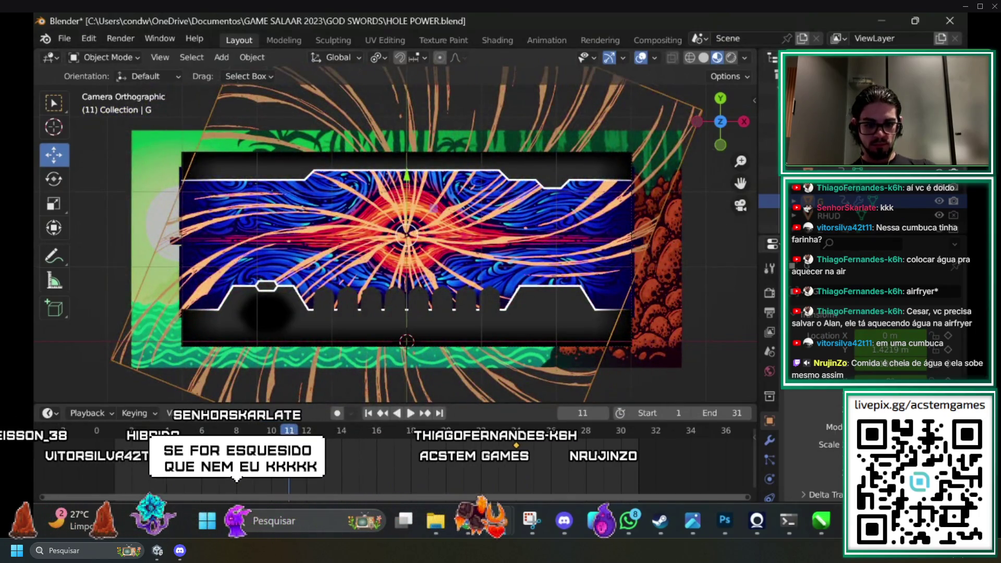
{"action": "mouse_move", "coordinate": [288, 443]}
{"action": "left_mouse_down"}
{"action": "mouse_move", "coordinate": [331, 436]}
{"action": "mouse_move", "coordinate": [368, 445]}
{"action": "left_mouse_up"}
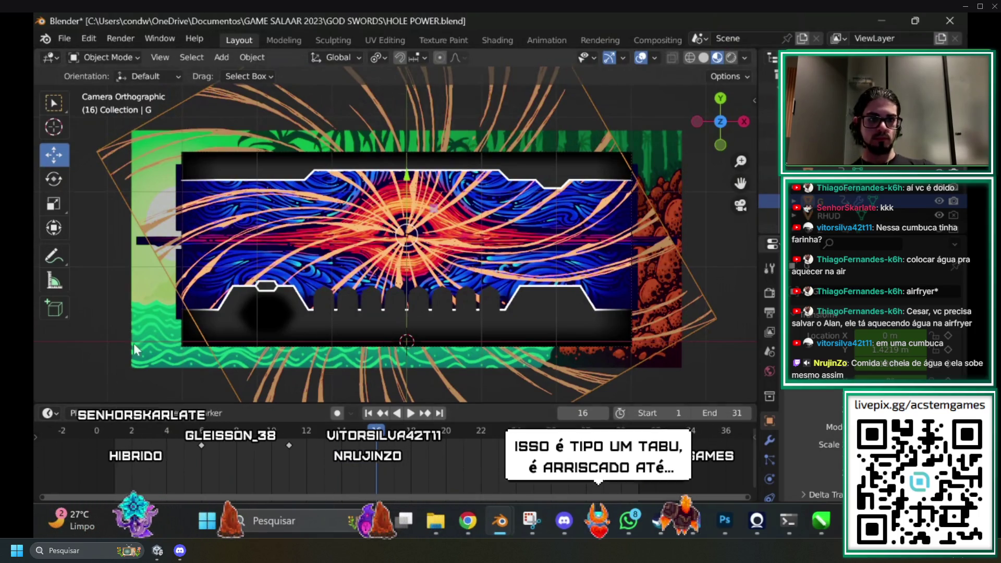
{"action": "left_click", "coordinate": [499, 39]}
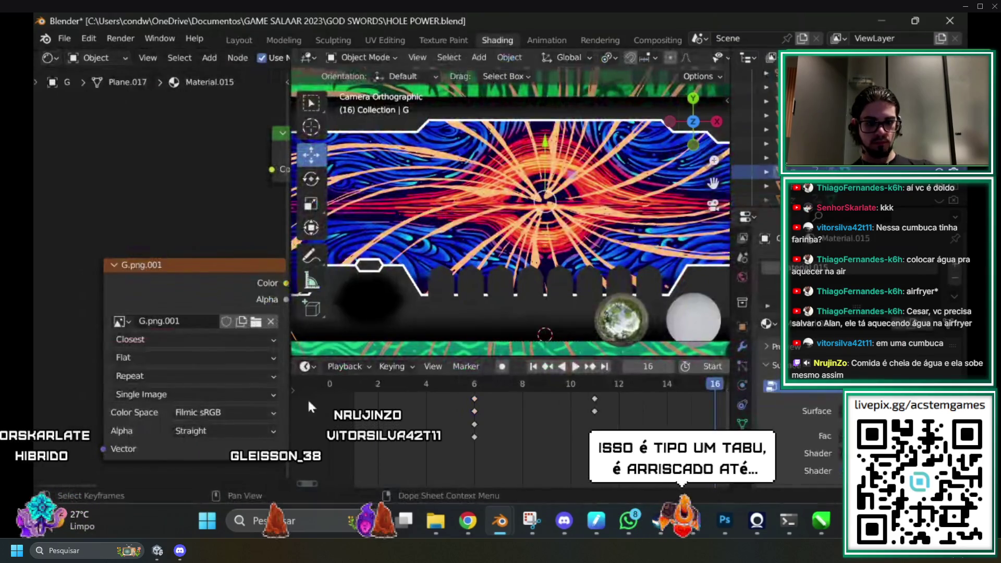
Keyframe the Hue Saturation Value node's Value at 0.000 on frame 16.
{"action": "left_click_drag", "start_coordinate": [235, 375], "coordinate": [130, 381]}
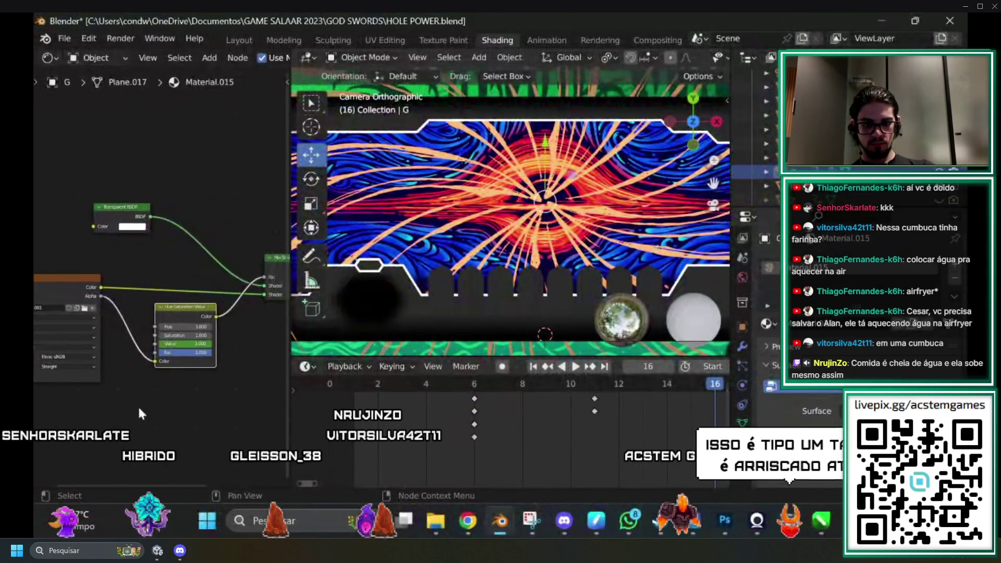
{"action": "scroll", "coordinate": [195, 412], "scroll_direction": "up", "scroll_amount": 2}
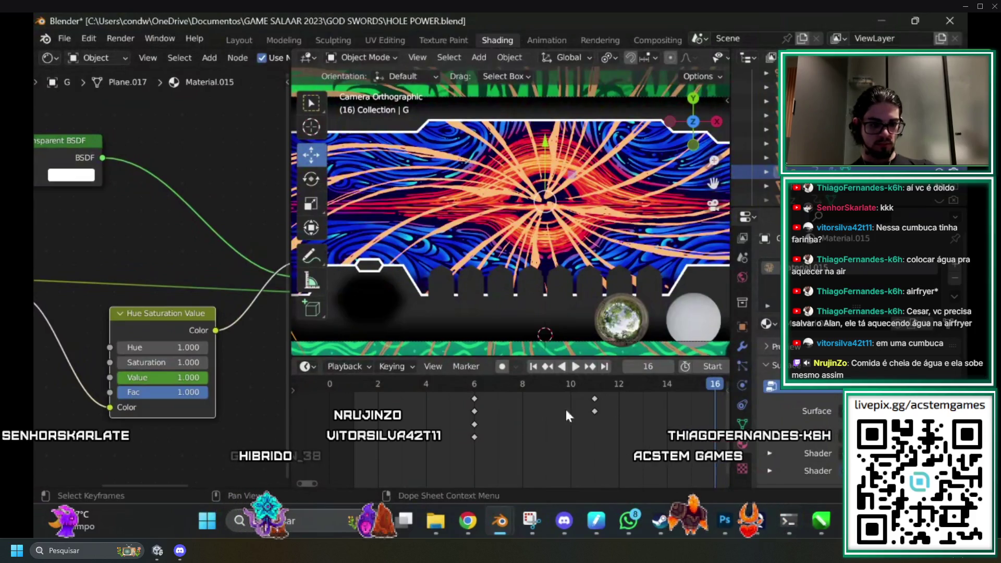
{"action": "scroll", "coordinate": [542, 448], "scroll_direction": "right", "scroll_amount": 3}
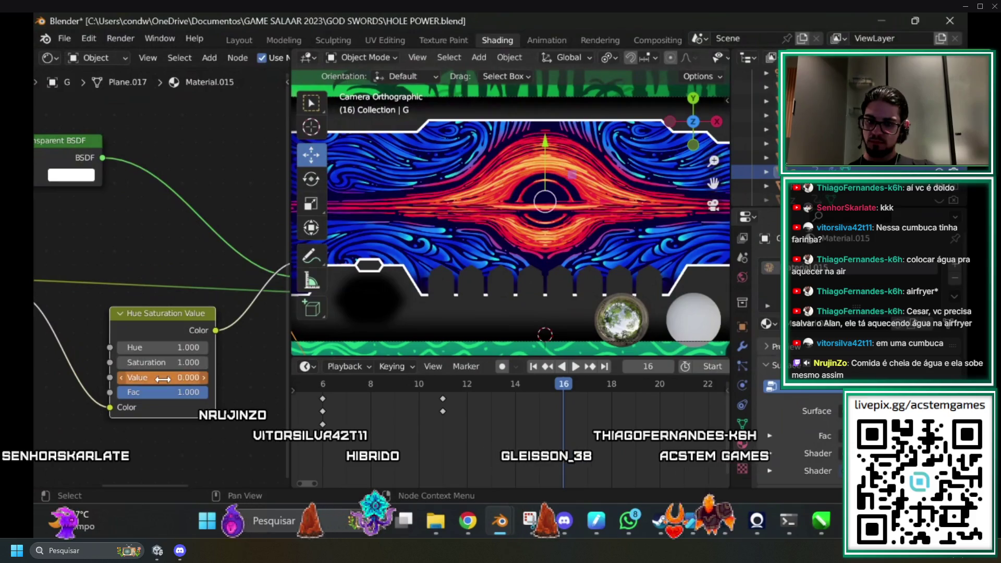
{"action": "right_click", "coordinate": [161, 376]}
{"action": "left_click", "coordinate": [91, 341]}
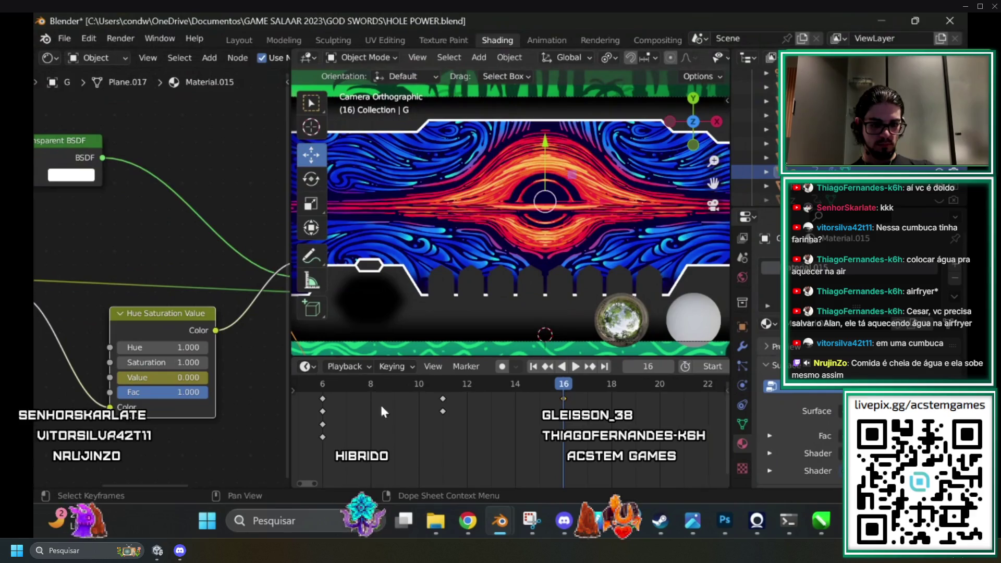
Check the fade between frames 16 and 21, then enter a new Value to keyframe.
{"action": "scroll", "coordinate": [471, 456], "scroll_direction": "right", "scroll_amount": 4}
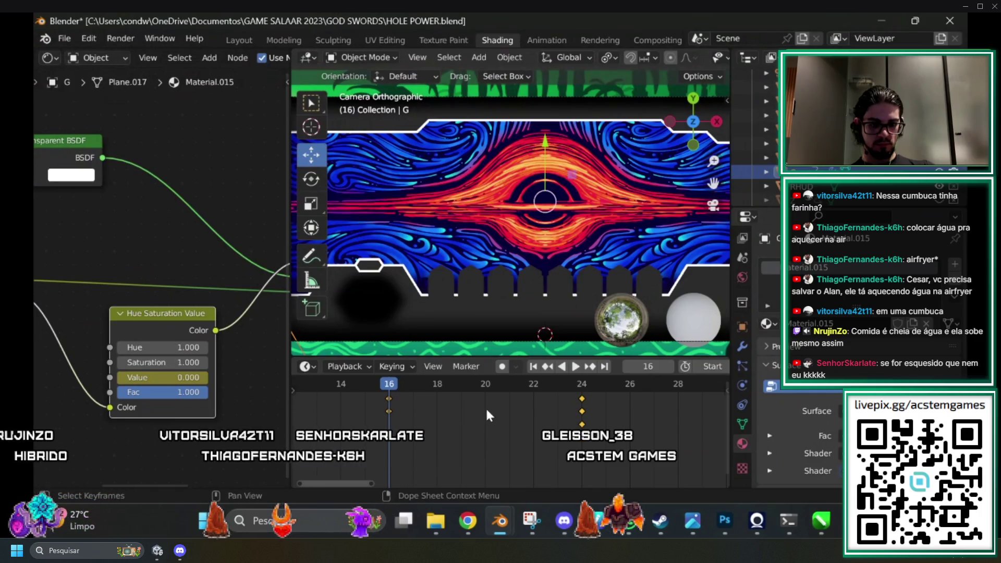
{"action": "left_click_drag", "start_coordinate": [388, 385], "coordinate": [502, 389]}
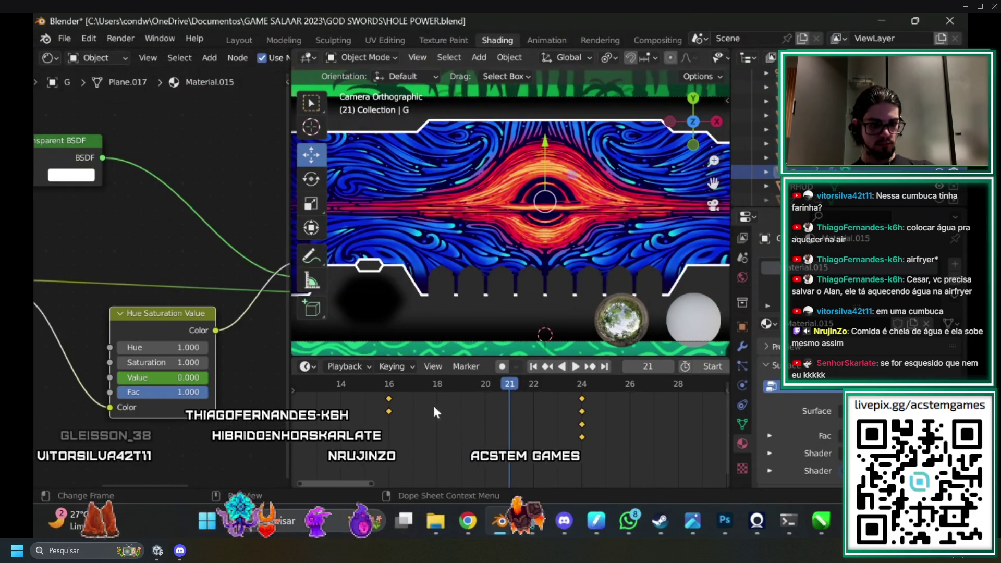
{"action": "mouse_move", "coordinate": [491, 381]}
{"action": "left_mouse_down"}
{"action": "mouse_move", "coordinate": [363, 384]}
{"action": "mouse_move", "coordinate": [519, 404]}
{"action": "left_mouse_up"}
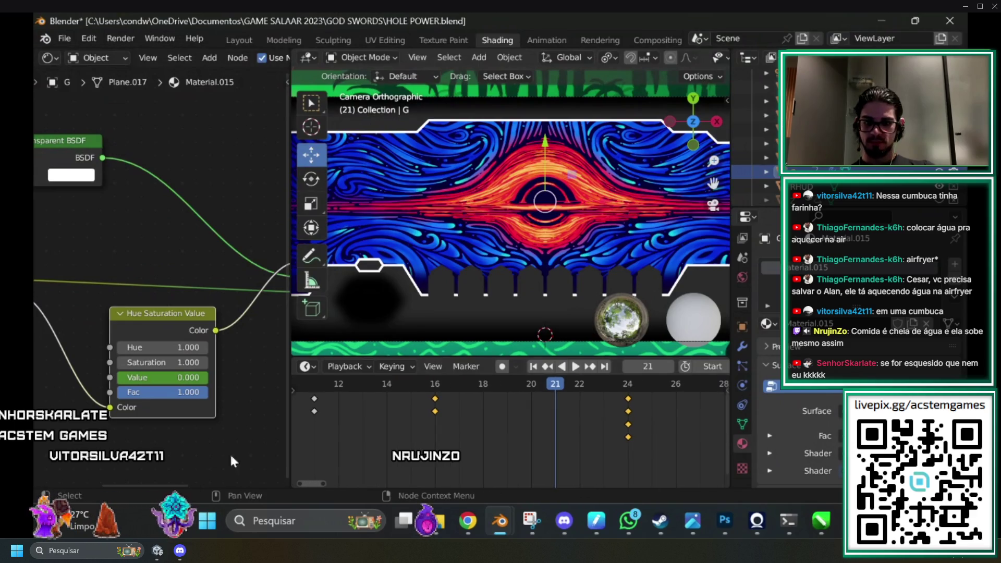
{"action": "type", "text": "1"}
{"action": "key", "text": "Return"}
{"action": "right_click", "coordinate": [172, 377]}
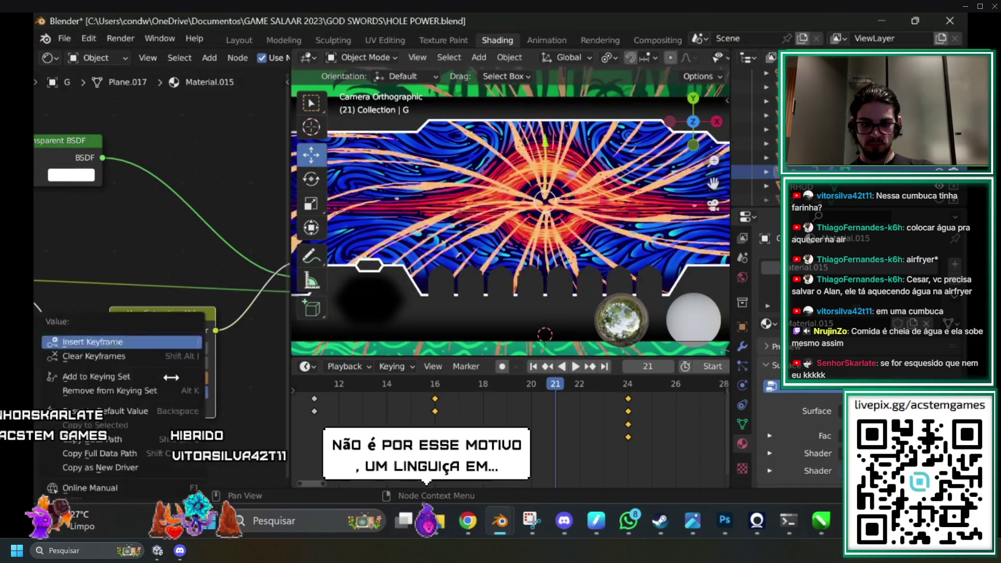
{"action": "left_click", "coordinate": [224, 397]}
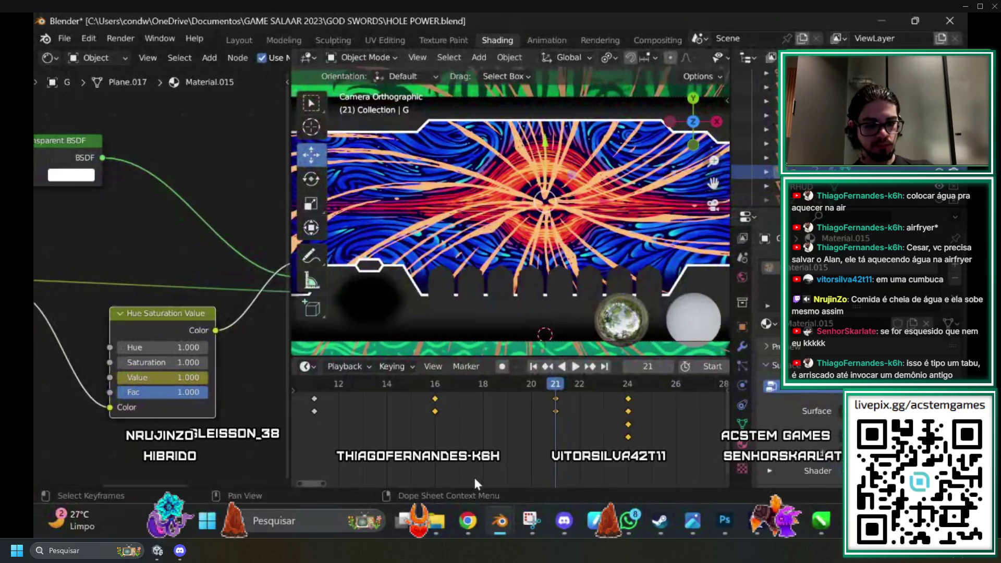
{"action": "left_click_drag", "start_coordinate": [314, 483], "coordinate": [233, 489]}
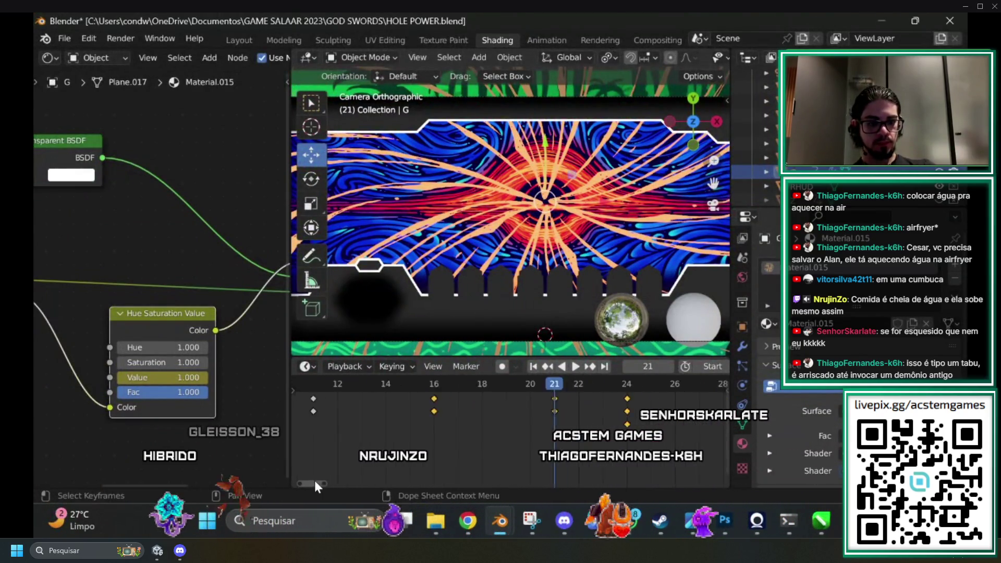
{"action": "mouse_move", "coordinate": [318, 390]}
{"action": "left_mouse_down"}
{"action": "mouse_move", "coordinate": [307, 393]}
{"action": "mouse_move", "coordinate": [477, 383]}
{"action": "mouse_move", "coordinate": [602, 409]}
{"action": "left_mouse_up"}
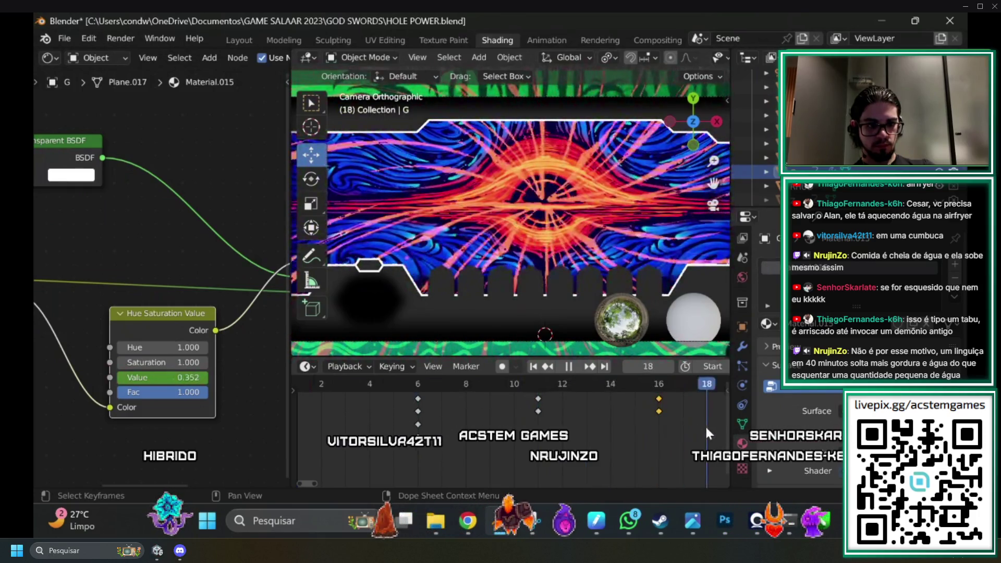
{"action": "left_click_drag", "start_coordinate": [310, 483], "coordinate": [373, 483]}
{"action": "key", "text": "space"}
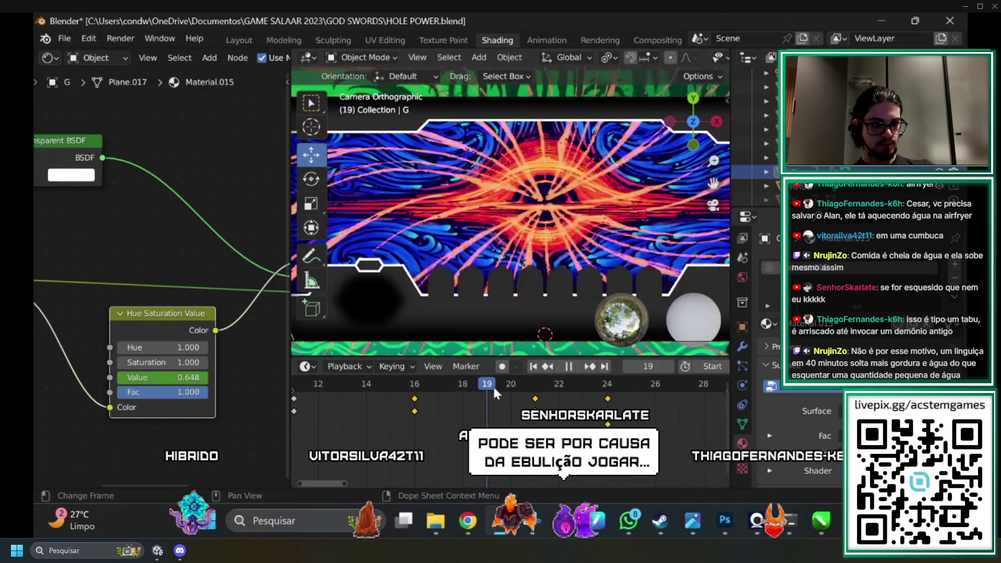
{"action": "left_click", "coordinate": [318, 421]}
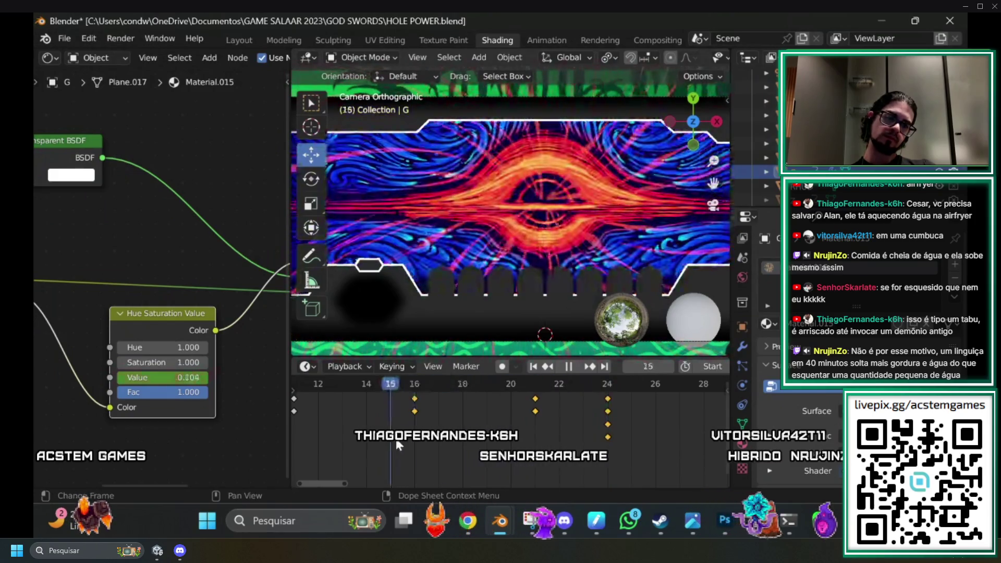
{"action": "mouse_move", "coordinate": [398, 442]}
{"action": "left_mouse_down"}
{"action": "mouse_move", "coordinate": [559, 436]}
{"action": "mouse_move", "coordinate": [485, 441]}
{"action": "left_mouse_up"}
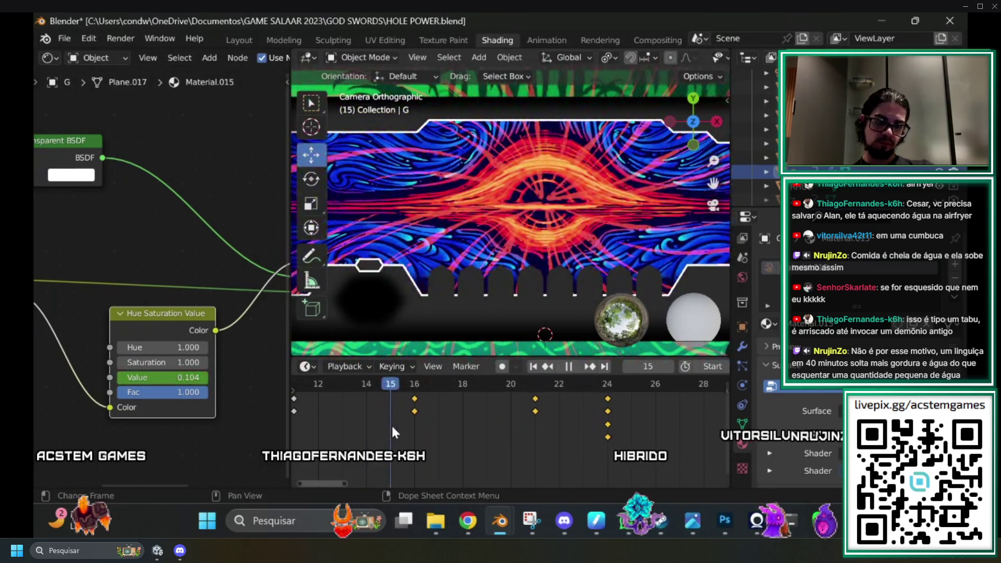
{"action": "key", "text": "space"}
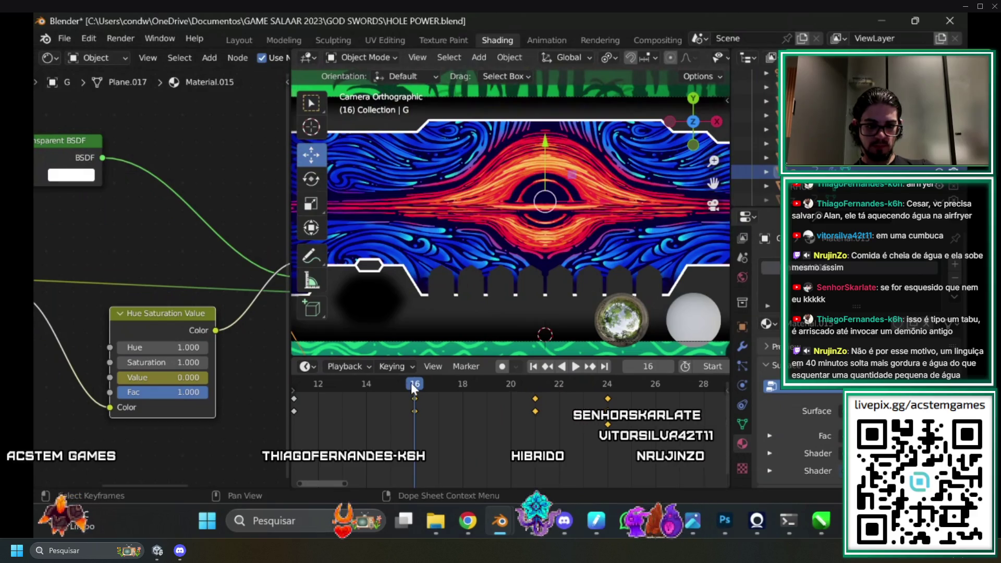
{"action": "left_click_drag", "start_coordinate": [411, 386], "coordinate": [387, 388]}
{"action": "key", "text": "space"}
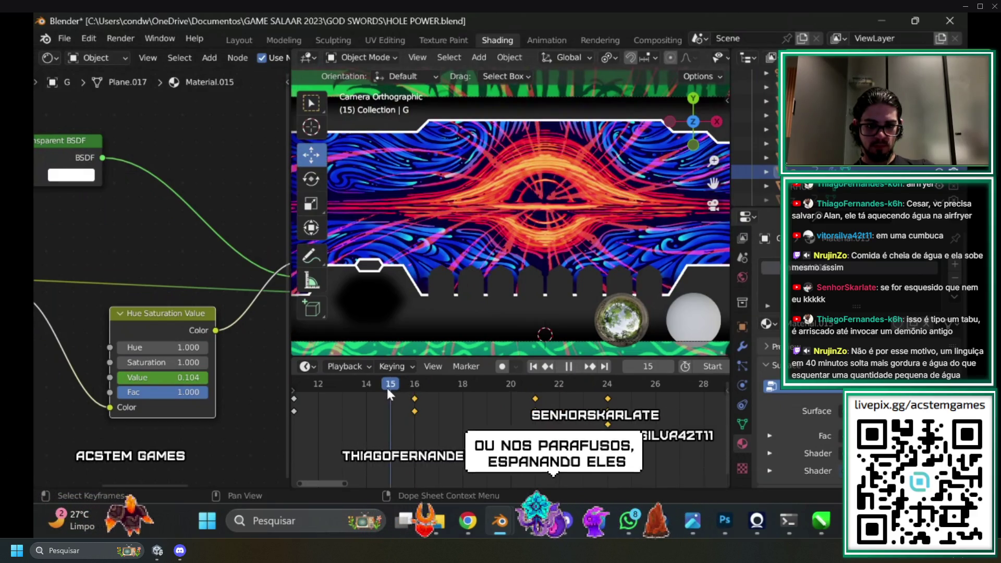
{"action": "left_click", "coordinate": [432, 391]}
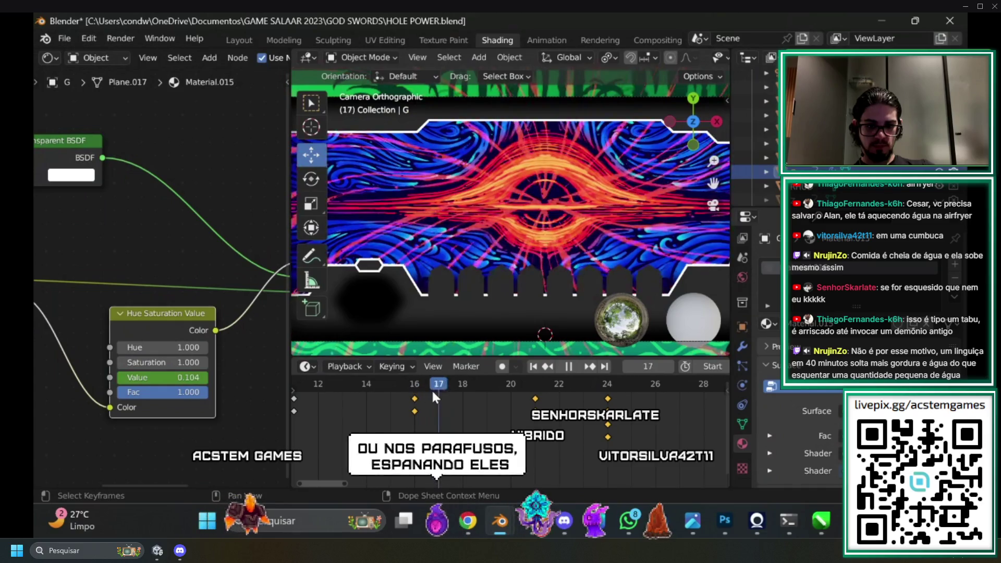
{"action": "left_click_drag", "start_coordinate": [431, 389], "coordinate": [418, 392]}
{"action": "key", "text": "space"}
Change the streak Value at frame 16 from 0 to 0.100 and replace its keyframe.
{"action": "left_click", "coordinate": [167, 379]}
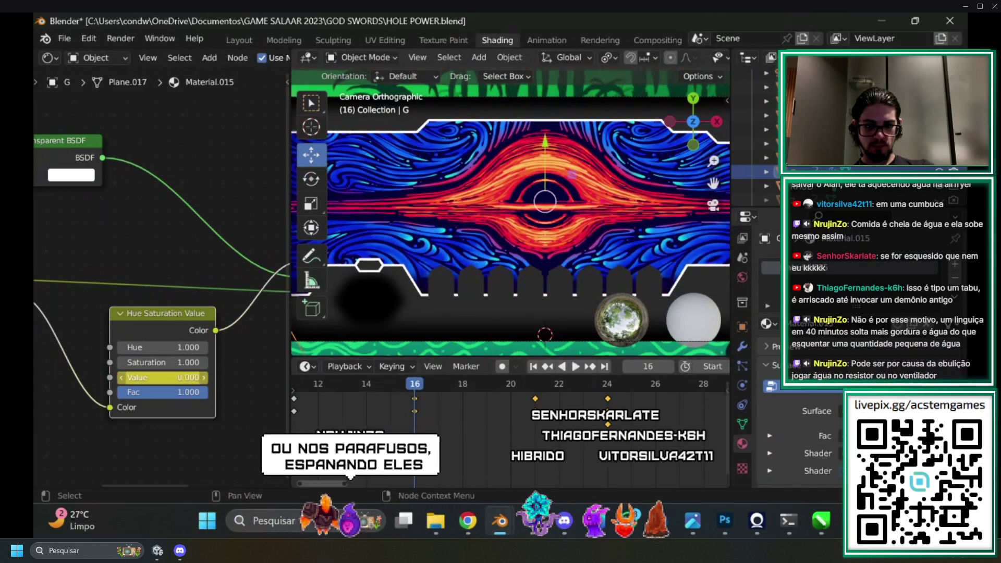
{"action": "left_click", "coordinate": [150, 379]}
{"action": "key", "text": "BackSpace"}
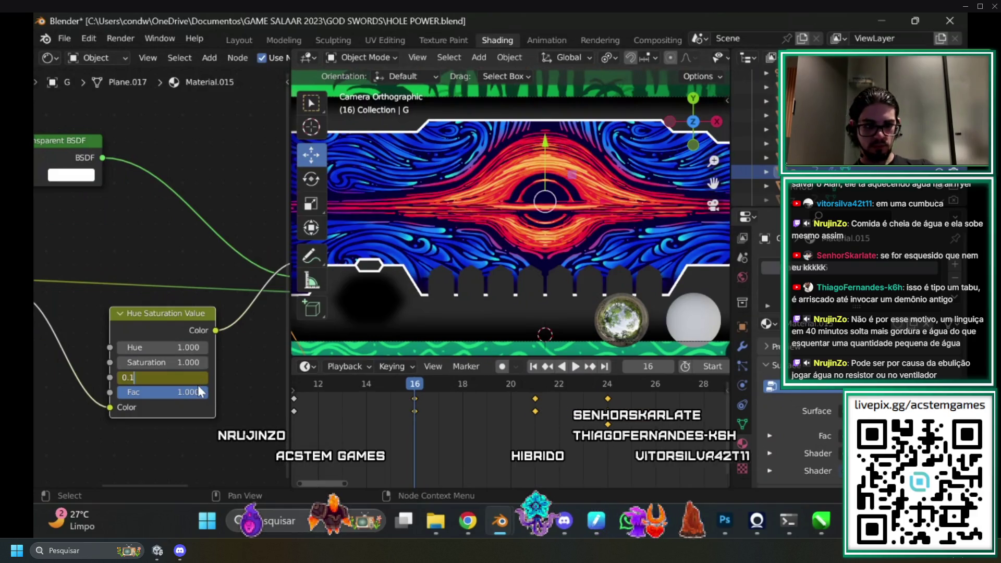
{"action": "key", "text": "Return"}
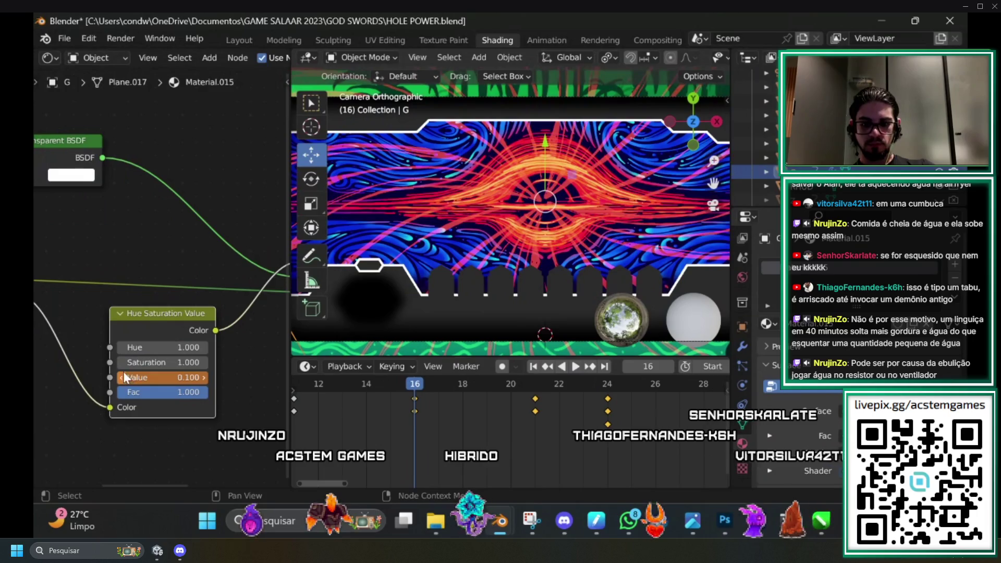
{"action": "right_click", "coordinate": [131, 377]}
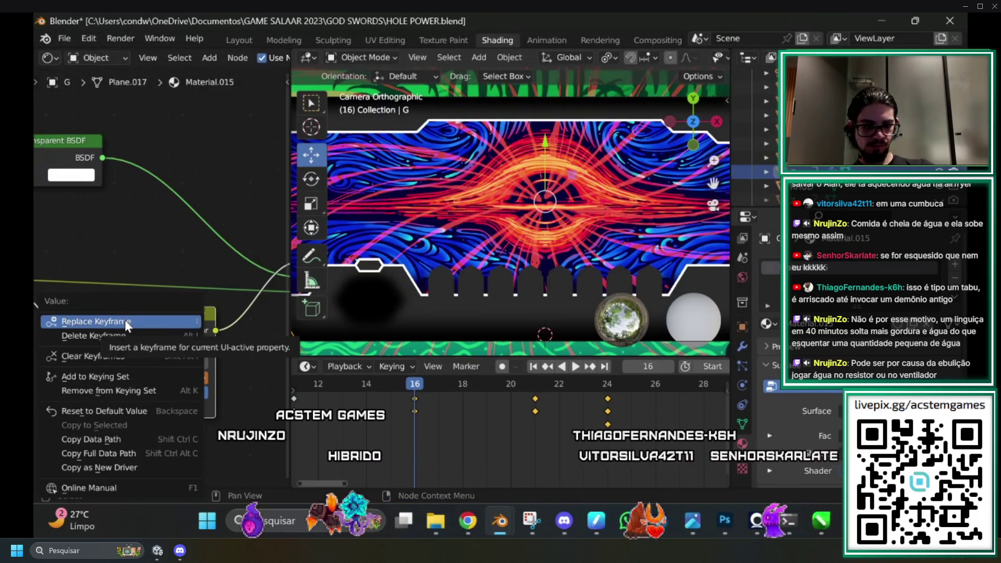
{"action": "left_click", "coordinate": [116, 321]}
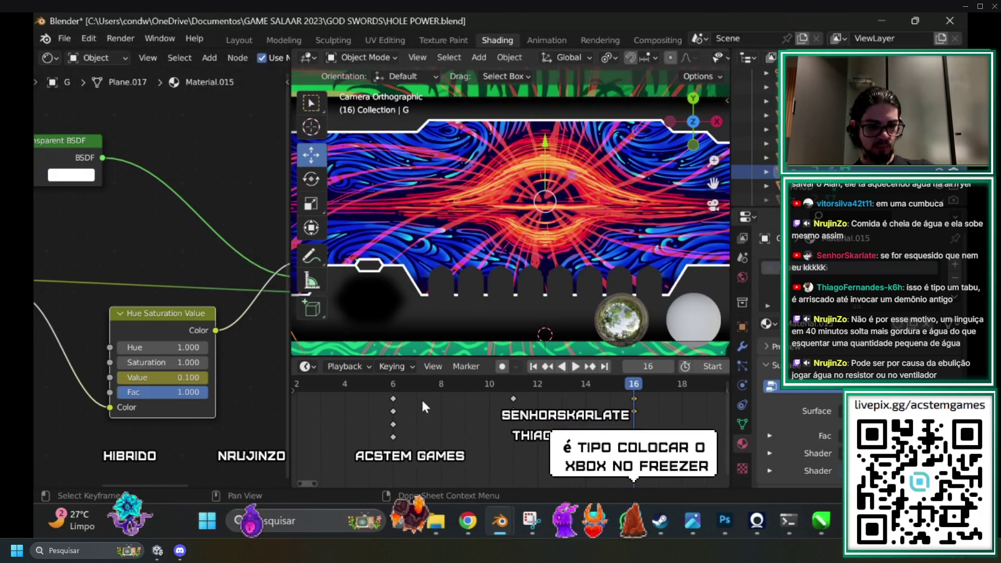
{"action": "left_click", "coordinate": [402, 390]}
{"action": "left_click_drag", "start_coordinate": [395, 385], "coordinate": [704, 386]}
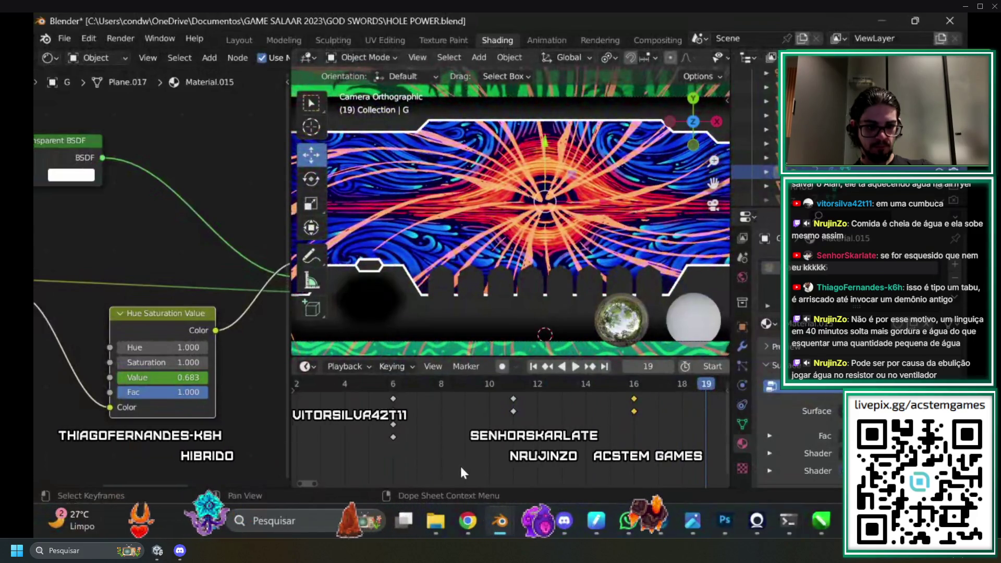
{"action": "scroll", "coordinate": [313, 470], "scroll_direction": "right", "scroll_amount": 2}
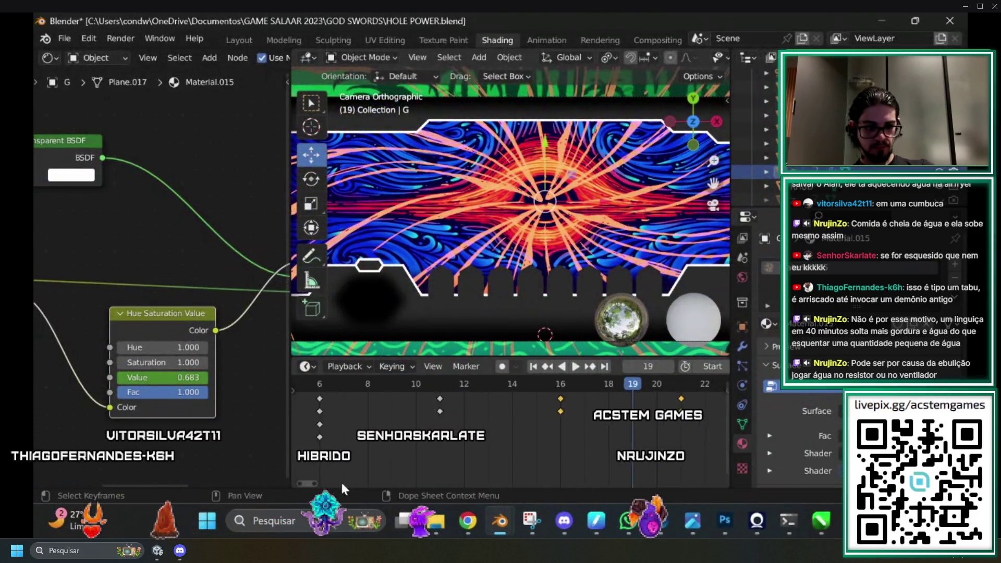
{"action": "scroll", "coordinate": [411, 477], "scroll_direction": "right", "scroll_amount": 4}
{"action": "left_click_drag", "start_coordinate": [454, 385], "coordinate": [513, 391]}
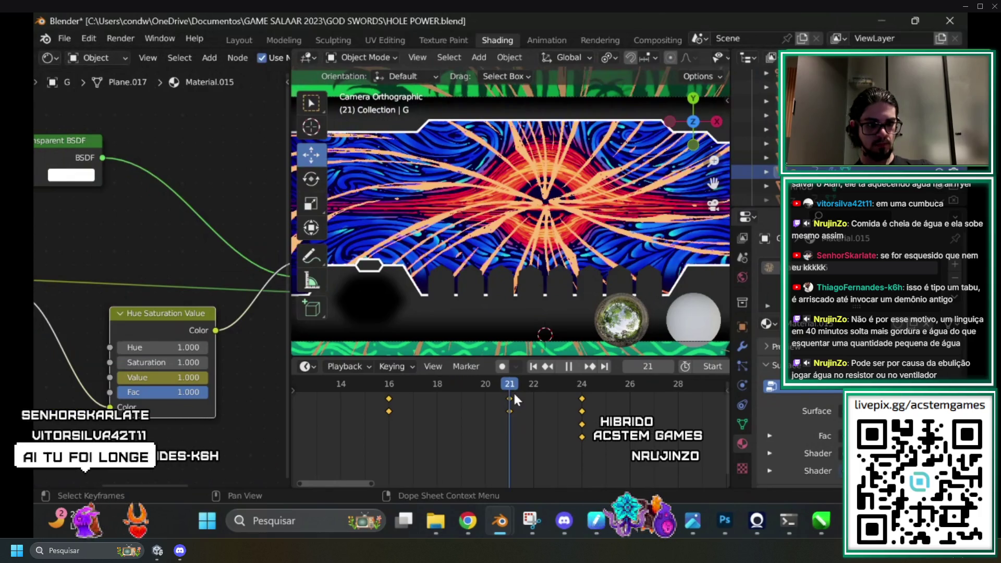
{"action": "mouse_move", "coordinate": [514, 392]}
{"action": "left_mouse_down"}
{"action": "mouse_move", "coordinate": [587, 390]}
{"action": "mouse_move", "coordinate": [474, 390]}
{"action": "mouse_move", "coordinate": [580, 396]}
{"action": "left_mouse_up"}
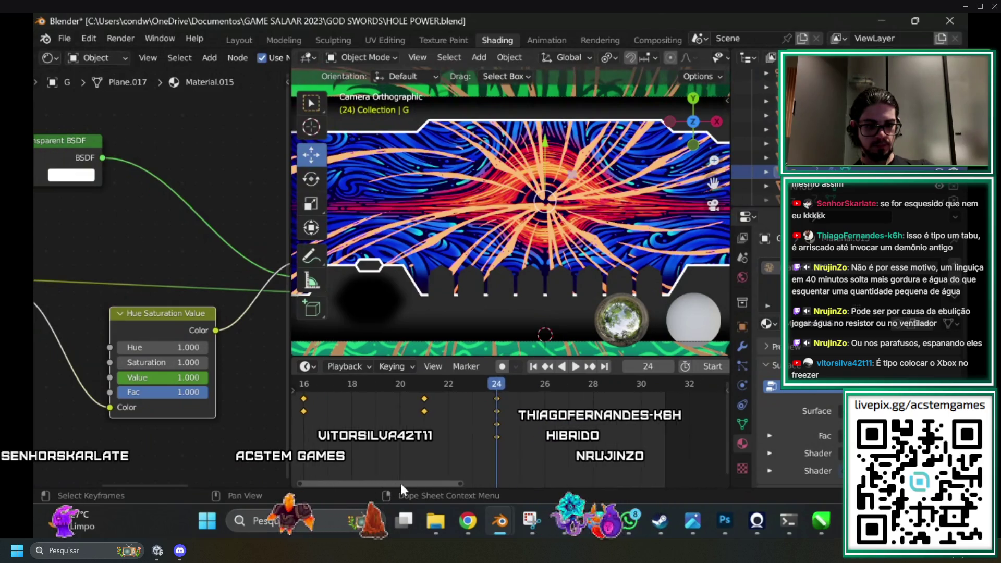
{"action": "left_click_drag", "start_coordinate": [400, 483], "coordinate": [466, 483]}
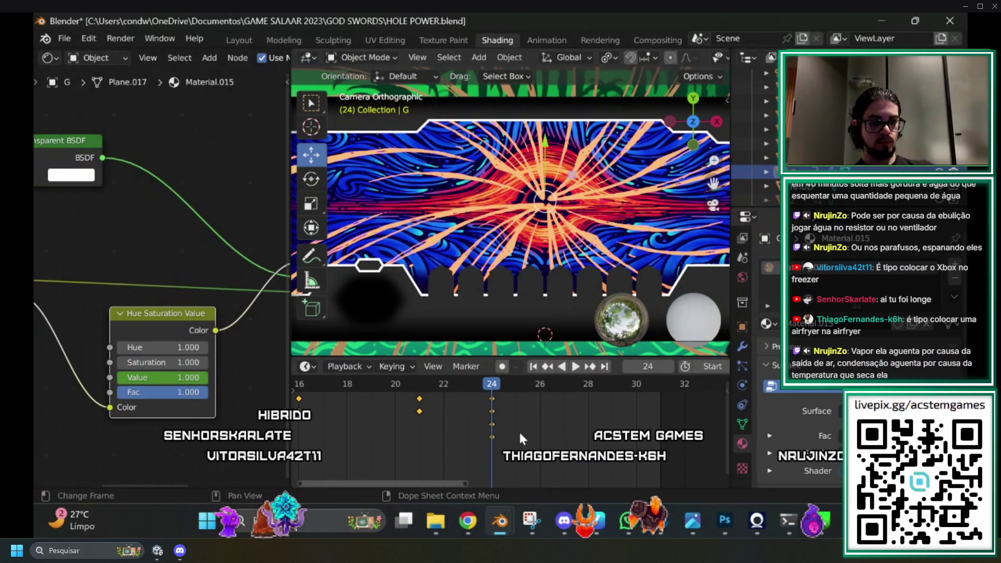
{"action": "left_click_drag", "start_coordinate": [430, 485], "coordinate": [151, 490]}
Preview the streak fade, then move its frame-24 keyframes two frames later to frame 26.
{"action": "key", "text": "space"}
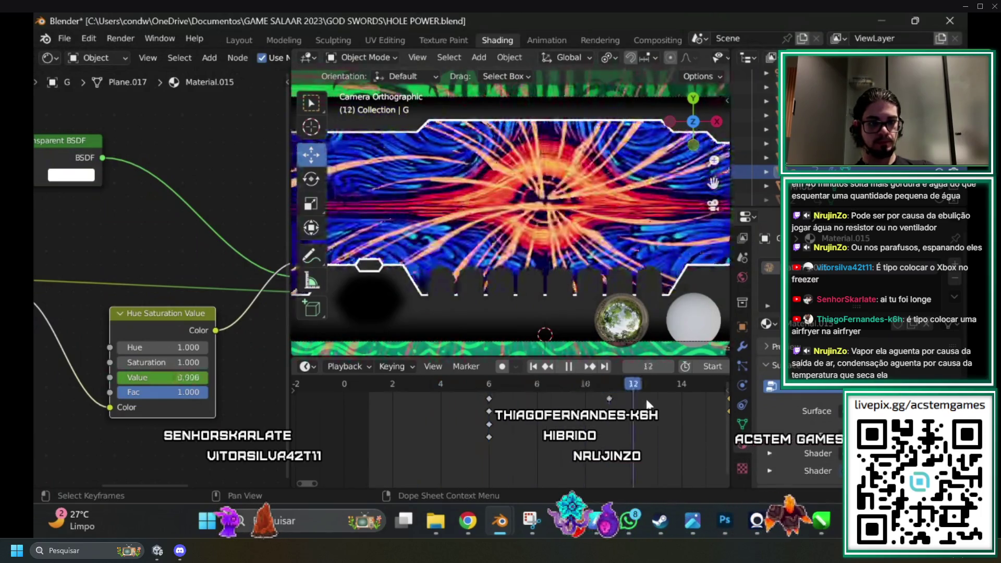
{"action": "key", "text": "space"}
{"action": "left_click_drag", "start_coordinate": [307, 479], "coordinate": [416, 479]}
{"action": "left_click_drag", "start_coordinate": [405, 383], "coordinate": [642, 386]}
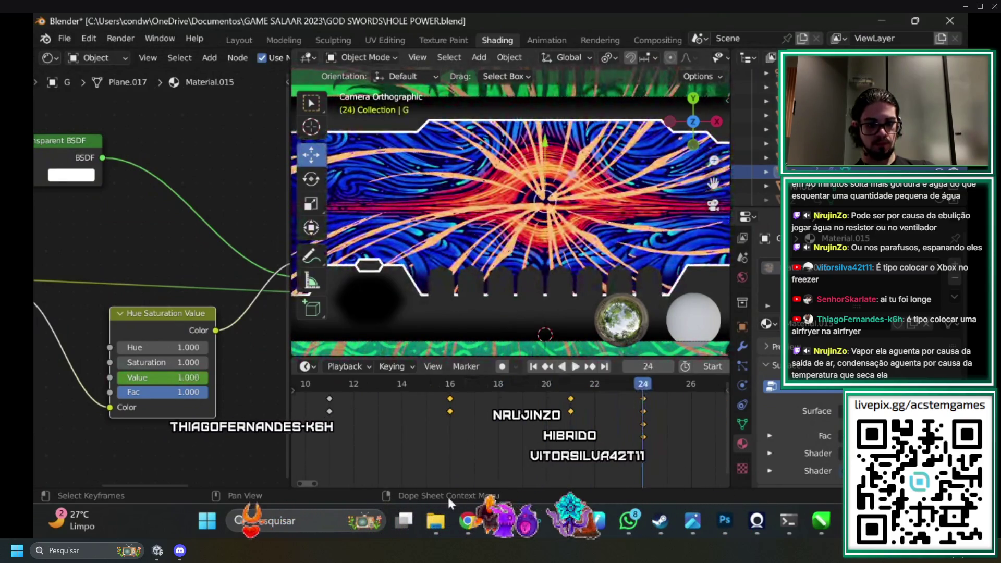
{"action": "mouse_move", "coordinate": [311, 482]}
{"action": "left_mouse_down"}
{"action": "mouse_move", "coordinate": [419, 484]}
{"action": "mouse_move", "coordinate": [459, 450]}
{"action": "mouse_move", "coordinate": [596, 450]}
{"action": "left_mouse_up"}
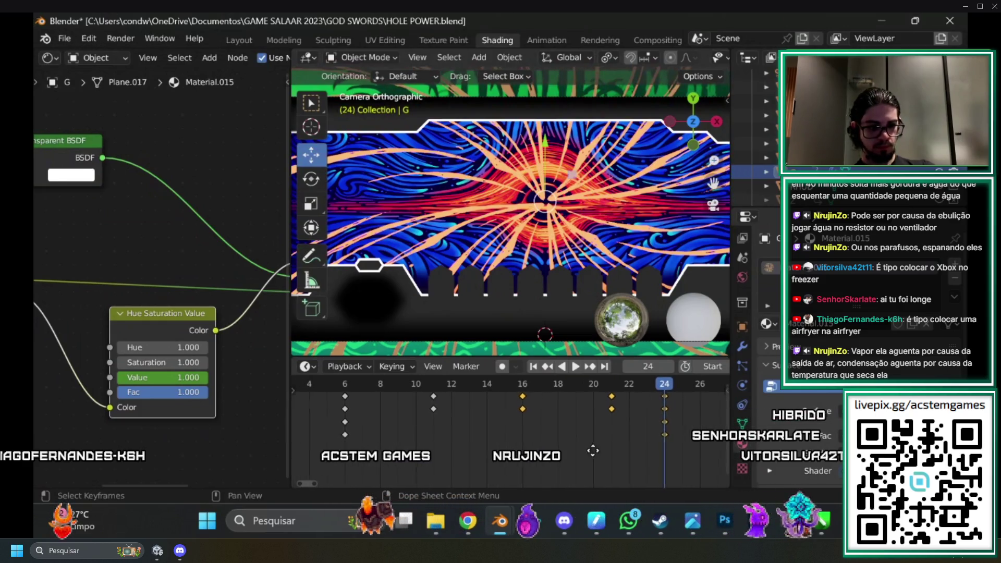
{"action": "mouse_move", "coordinate": [637, 392]}
{"action": "left_mouse_down"}
{"action": "mouse_move", "coordinate": [393, 394]}
{"action": "mouse_move", "coordinate": [656, 390]}
{"action": "left_mouse_up"}
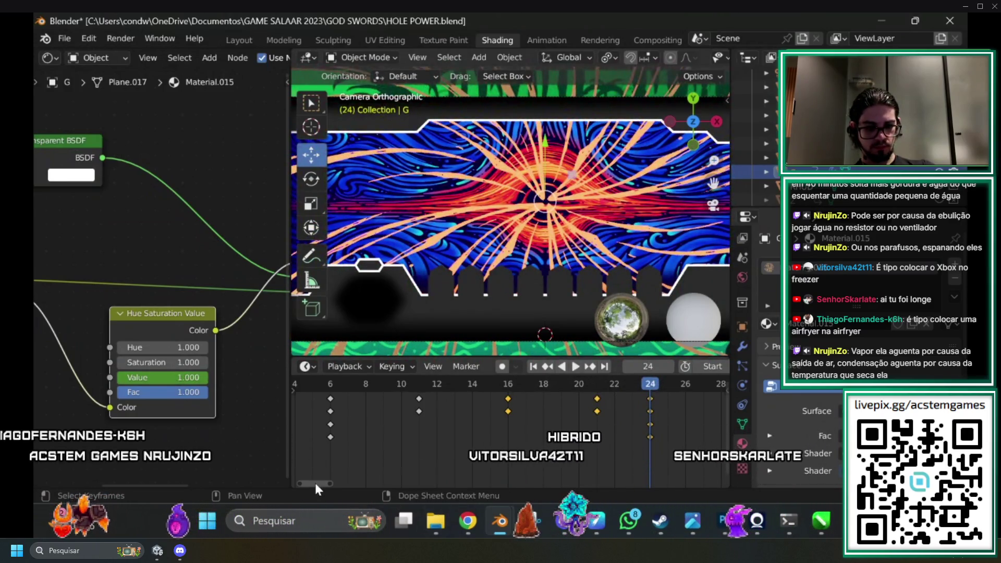
{"action": "left_click_drag", "start_coordinate": [315, 484], "coordinate": [330, 480]}
{"action": "key", "text": "g"}
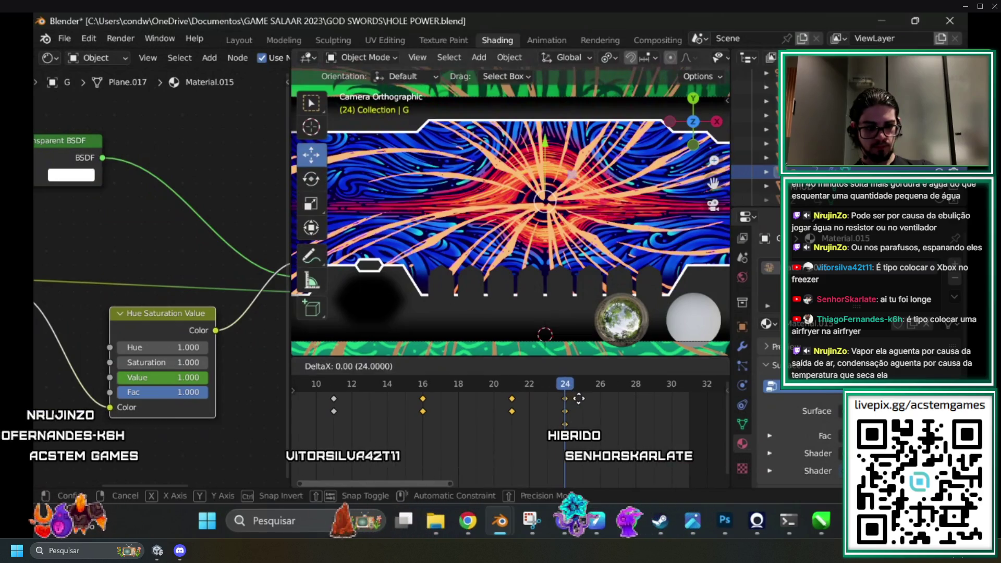
{"action": "left_click", "coordinate": [575, 398]}
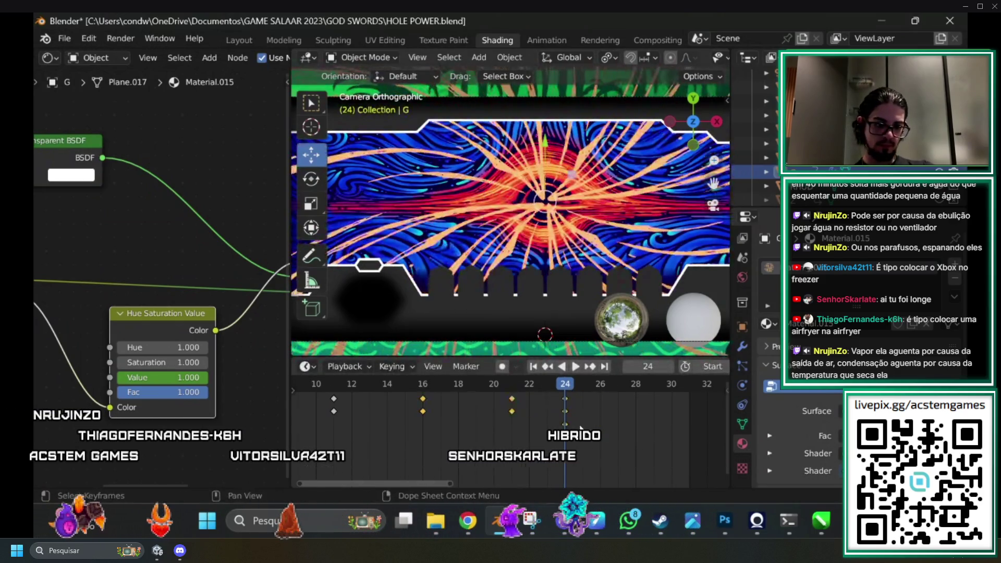
{"action": "left_click_drag", "start_coordinate": [566, 399], "coordinate": [601, 400]}
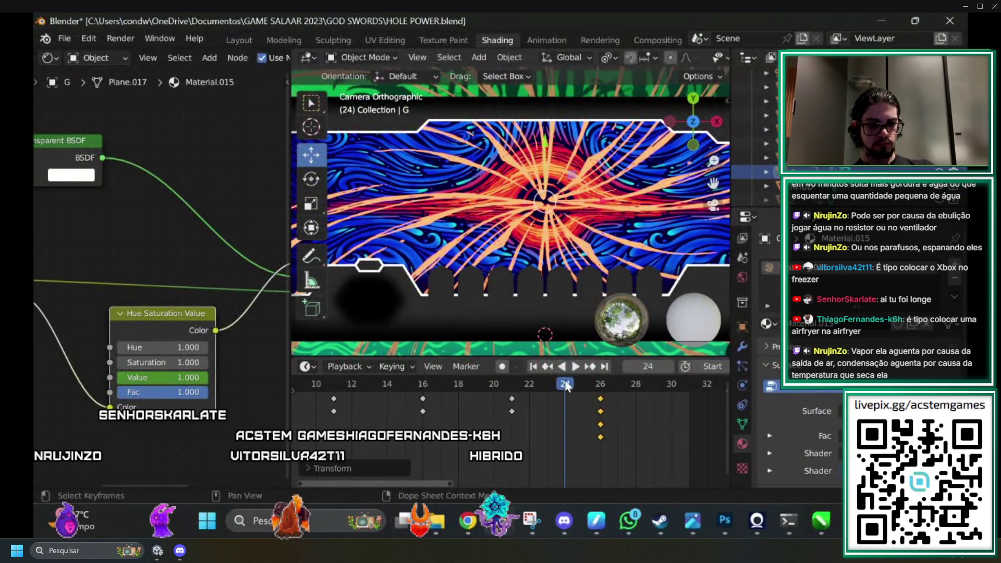
Insert a Value keyframe of 0.000 at frame 26, then play back to check the fade-out.
{"action": "left_click_drag", "start_coordinate": [565, 384], "coordinate": [512, 384]}
{"action": "key", "text": "space"}
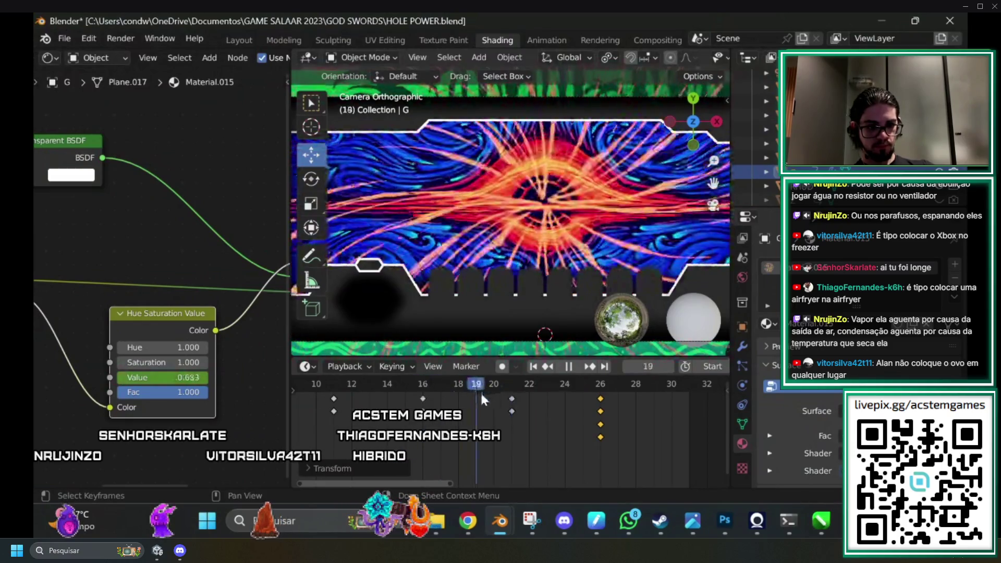
{"action": "key", "text": "space"}
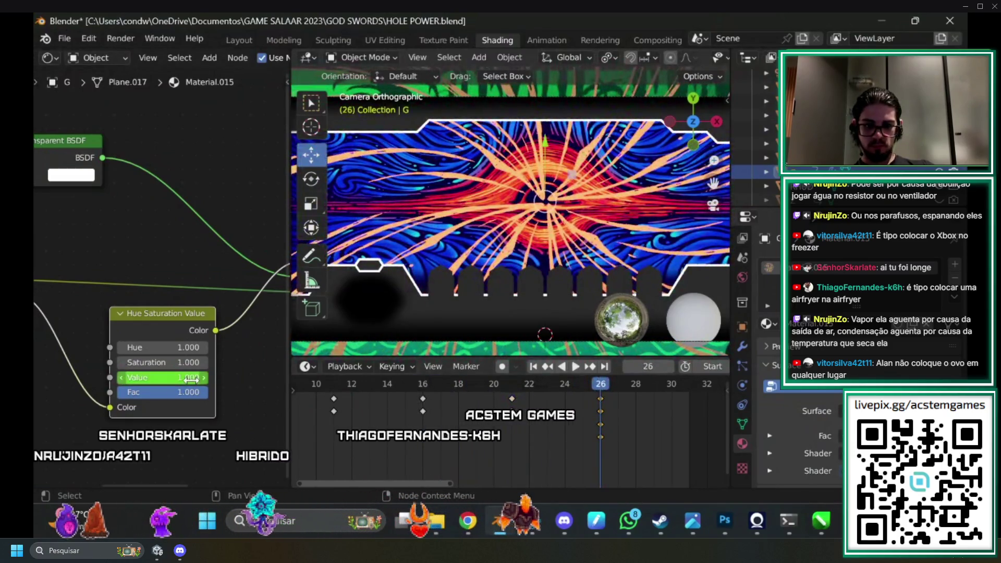
{"action": "right_click", "coordinate": [191, 379]}
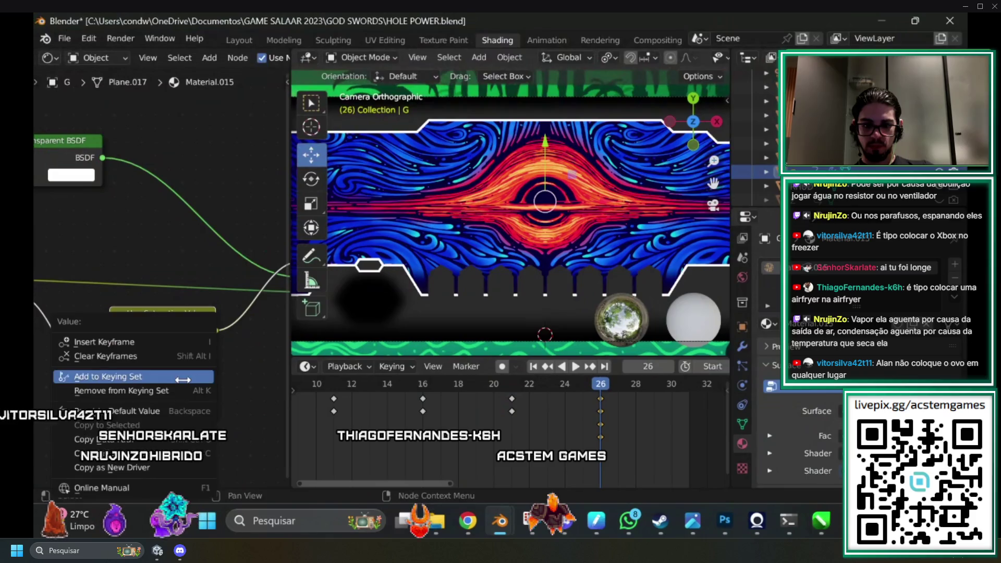
{"action": "left_click", "coordinate": [118, 342]}
{"action": "key", "text": "space"}
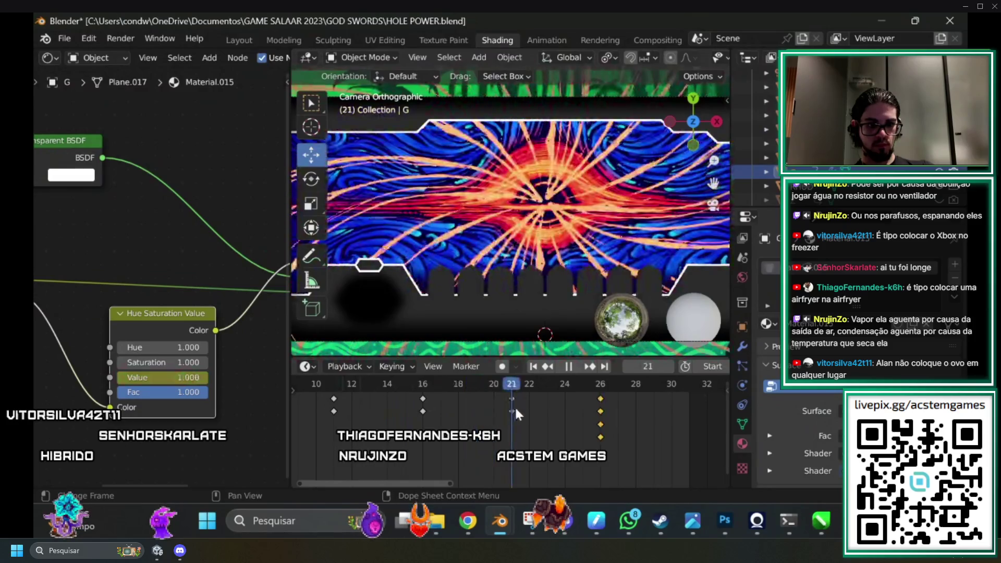
{"action": "key", "text": "space"}
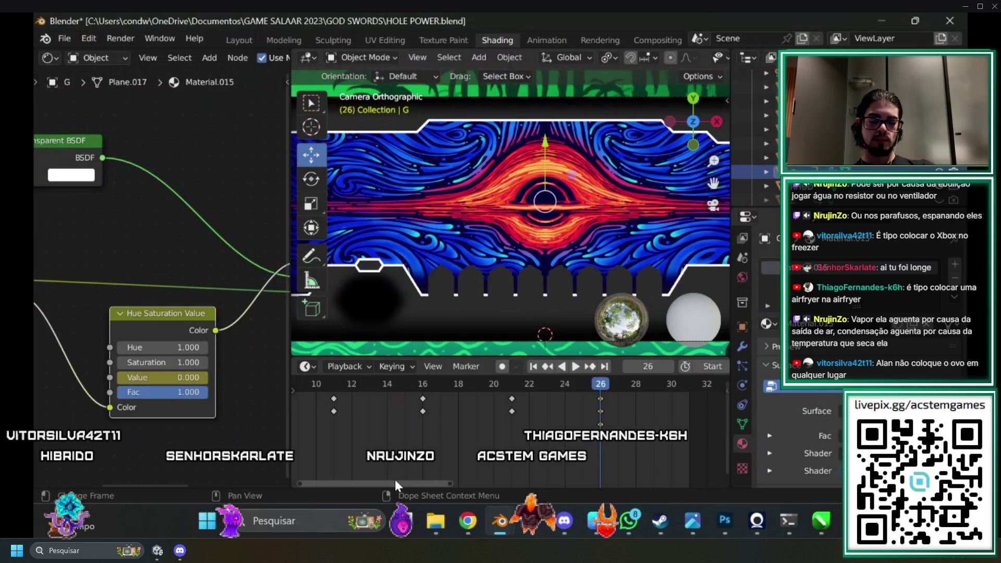
{"action": "left_click_drag", "start_coordinate": [396, 483], "coordinate": [527, 483]}
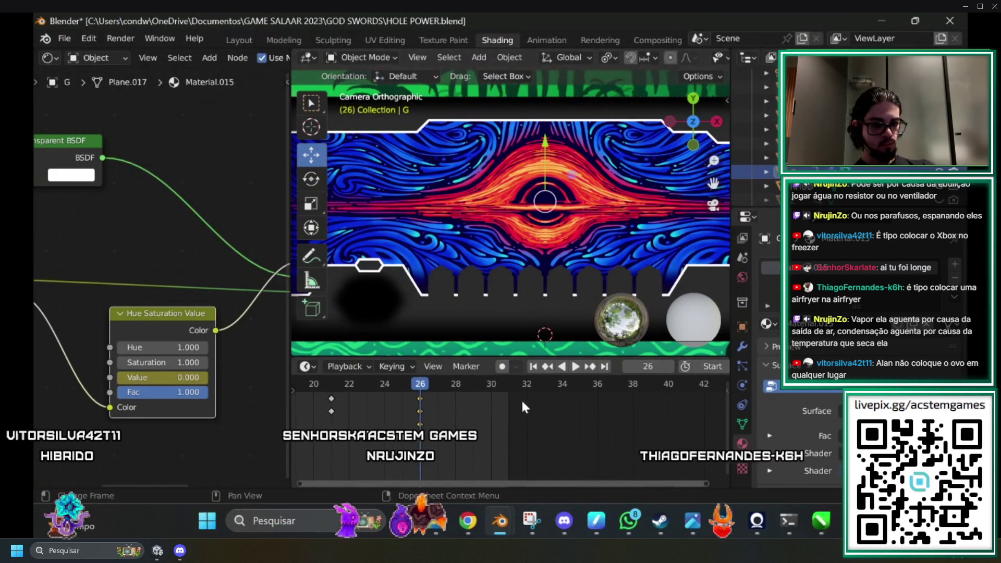
Set the Timeline End frame to 35 and play the animation over the new range.
{"action": "scroll", "coordinate": [699, 366], "scroll_direction": "down", "scroll_amount": 2}
{"action": "double_click", "coordinate": [700, 366]}
{"action": "type", "text": "35"}
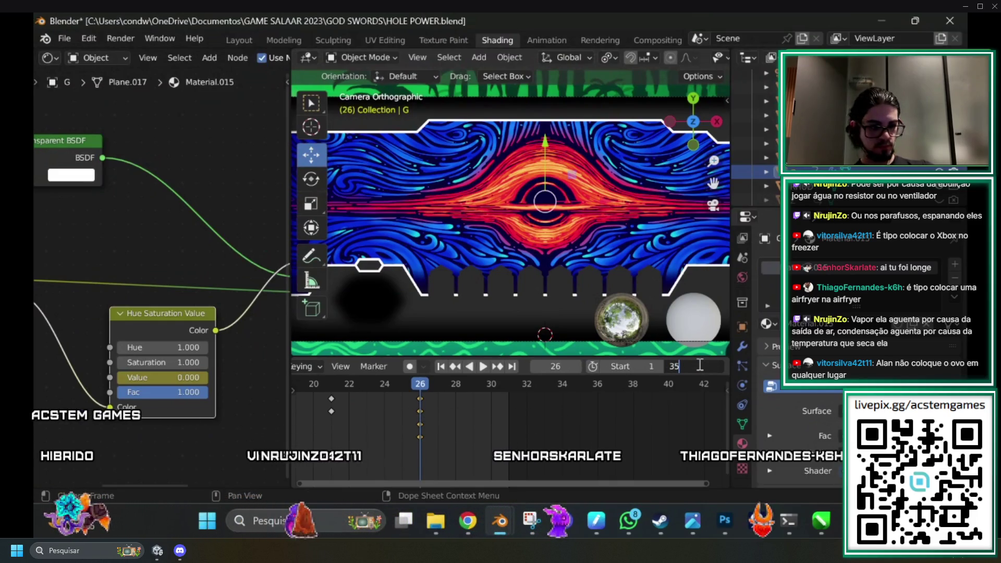
{"action": "key", "text": "Return"}
{"action": "mouse_move", "coordinate": [614, 480]}
{"action": "left_mouse_down"}
{"action": "mouse_move", "coordinate": [347, 482]}
{"action": "mouse_move", "coordinate": [396, 447]}
{"action": "left_mouse_up"}
{"action": "key", "text": "space"}
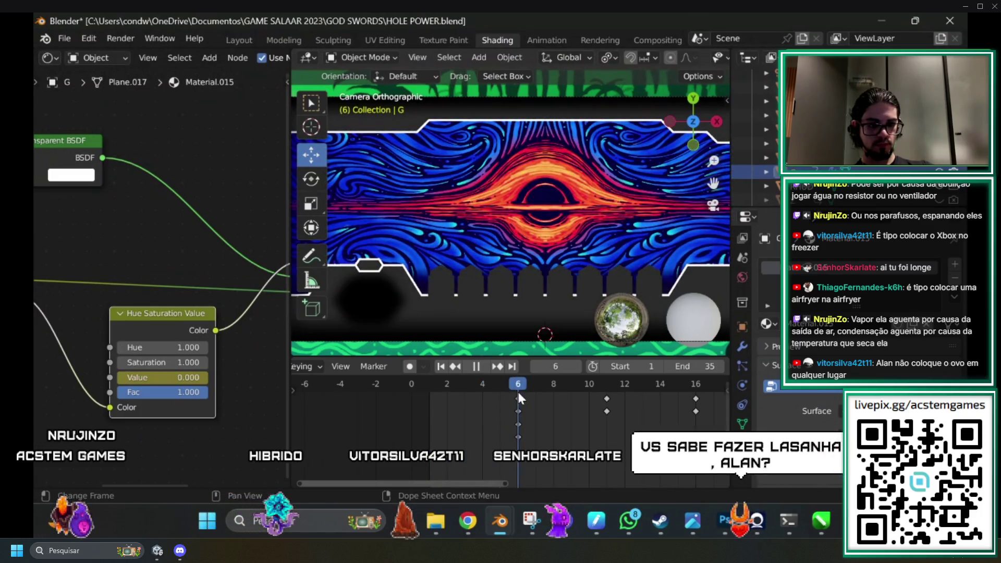
{"action": "mouse_move", "coordinate": [476, 405]}
{"action": "left_mouse_down"}
{"action": "mouse_move", "coordinate": [521, 405]}
{"action": "mouse_move", "coordinate": [423, 405]}
{"action": "mouse_move", "coordinate": [509, 402]}
{"action": "left_mouse_up"}
{"action": "key", "text": "space"}
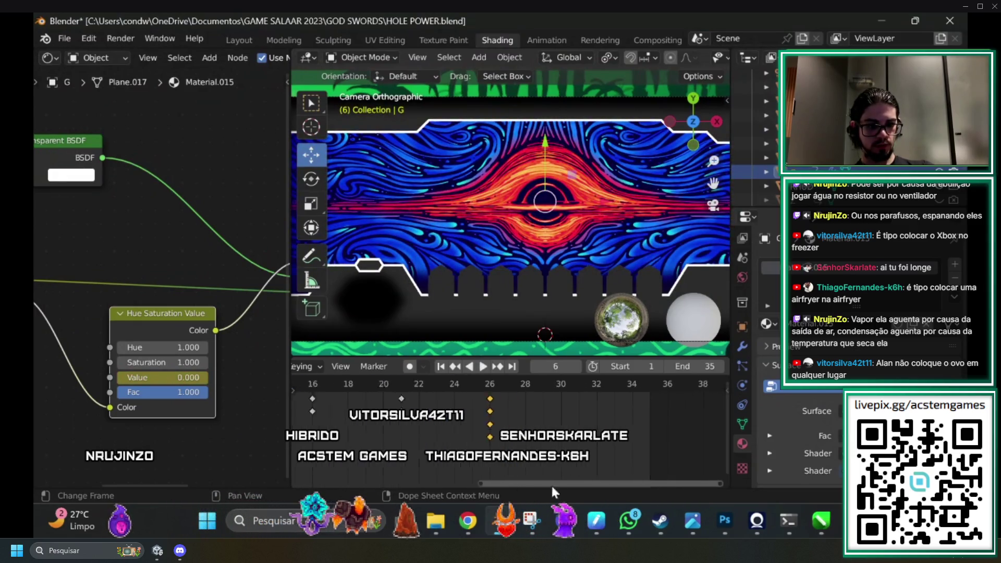
{"action": "scroll", "coordinate": [355, 474], "scroll_direction": "right", "scroll_amount": 1}
Play and scrub from frame 1 through frames 22–27 to watch the G plane's streaks fade.
{"action": "mouse_move", "coordinate": [354, 476]}
{"action": "left_mouse_down"}
{"action": "mouse_move", "coordinate": [550, 476]}
{"action": "mouse_move", "coordinate": [382, 472]}
{"action": "mouse_move", "coordinate": [486, 467]}
{"action": "mouse_move", "coordinate": [386, 470]}
{"action": "mouse_move", "coordinate": [567, 480]}
{"action": "mouse_move", "coordinate": [376, 479]}
{"action": "left_mouse_up"}
{"action": "mouse_move", "coordinate": [455, 391]}
{"action": "left_mouse_down"}
{"action": "mouse_move", "coordinate": [390, 385]}
{"action": "mouse_move", "coordinate": [442, 393]}
{"action": "mouse_move", "coordinate": [365, 398]}
{"action": "mouse_move", "coordinate": [596, 424]}
{"action": "mouse_move", "coordinate": [438, 421]}
{"action": "mouse_move", "coordinate": [465, 411]}
{"action": "mouse_move", "coordinate": [455, 417]}
{"action": "left_mouse_up"}
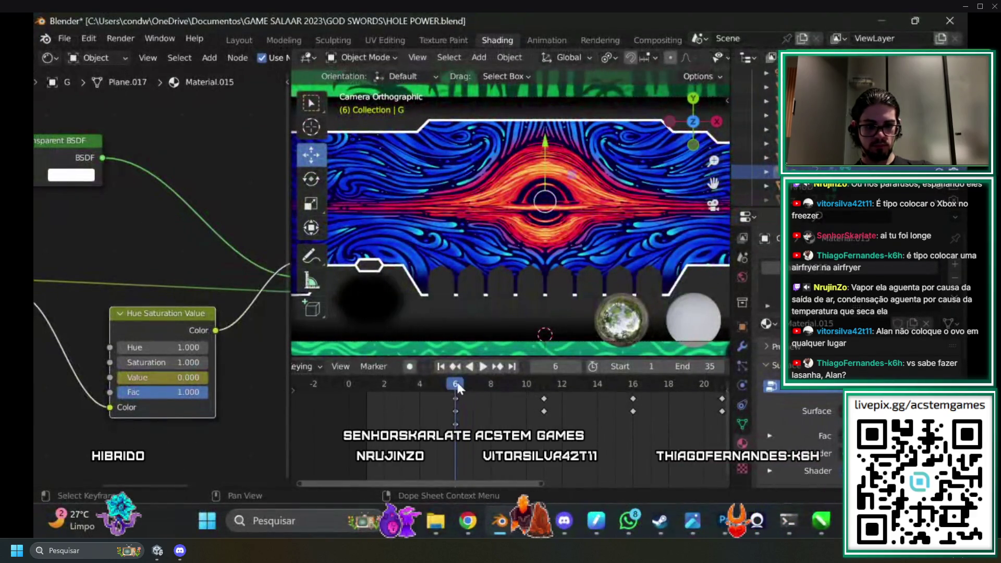
{"action": "left_click_drag", "start_coordinate": [440, 387], "coordinate": [455, 390]}
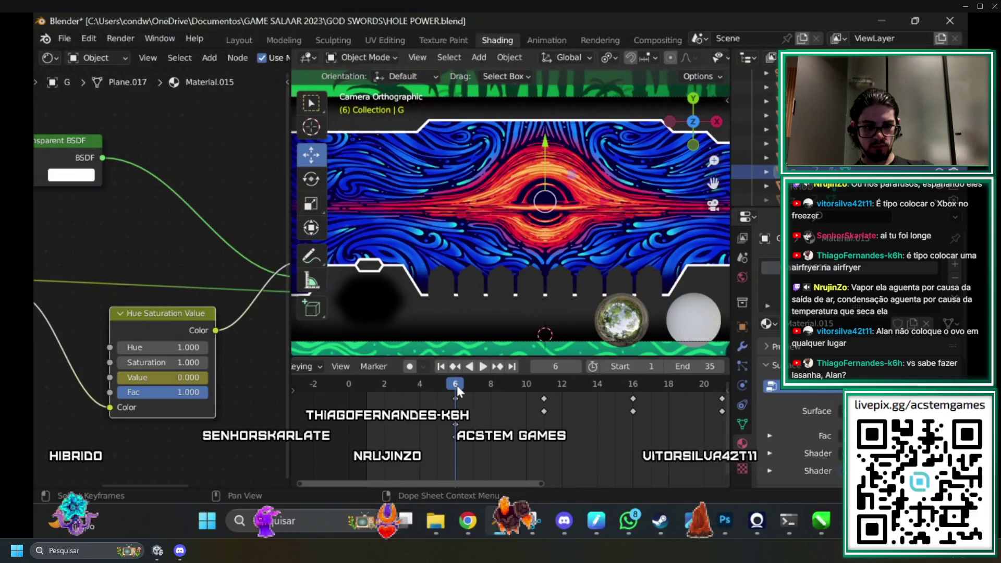
{"action": "key", "text": "space"}
{"action": "key", "text": "space"}
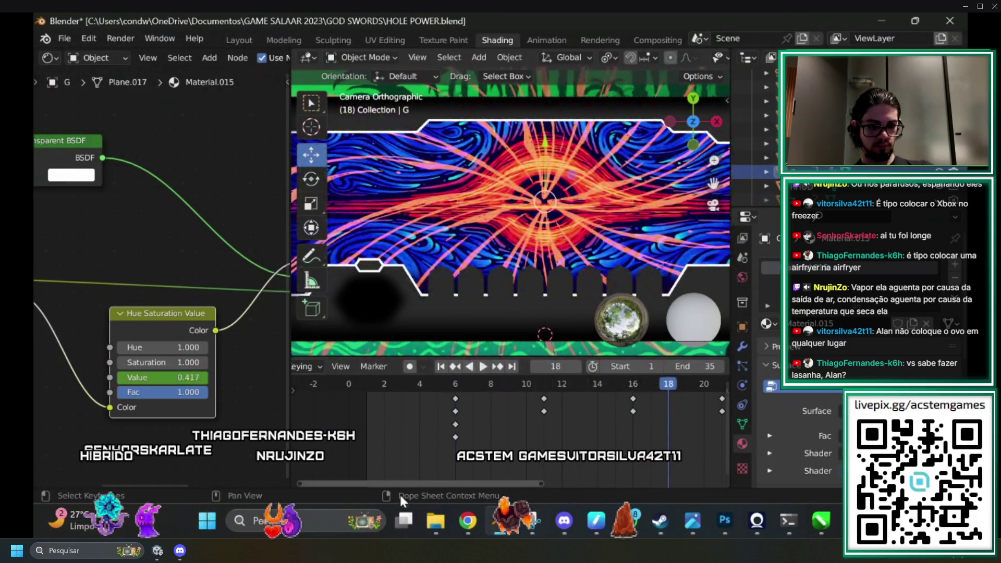
{"action": "mouse_move", "coordinate": [399, 479]}
{"action": "left_mouse_down"}
{"action": "mouse_move", "coordinate": [499, 480]}
{"action": "mouse_move", "coordinate": [520, 463]}
{"action": "left_mouse_up"}
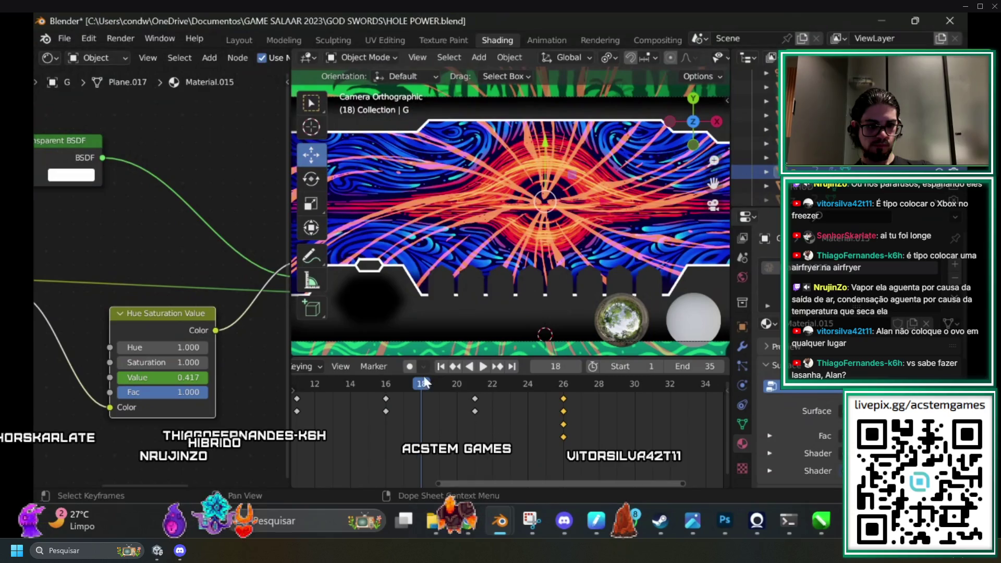
{"action": "key", "text": "space"}
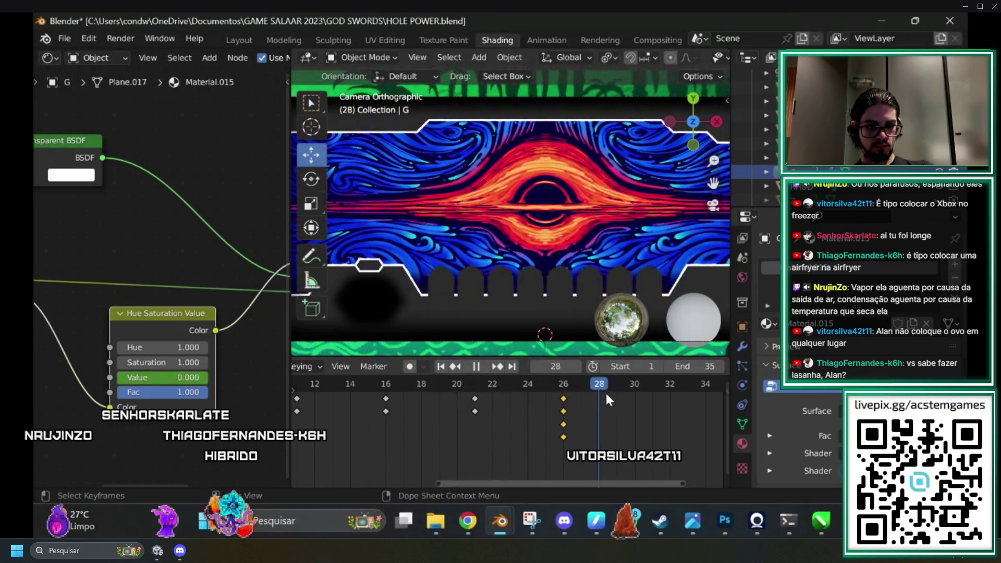
{"action": "key", "text": "space"}
{"action": "left_click_drag", "start_coordinate": [476, 483], "coordinate": [543, 484]}
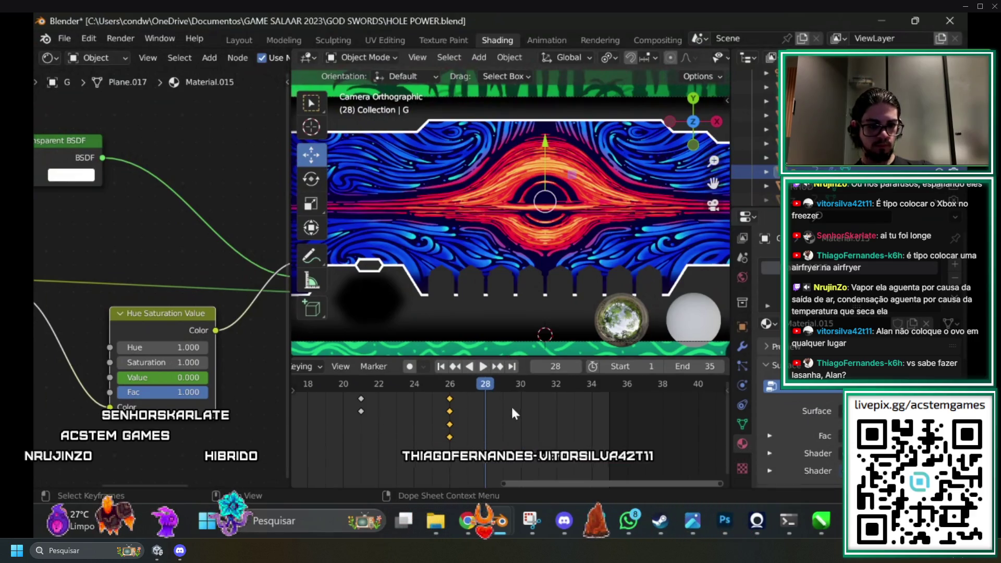
{"action": "mouse_move", "coordinate": [485, 383]}
{"action": "left_mouse_down"}
{"action": "mouse_move", "coordinate": [386, 393]}
{"action": "mouse_move", "coordinate": [690, 408]}
{"action": "mouse_move", "coordinate": [449, 412]}
{"action": "left_mouse_up"}
{"action": "key", "text": "space"}
{"action": "key", "text": "space"}
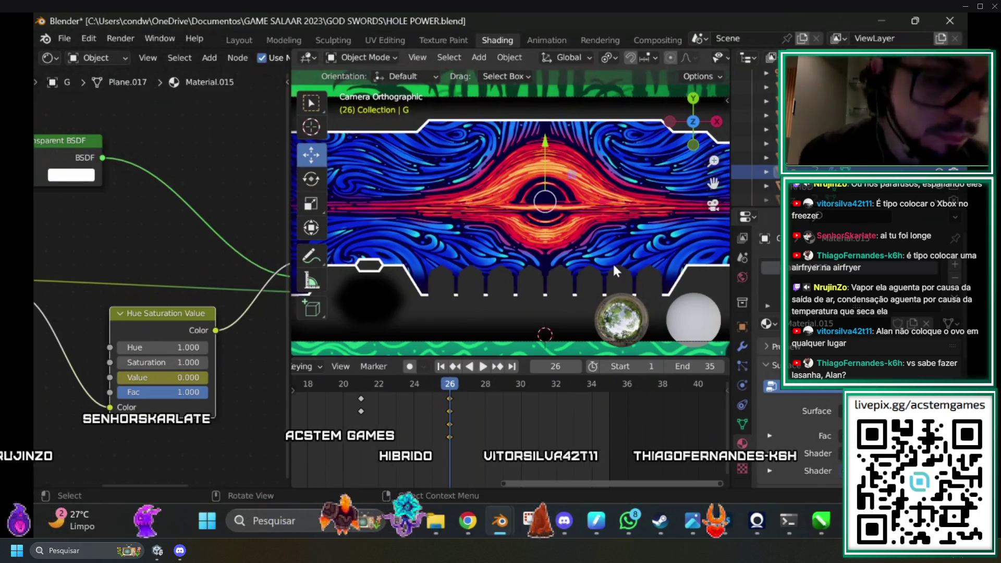
Select Plane.023, make Plane.024 the active object, and play the animation.
{"action": "left_click", "coordinate": [613, 267]}
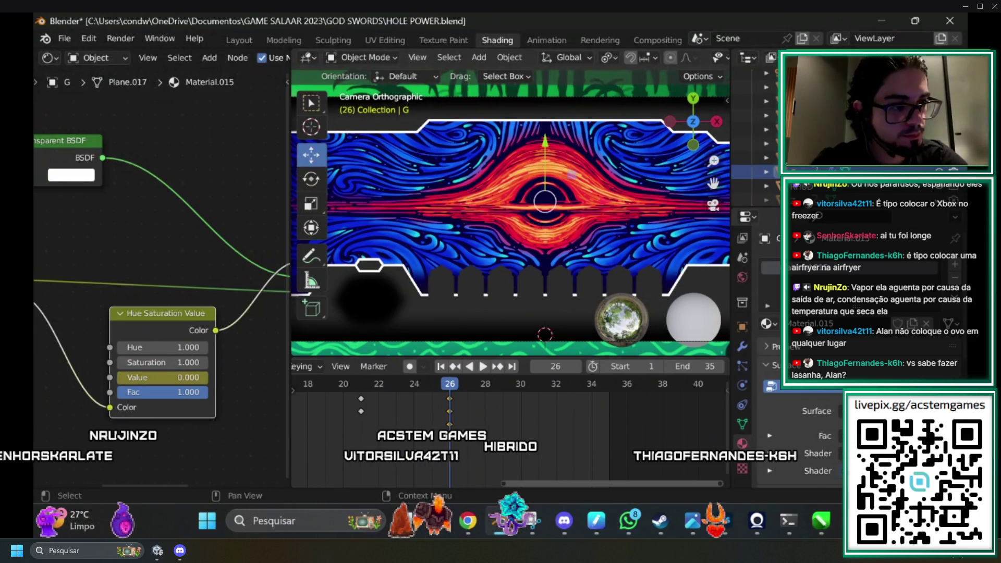
{"action": "left_click", "coordinate": [513, 183]}
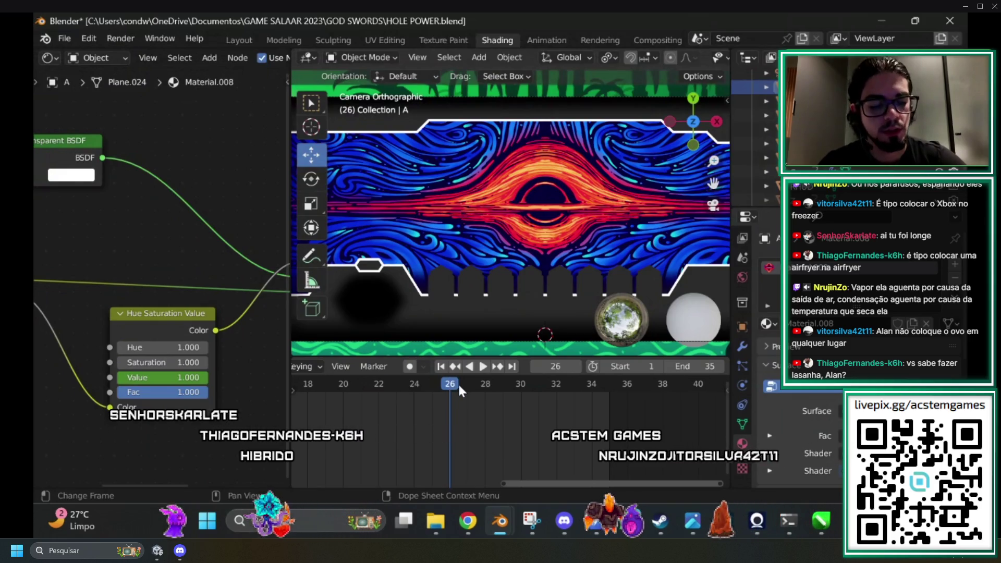
{"action": "key", "text": "space"}
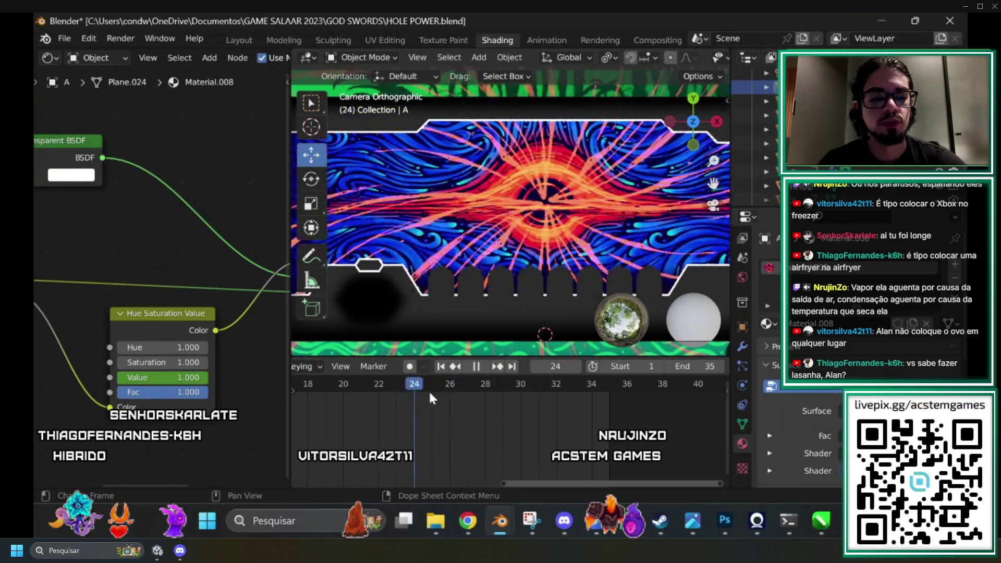
Play and scrub the animation between frames 22 and 38 to review the pulse timing.
{"action": "key", "text": "space"}
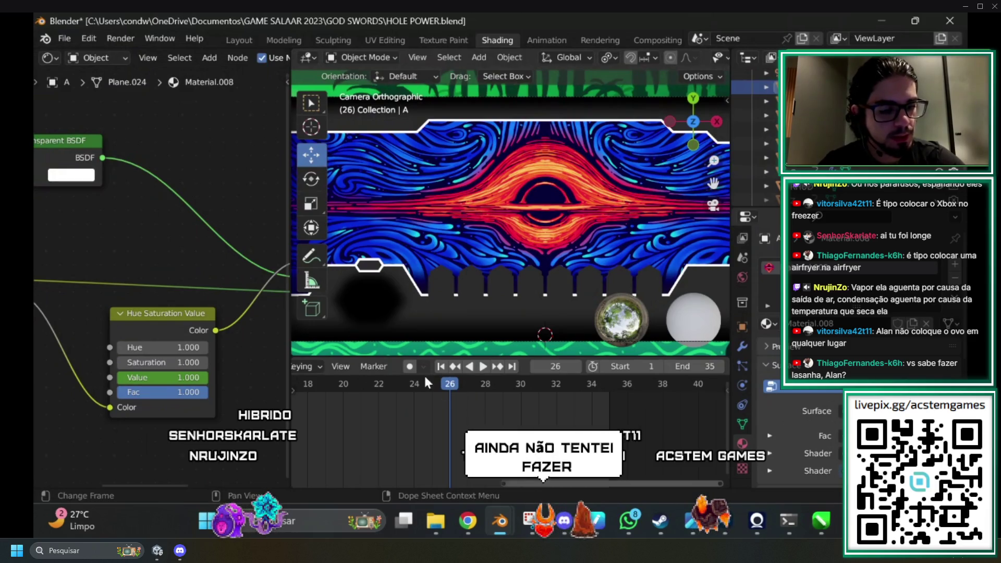
{"action": "key", "text": "space"}
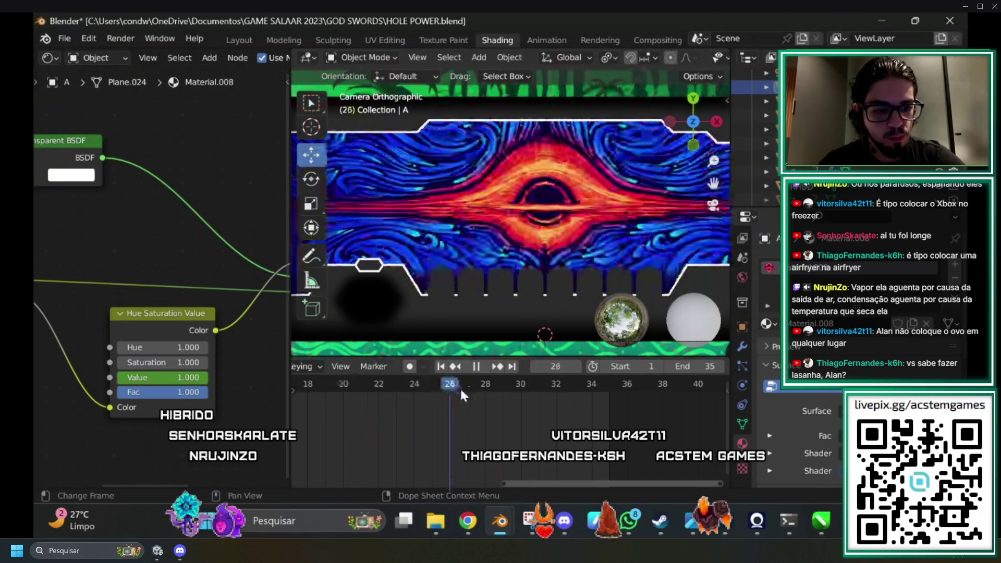
{"action": "left_click", "coordinate": [456, 407]}
{"action": "mouse_move", "coordinate": [454, 398]}
{"action": "left_mouse_down"}
{"action": "mouse_move", "coordinate": [612, 394]}
{"action": "mouse_move", "coordinate": [373, 389]}
{"action": "mouse_move", "coordinate": [436, 393]}
{"action": "left_mouse_up"}
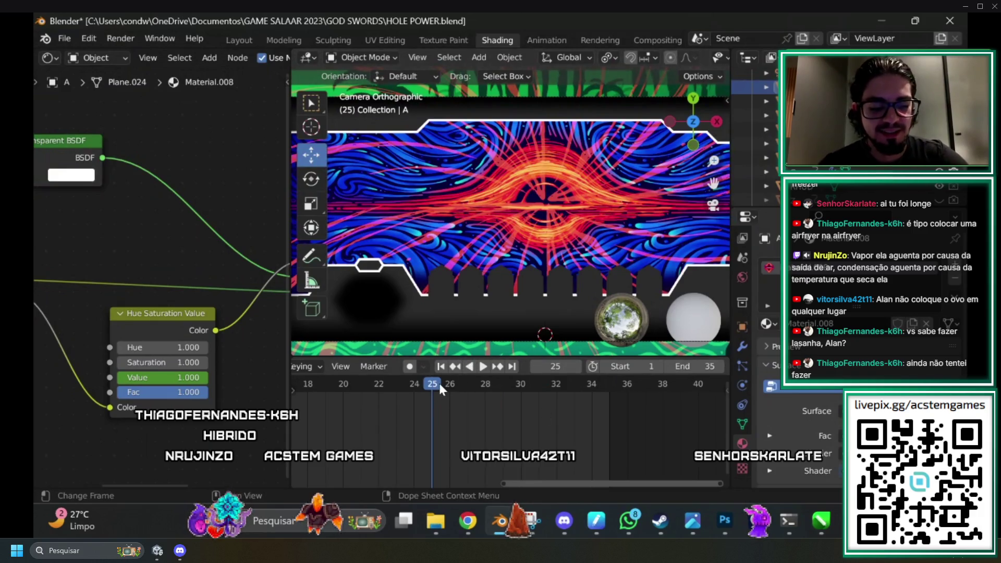
{"action": "key", "text": "space"}
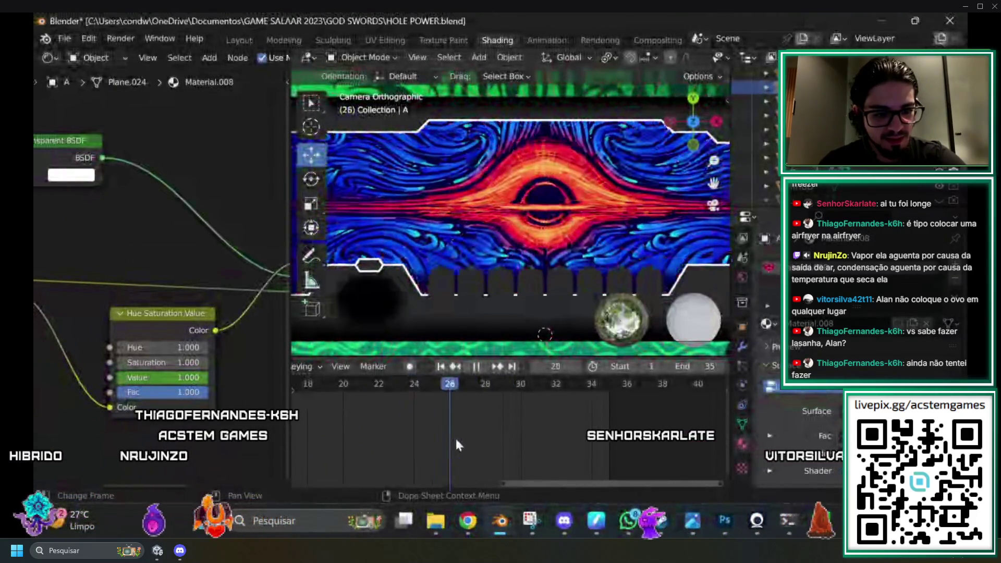
{"action": "key", "text": "space"}
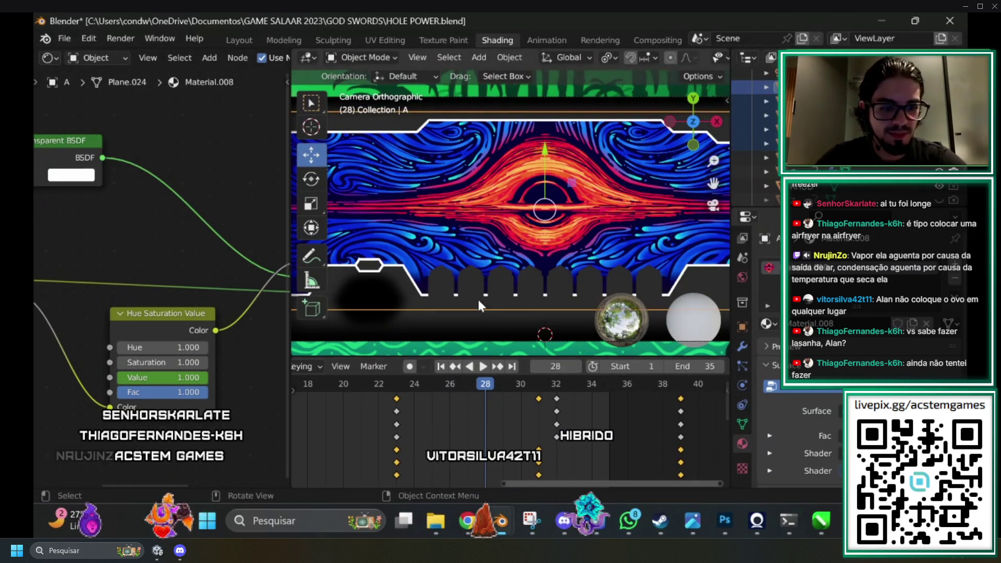
{"action": "scroll", "coordinate": [558, 249], "scroll_direction": "down", "scroll_amount": 3}
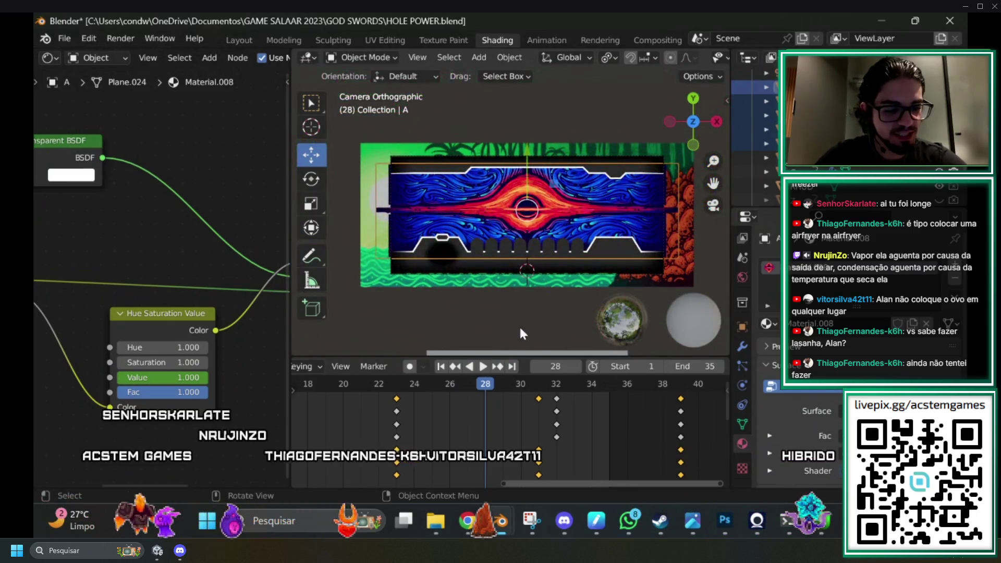
{"action": "key", "text": "space"}
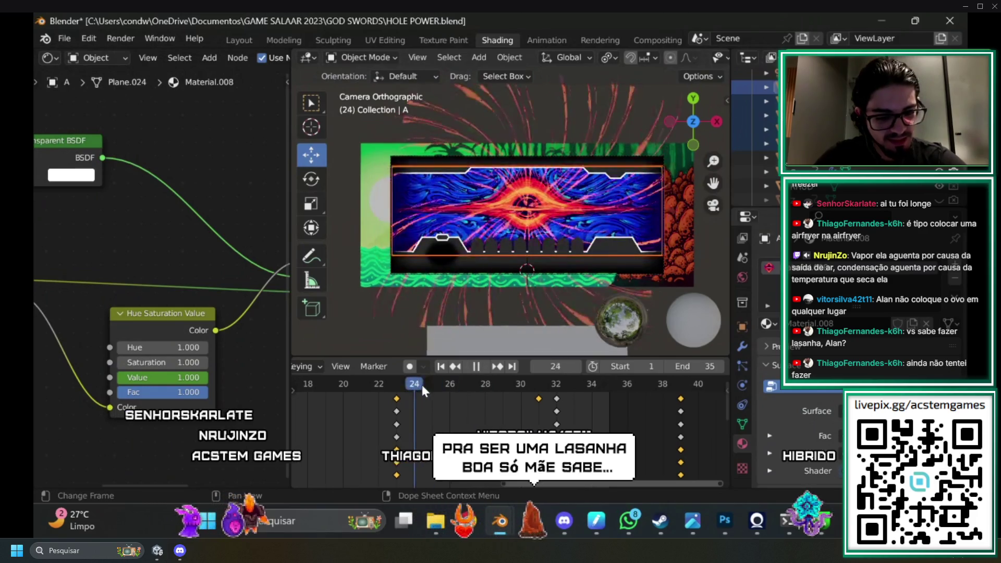
{"action": "mouse_move", "coordinate": [405, 384]}
{"action": "left_mouse_down"}
{"action": "mouse_move", "coordinate": [668, 412]}
{"action": "mouse_move", "coordinate": [714, 403]}
{"action": "mouse_move", "coordinate": [595, 405]}
{"action": "mouse_move", "coordinate": [677, 405]}
{"action": "left_mouse_up"}
{"action": "key", "text": "space"}
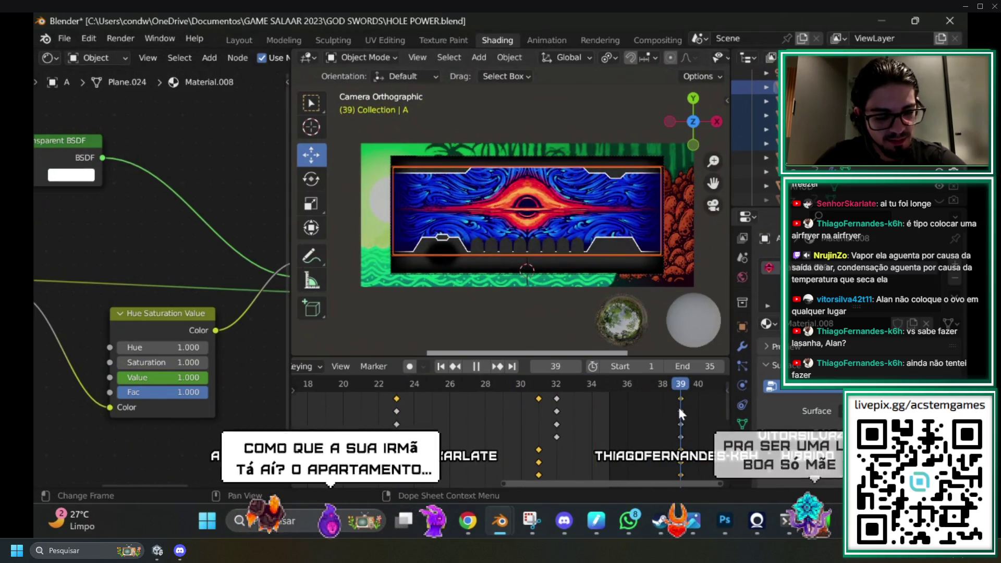
Box-select the keyframes at frame 32 and snap them to the playhead at frame 39.
{"action": "scroll", "coordinate": [572, 436], "scroll_direction": "down", "scroll_amount": 1}
{"action": "scroll", "coordinate": [576, 446], "scroll_direction": "up", "scroll_amount": 1}
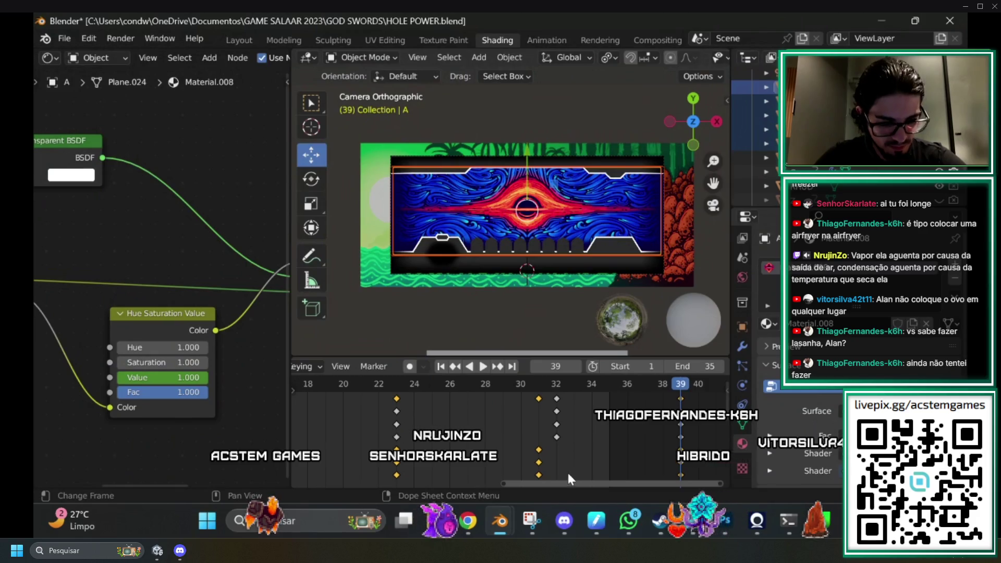
{"action": "scroll", "coordinate": [568, 469], "scroll_direction": "up", "scroll_amount": 1}
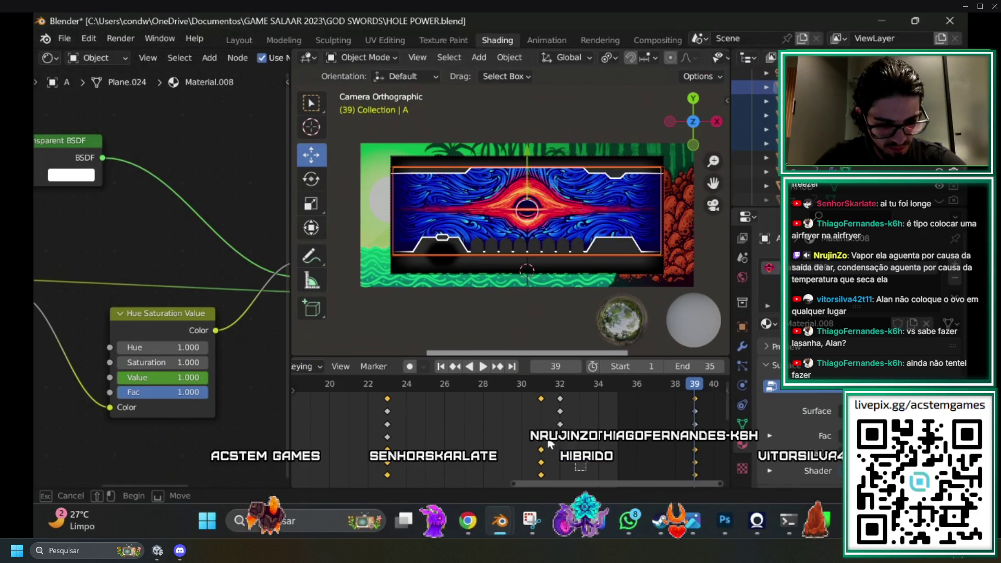
{"action": "left_click_drag", "start_coordinate": [510, 392], "coordinate": [568, 440]}
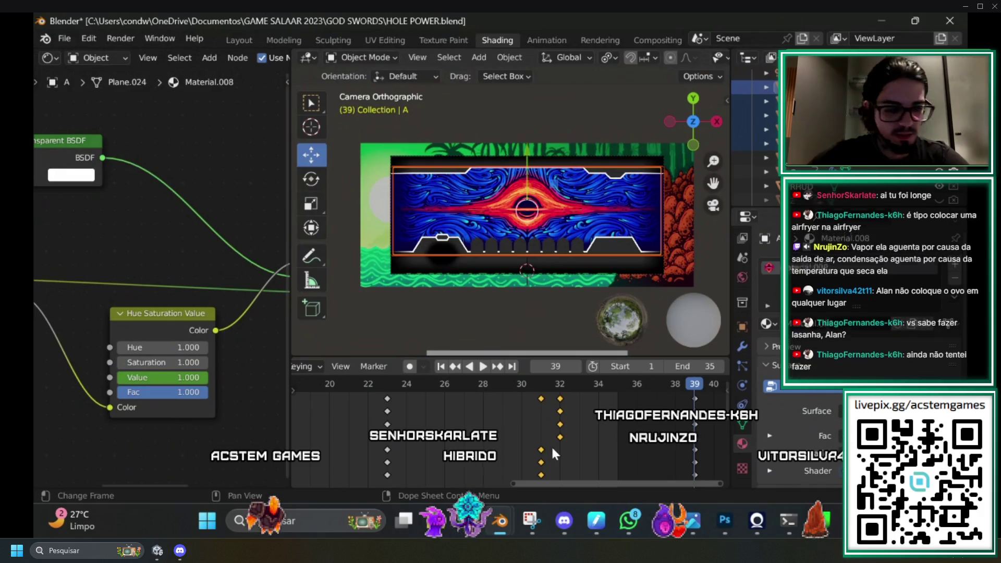
{"action": "key", "text": "shift+s"}
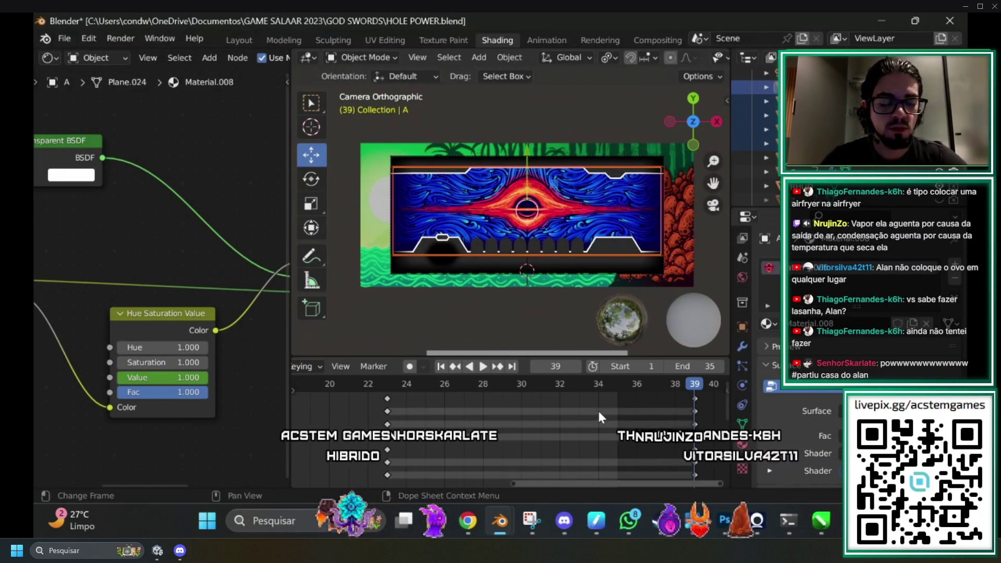
Select the last column of keyframes and move it back to frame 35.
{"action": "left_click", "coordinate": [387, 384]}
{"action": "key", "text": "space"}
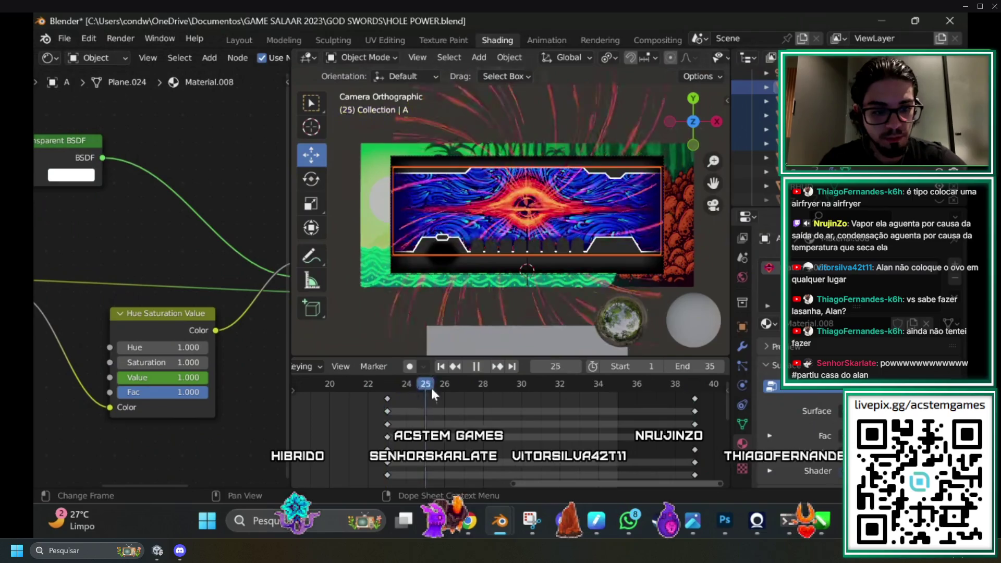
{"action": "mouse_move", "coordinate": [421, 390]}
{"action": "left_mouse_down"}
{"action": "mouse_move", "coordinate": [721, 398]}
{"action": "mouse_move", "coordinate": [694, 399]}
{"action": "left_mouse_up"}
{"action": "left_click", "coordinate": [693, 400], "text": "alt"}
{"action": "key", "text": "g"}
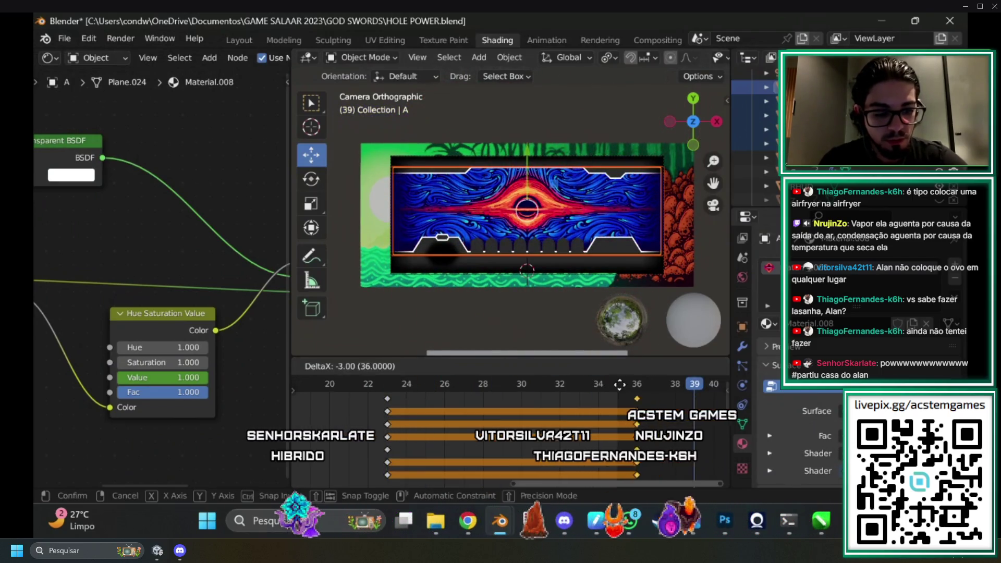
{"action": "left_click", "coordinate": [592, 386]}
Play and scrub from frame 23 to frame 35 to check the new timing.
{"action": "left_click", "coordinate": [387, 386]}
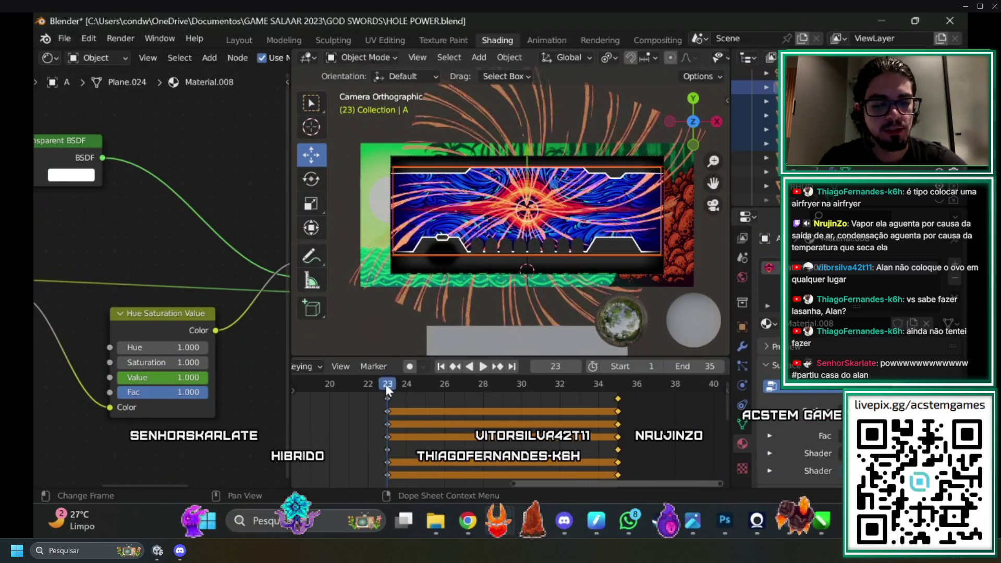
{"action": "key", "text": "space"}
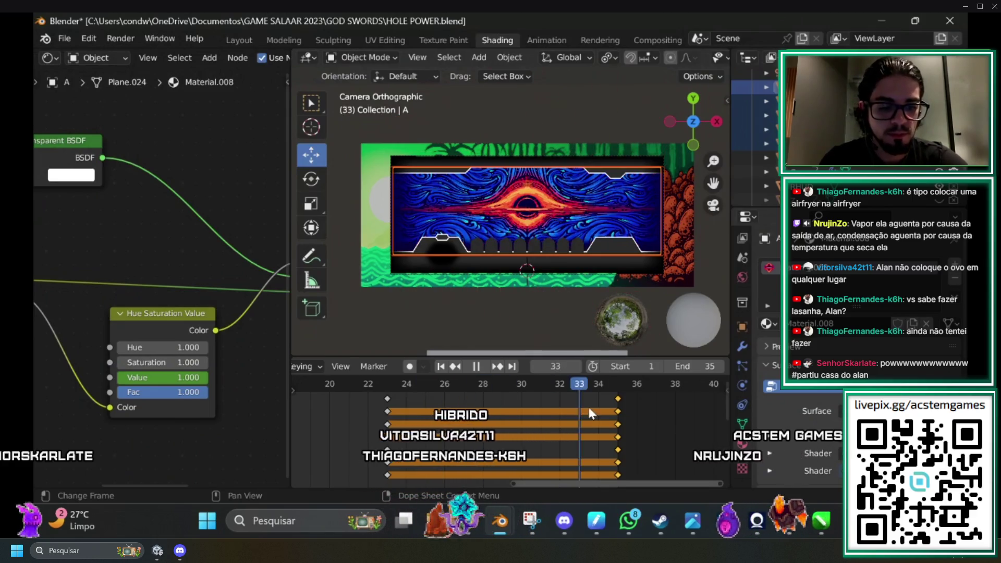
{"action": "mouse_move", "coordinate": [389, 401]}
{"action": "left_mouse_down"}
{"action": "mouse_move", "coordinate": [511, 389]}
{"action": "mouse_move", "coordinate": [364, 389]}
{"action": "mouse_move", "coordinate": [568, 395]}
{"action": "mouse_move", "coordinate": [508, 397]}
{"action": "mouse_move", "coordinate": [398, 395]}
{"action": "mouse_move", "coordinate": [619, 389]}
{"action": "mouse_move", "coordinate": [499, 392]}
{"action": "mouse_move", "coordinate": [511, 386]}
{"action": "left_mouse_up"}
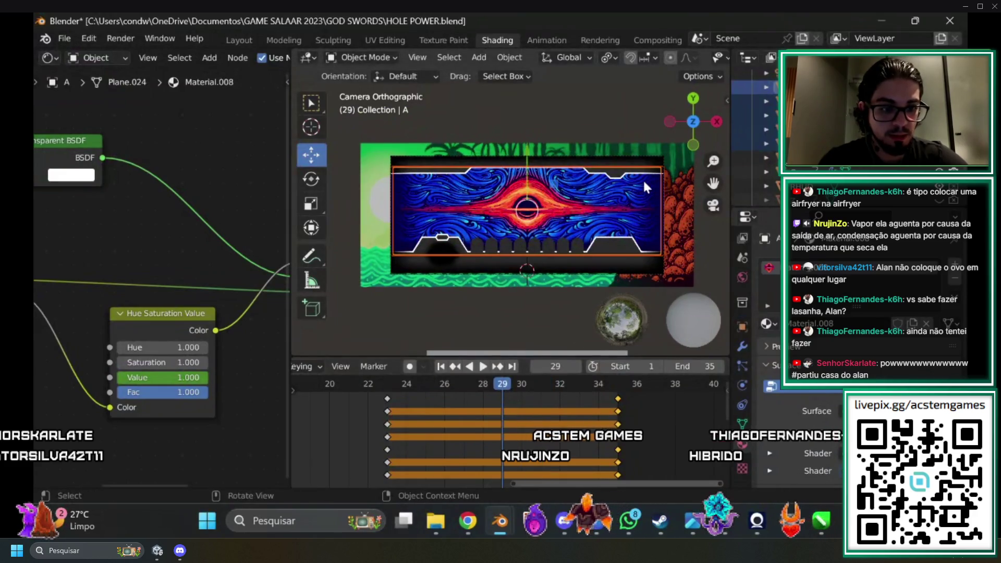
{"action": "scroll", "coordinate": [502, 281], "scroll_direction": "up", "scroll_amount": 1}
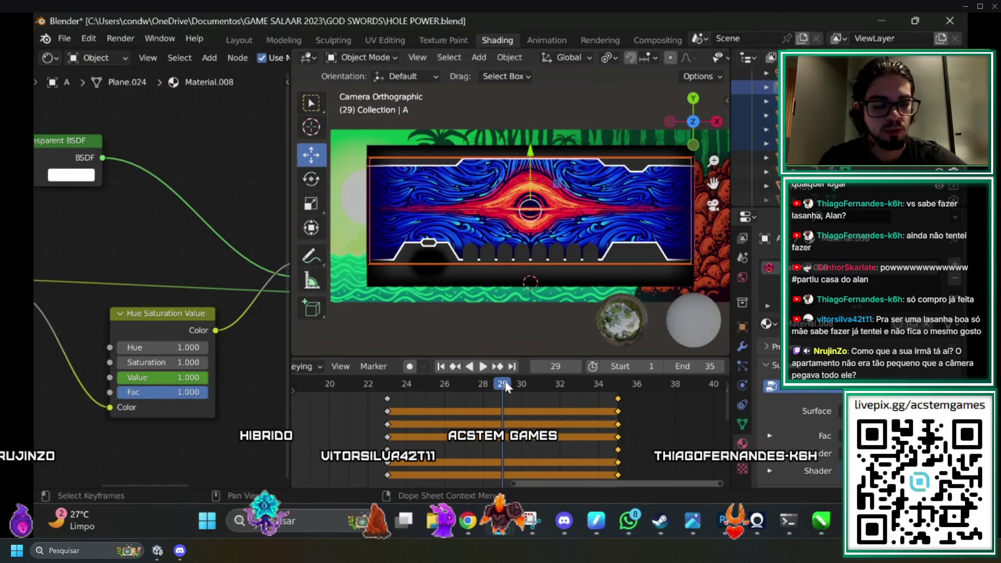
{"action": "left_click", "coordinate": [624, 382]}
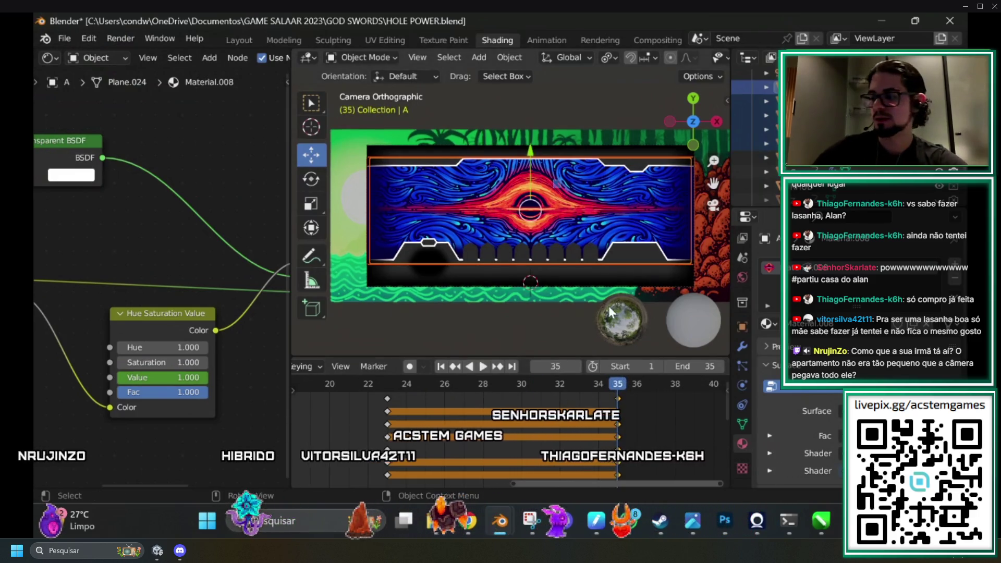
{"action": "scroll", "coordinate": [527, 237], "scroll_direction": "down", "scroll_amount": 4}
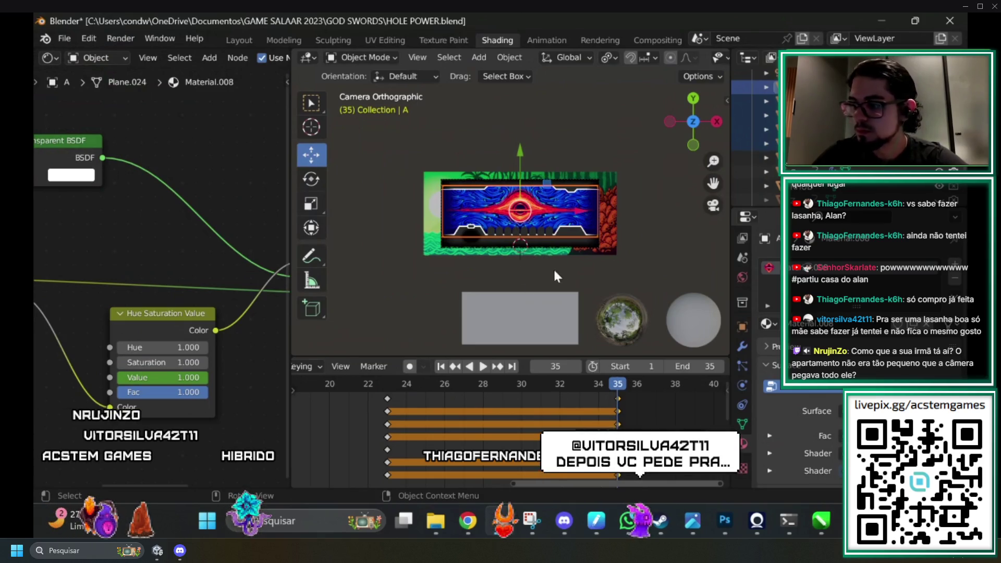
Scale Plane.024 up to about 1.25 at frame 35.
{"action": "key", "text": "s"}
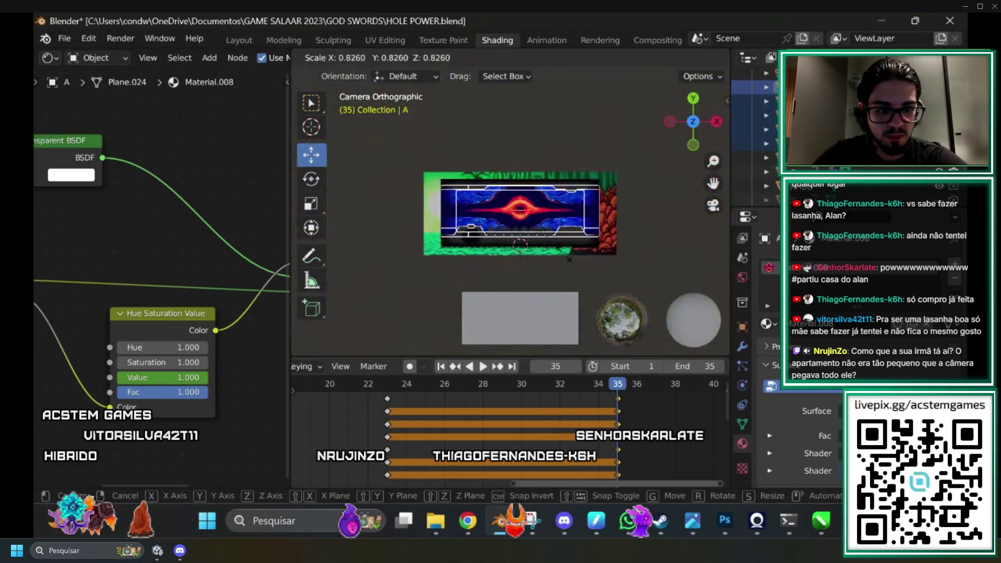
{"action": "left_click", "coordinate": [609, 229]}
{"action": "scroll", "coordinate": [608, 229], "scroll_direction": "up", "scroll_amount": 3}
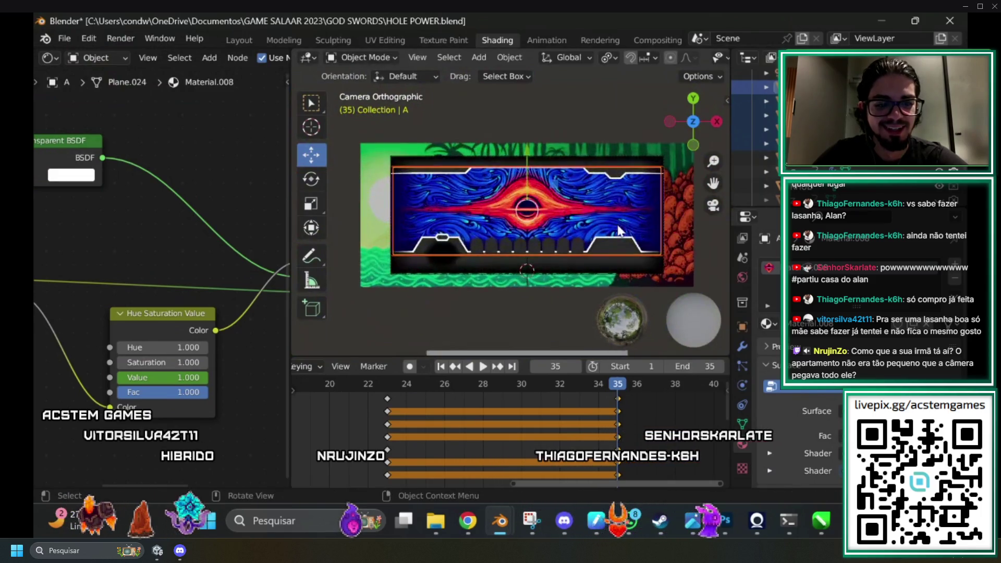
{"action": "scroll", "coordinate": [697, 254], "scroll_direction": "left", "scroll_amount": 2}
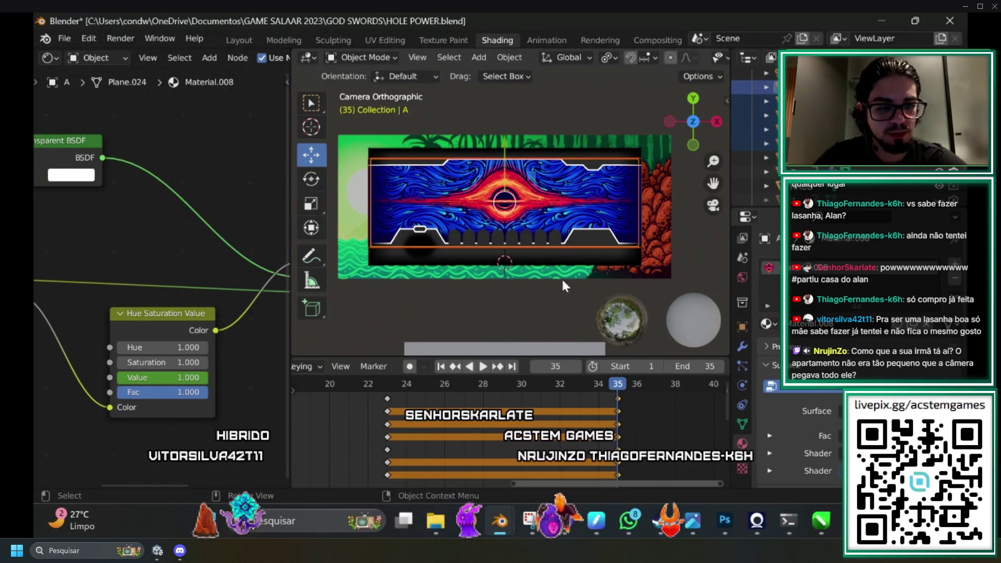
{"action": "key", "text": "s"}
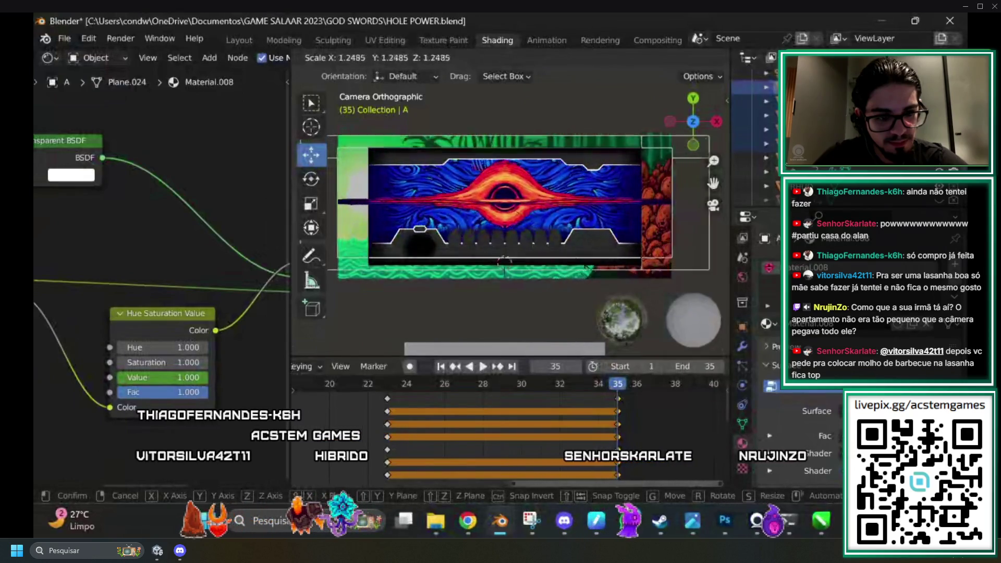
{"action": "left_click", "coordinate": [583, 301]}
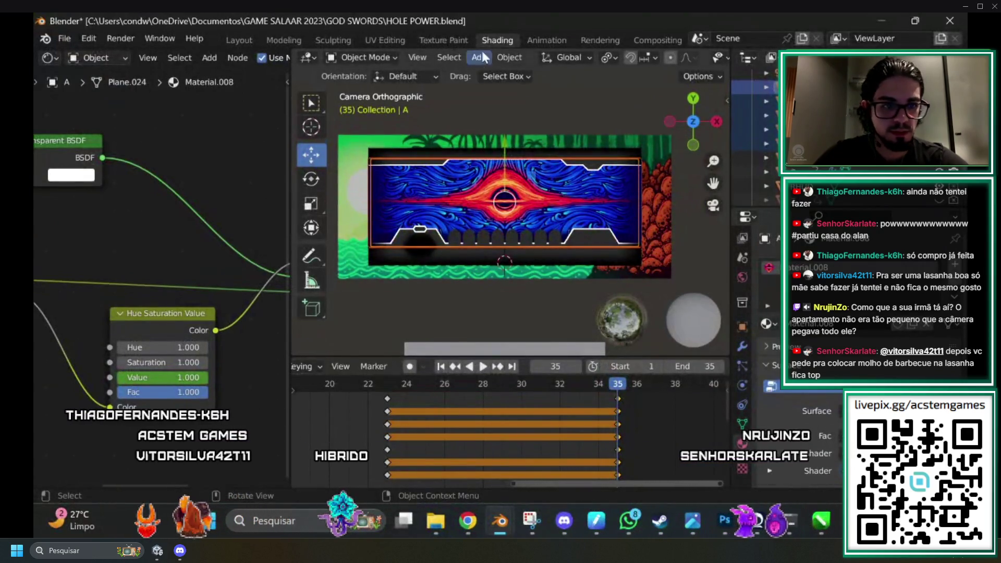
Open the Pivot Point choices without changing them, then cancel a further scale.
{"action": "left_click", "coordinate": [608, 58]}
{"action": "left_click", "coordinate": [656, 77]}
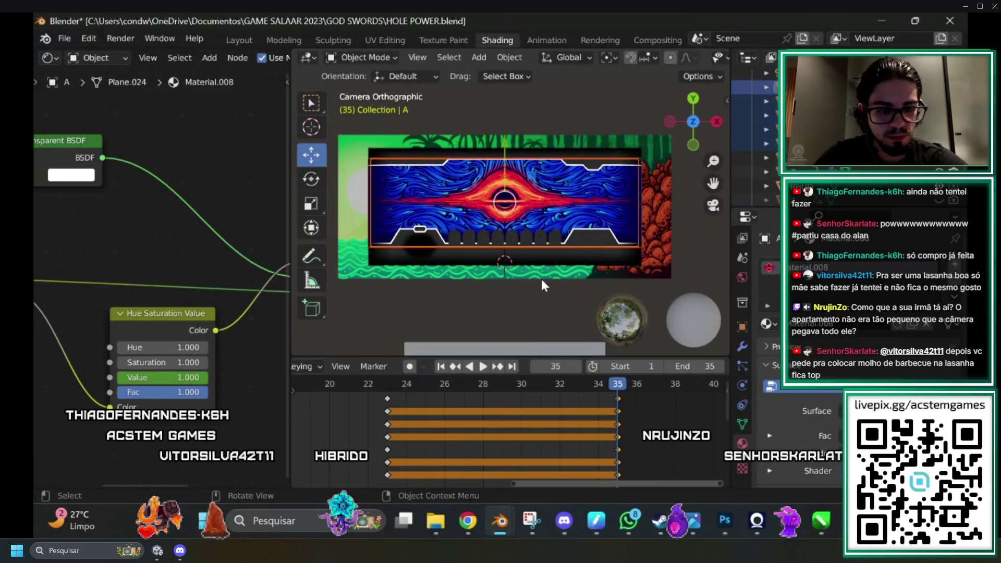
{"action": "key", "text": "s"}
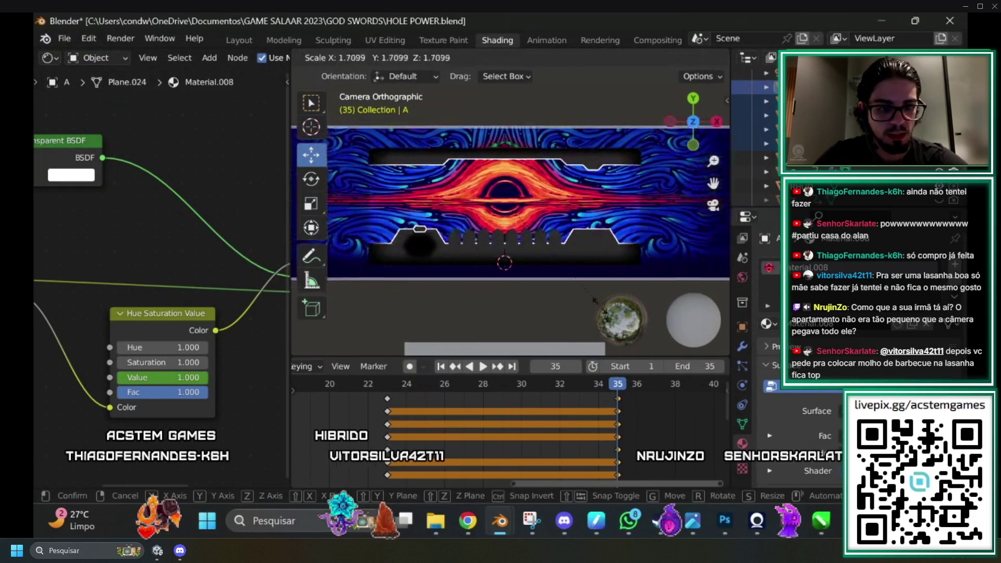
{"action": "key", "text": "Escape"}
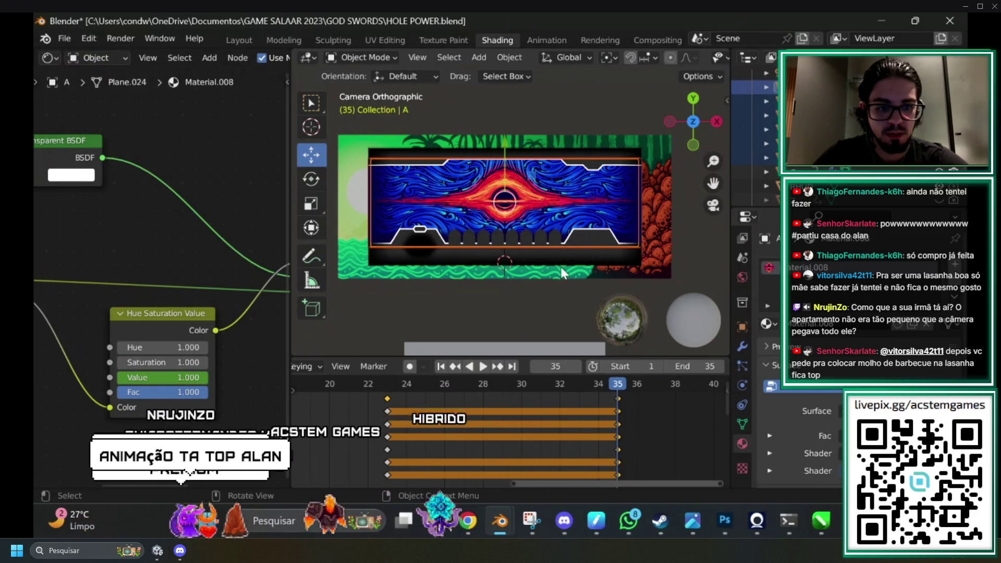
Enlarge Plane.024 further with two successive scale operations.
{"action": "key", "text": "s"}
{"action": "left_click", "coordinate": [586, 276]}
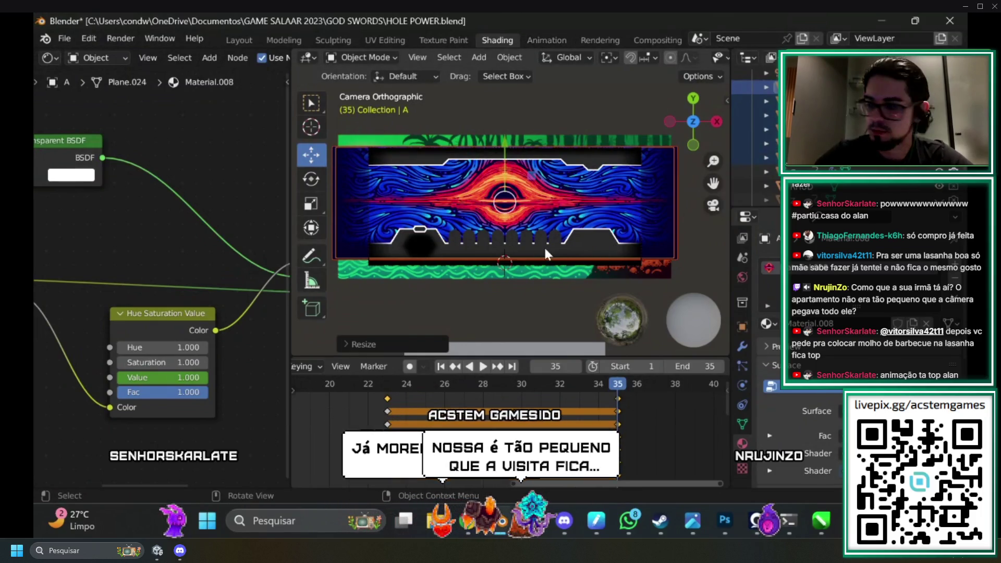
{"action": "key", "text": "s"}
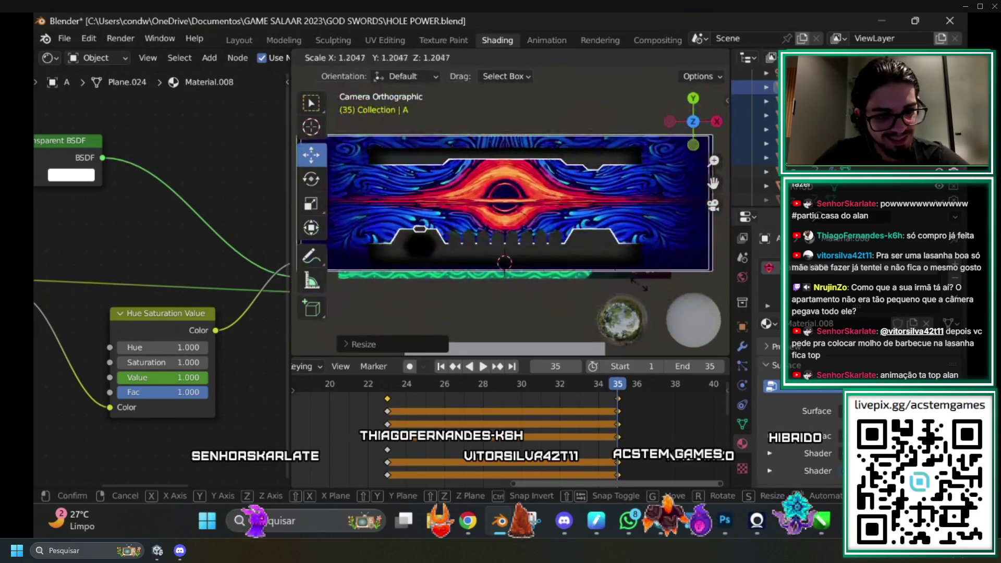
{"action": "left_click", "coordinate": [638, 283]}
Select the green ZBG background plane and move it about 2.5 m down.
{"action": "scroll", "coordinate": [543, 335], "scroll_direction": "down", "scroll_amount": 3}
{"action": "mouse_move", "coordinate": [535, 295]}
{"action": "left_mouse_down"}
{"action": "mouse_move", "coordinate": [551, 190]}
{"action": "mouse_move", "coordinate": [527, 208]}
{"action": "mouse_move", "coordinate": [596, 241]}
{"action": "mouse_move", "coordinate": [605, 272]}
{"action": "left_mouse_up"}
{"action": "mouse_move", "coordinate": [596, 198]}
{"action": "left_mouse_down"}
{"action": "mouse_move", "coordinate": [588, 231]}
{"action": "mouse_move", "coordinate": [489, 231]}
{"action": "mouse_move", "coordinate": [500, 312]}
{"action": "mouse_move", "coordinate": [596, 291]}
{"action": "mouse_move", "coordinate": [630, 225]}
{"action": "mouse_move", "coordinate": [605, 223]}
{"action": "mouse_move", "coordinate": [524, 269]}
{"action": "left_mouse_up"}
{"action": "left_click", "coordinate": [524, 270]}
{"action": "left_click_drag", "start_coordinate": [511, 188], "coordinate": [500, 228]}
{"action": "mouse_move", "coordinate": [560, 183]}
{"action": "left_mouse_down"}
{"action": "mouse_move", "coordinate": [571, 217]}
{"action": "mouse_move", "coordinate": [493, 240]}
{"action": "mouse_move", "coordinate": [511, 225]}
{"action": "left_mouse_up"}
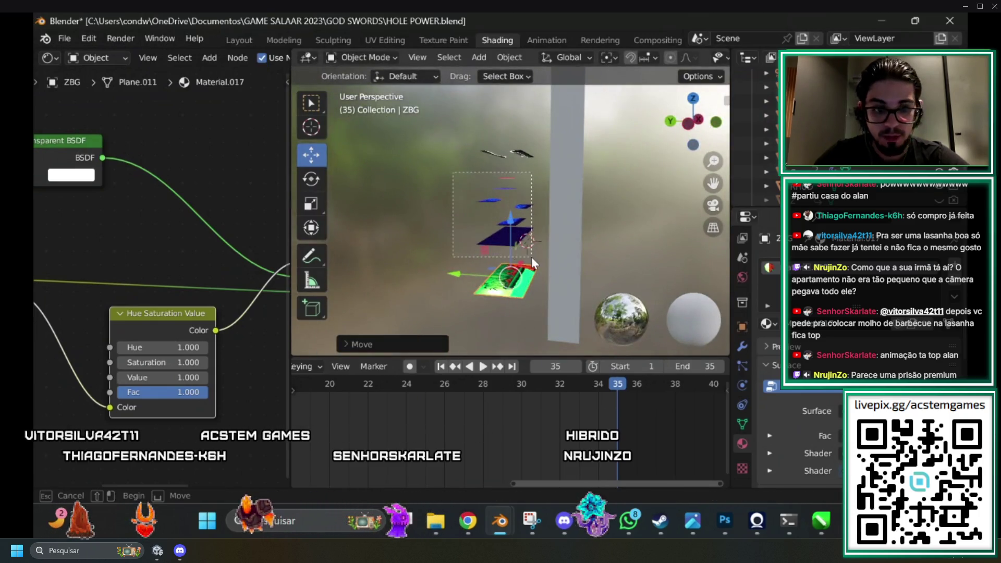
Scale the stacked ZBG background planes up to 1.4882 in camera view.
{"action": "left_click_drag", "start_coordinate": [531, 257], "coordinate": [532, 257]}
{"action": "left_click", "coordinate": [721, 205]}
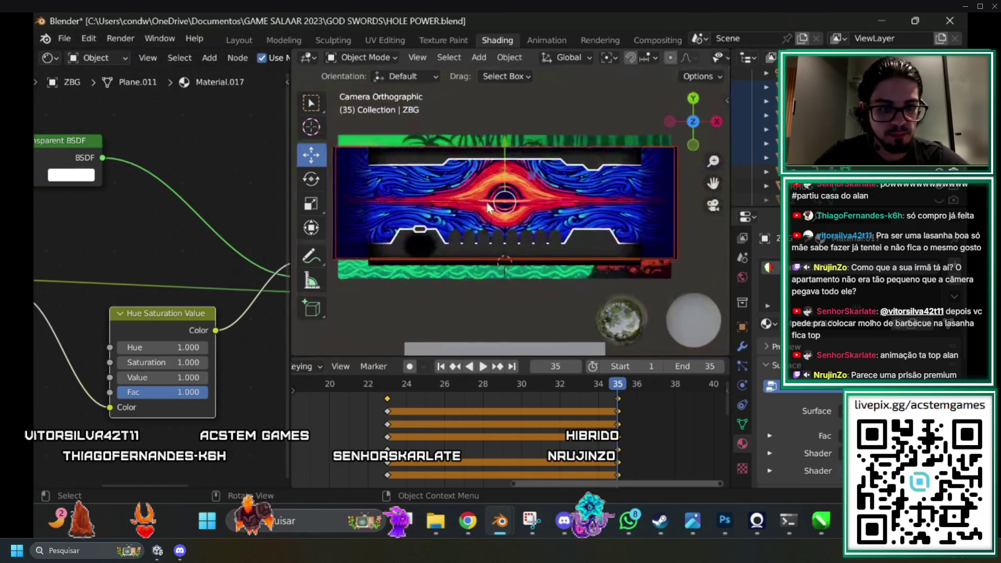
{"action": "key", "text": "s"}
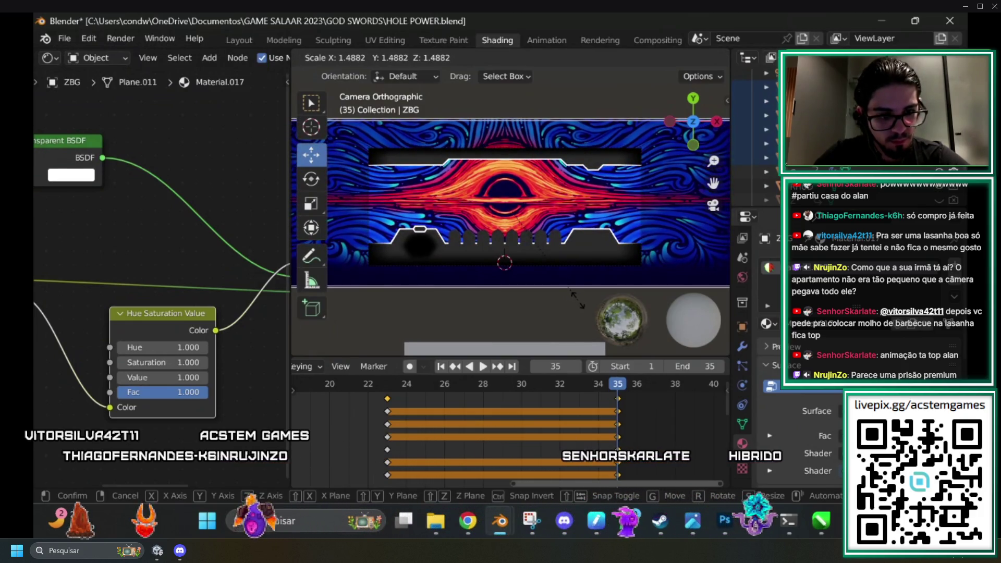
{"action": "left_click", "coordinate": [576, 299]}
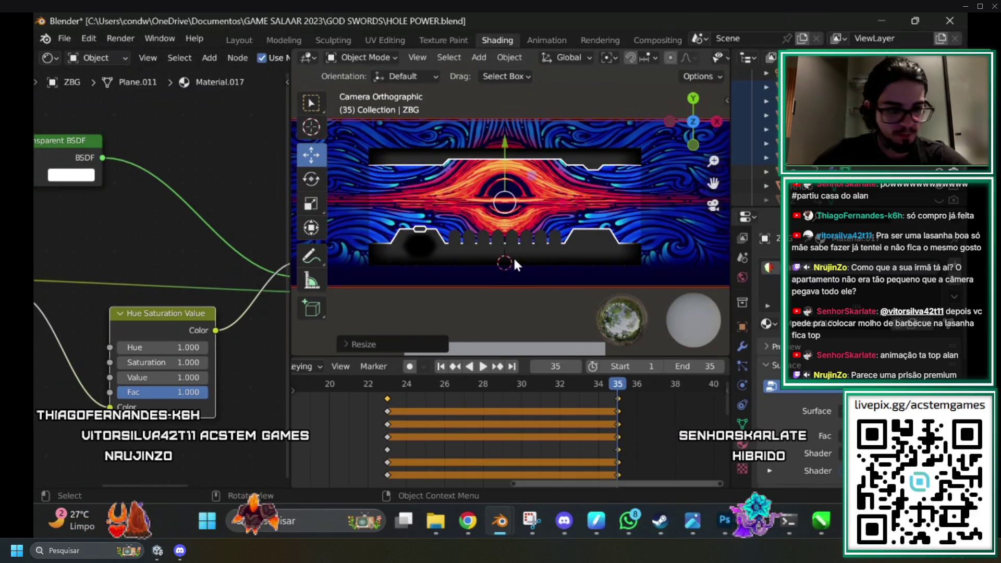
Keyframe the ZBG planes' location, rotation and scale at frame 35, previewing from frame 31.
{"action": "key", "text": "i"}
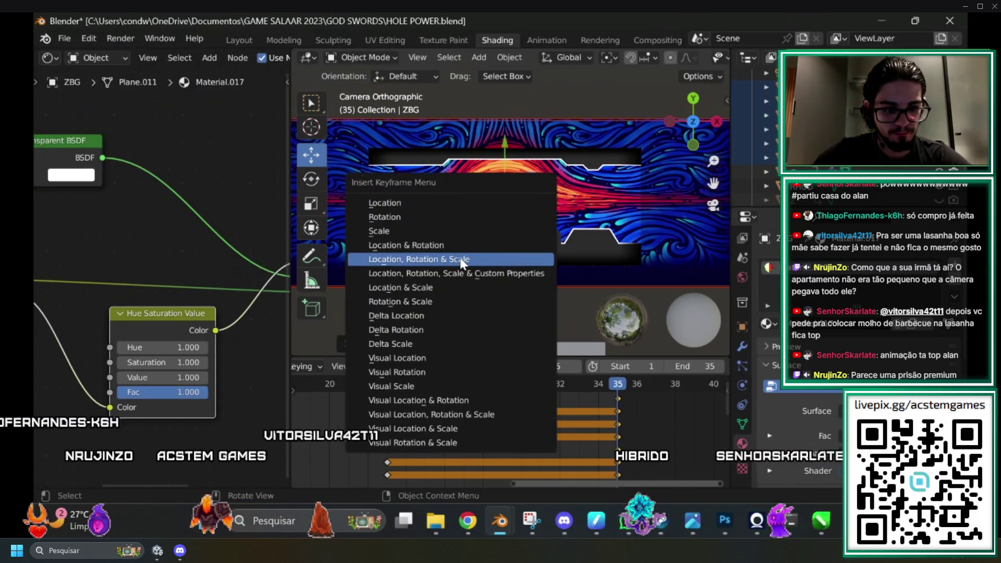
{"action": "left_click", "coordinate": [460, 259]}
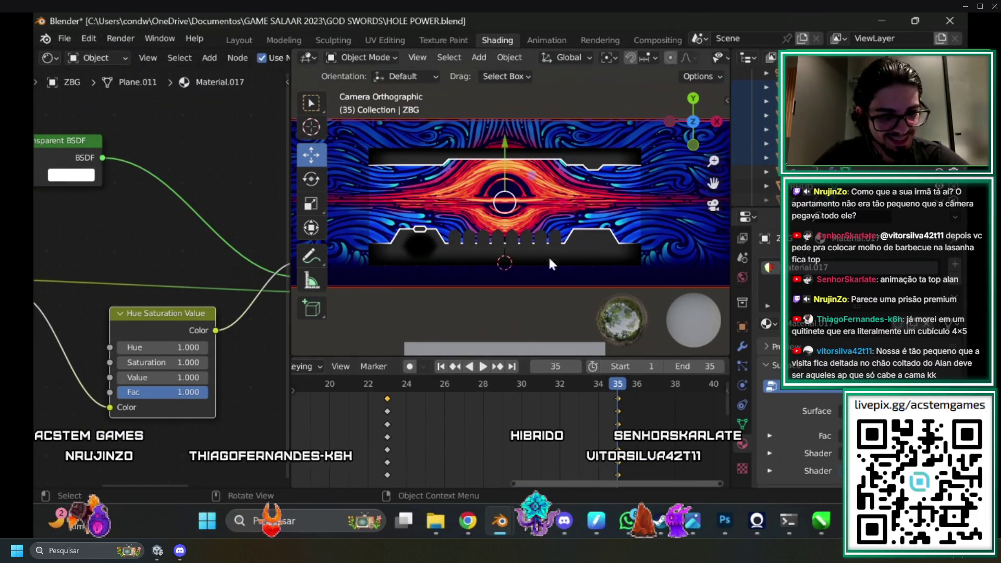
{"action": "left_click_drag", "start_coordinate": [411, 383], "coordinate": [610, 392]}
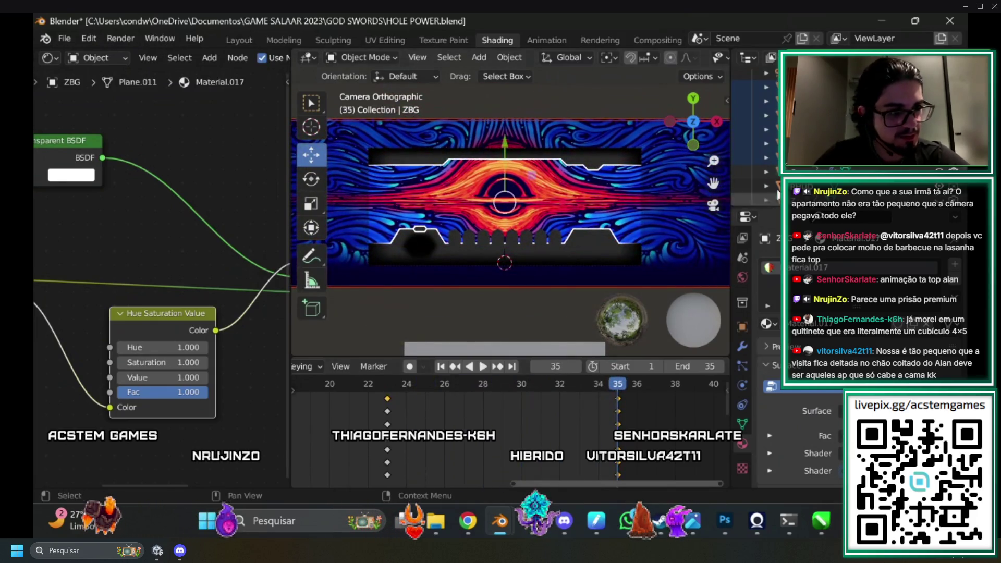
{"action": "left_click", "coordinate": [751, 87]}
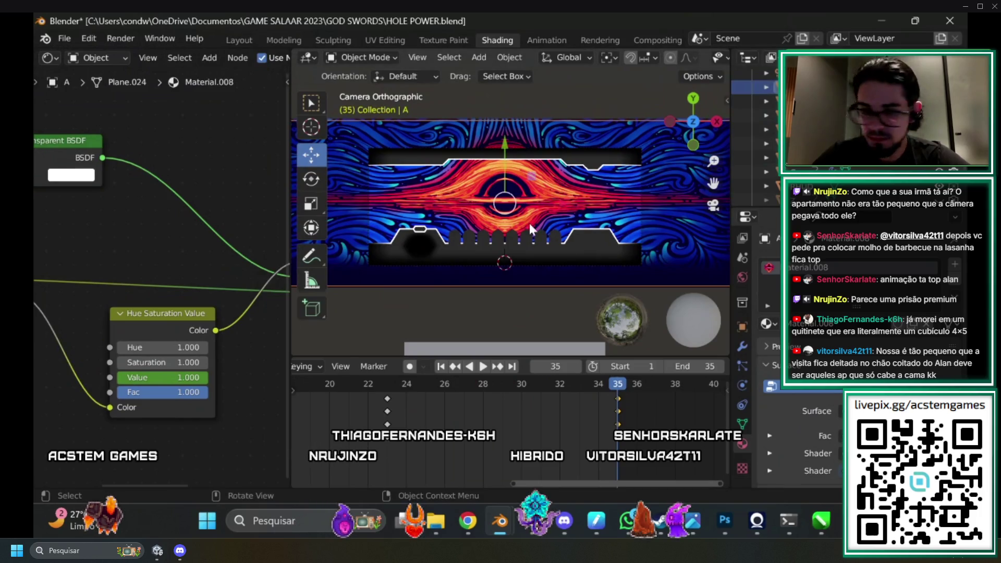
Shrink Plane.024 to 0.8337 scale and nudge it slightly along Y.
{"action": "key", "text": "s"}
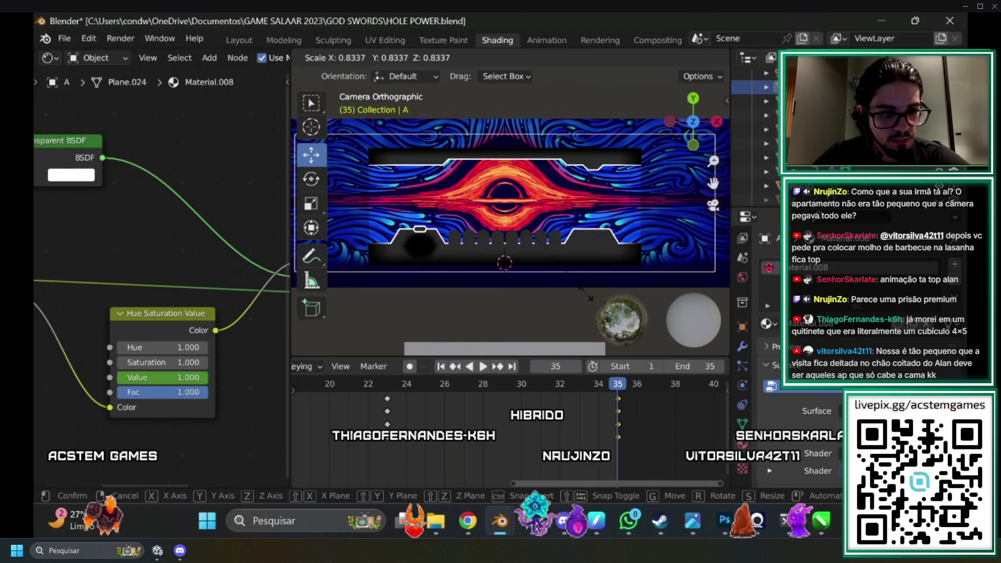
{"action": "left_click", "coordinate": [587, 299]}
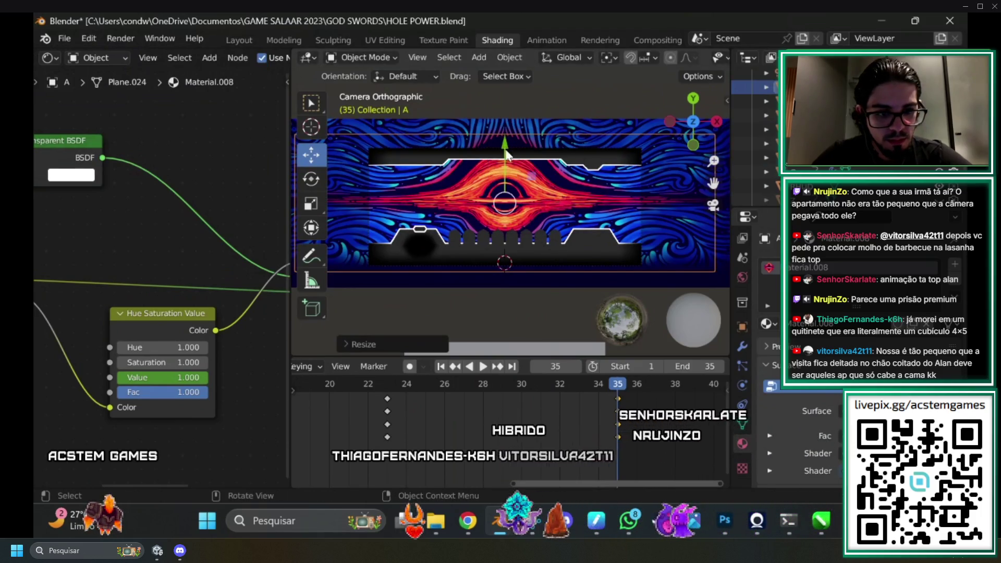
{"action": "left_click_drag", "start_coordinate": [506, 149], "coordinate": [510, 152]}
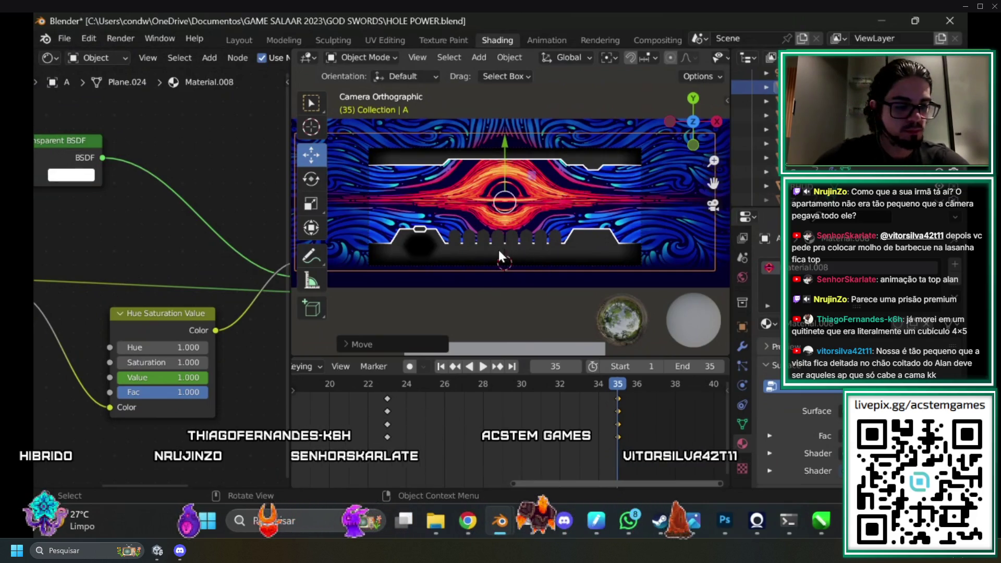
Keyframe Plane.024's location, rotation and scale, then play the pulse from frame 23 to 32.
{"action": "key", "text": "i"}
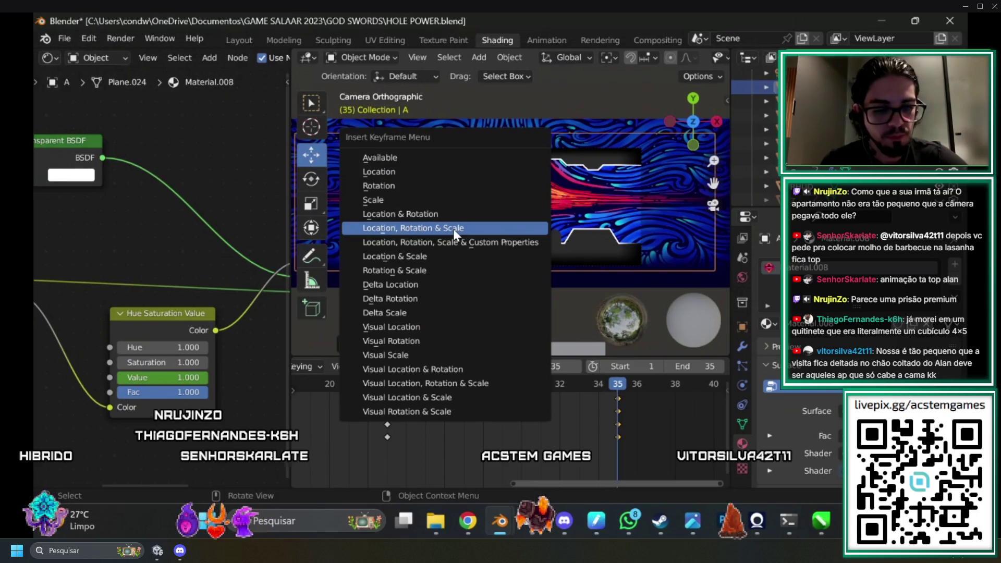
{"action": "left_click", "coordinate": [453, 229]}
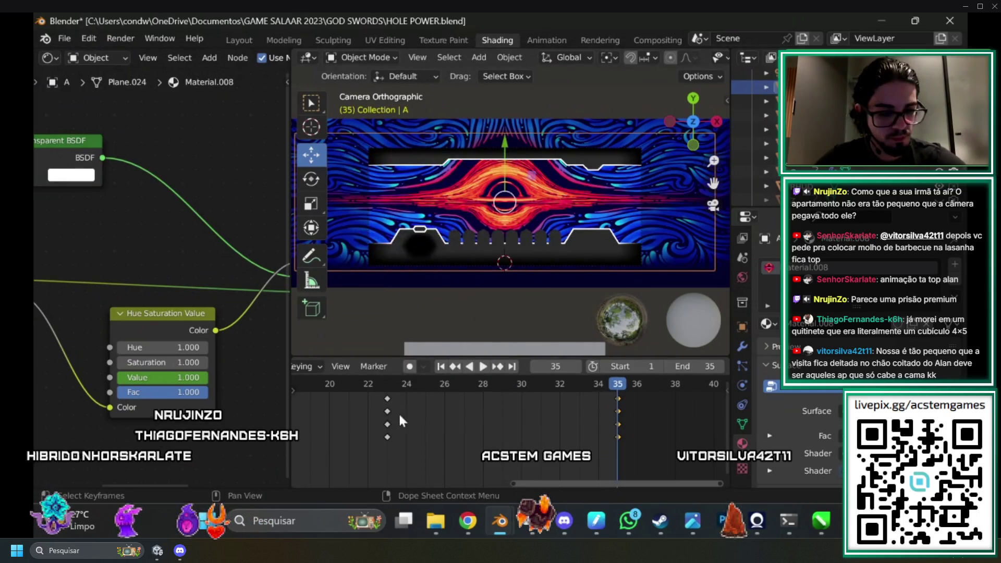
{"action": "left_click", "coordinate": [386, 383]}
{"action": "key", "text": "space"}
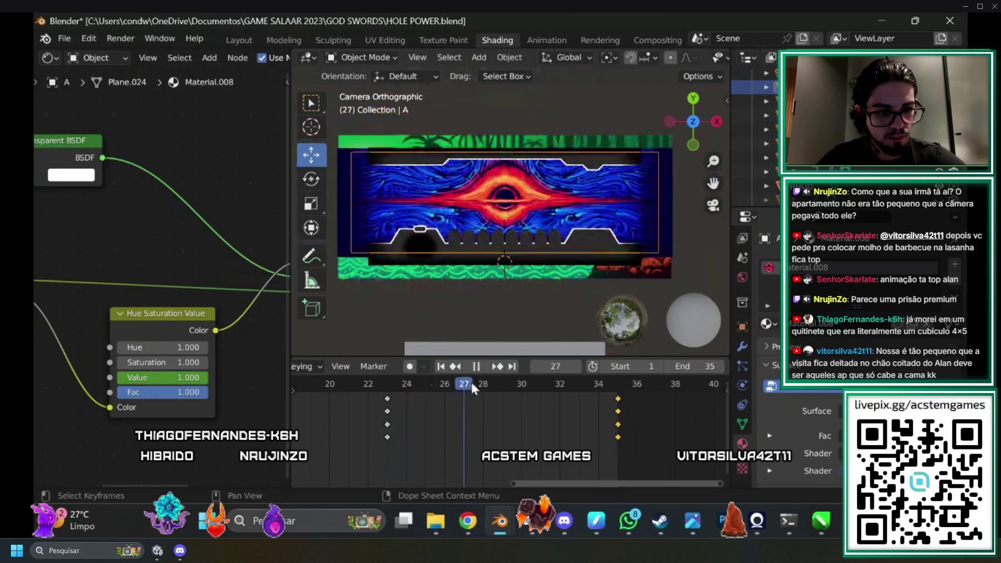
{"action": "left_click_drag", "start_coordinate": [387, 391], "coordinate": [436, 395]}
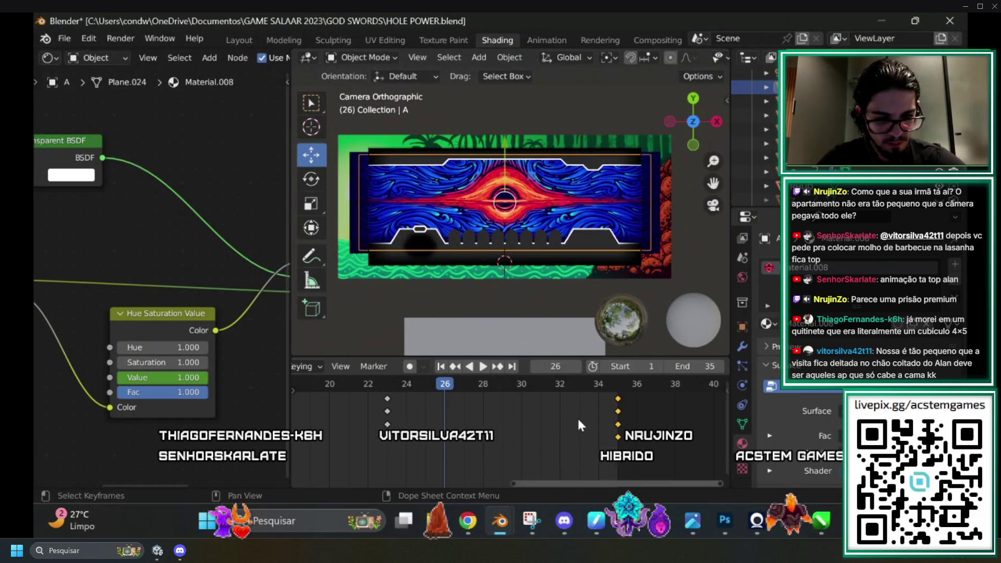
{"action": "key", "text": "space"}
{"action": "mouse_move", "coordinate": [445, 386]}
{"action": "left_mouse_down"}
{"action": "mouse_move", "coordinate": [418, 385]}
{"action": "mouse_move", "coordinate": [611, 408]}
{"action": "left_mouse_up"}
{"action": "key", "text": "space"}
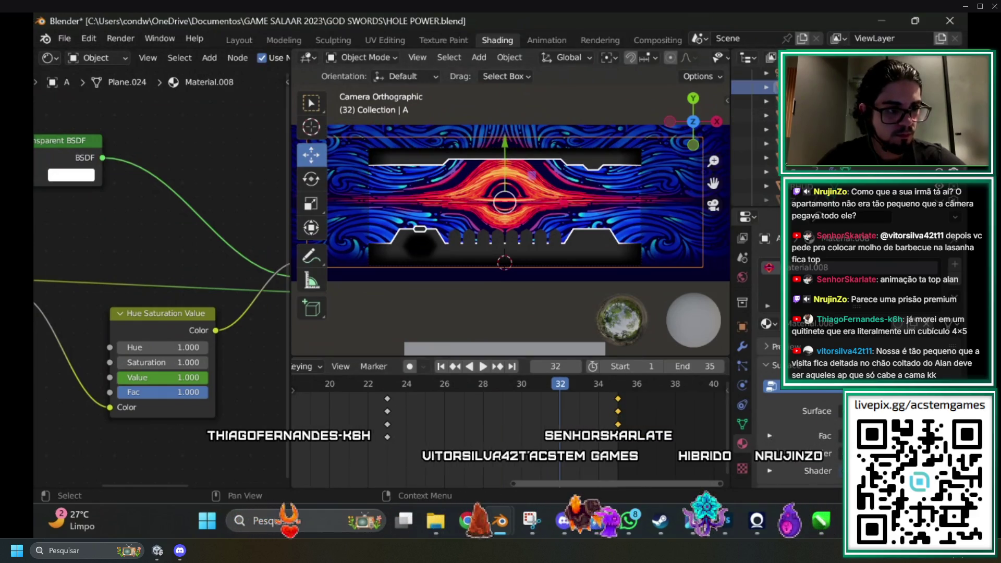
{"action": "scroll", "coordinate": [632, 458], "scroll_direction": "up", "scroll_amount": 3}
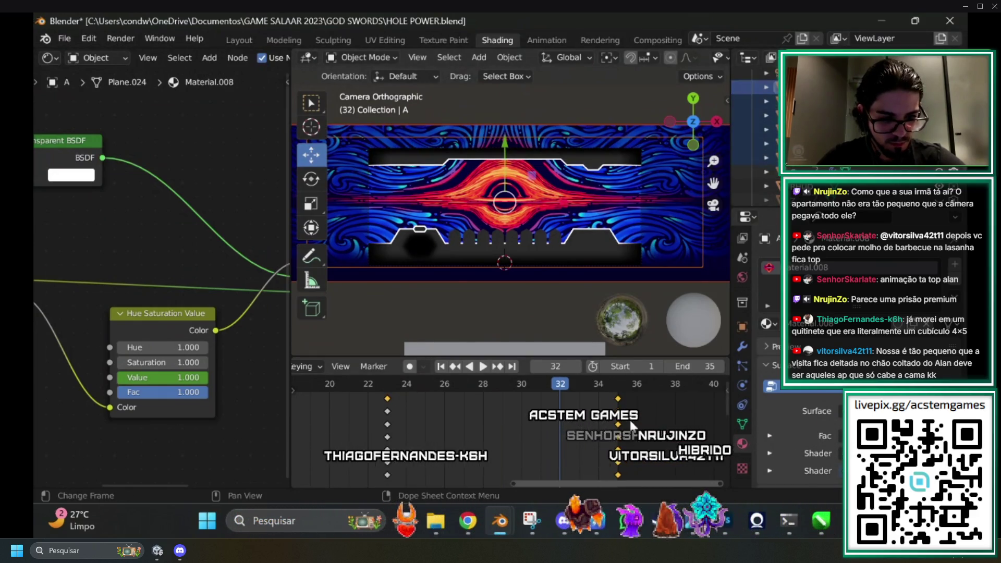
Move the frame-35 keyframes to frame 32 and scale the black-hole plane to 1.6267 there.
{"action": "left_click_drag", "start_coordinate": [619, 399], "coordinate": [555, 398]}
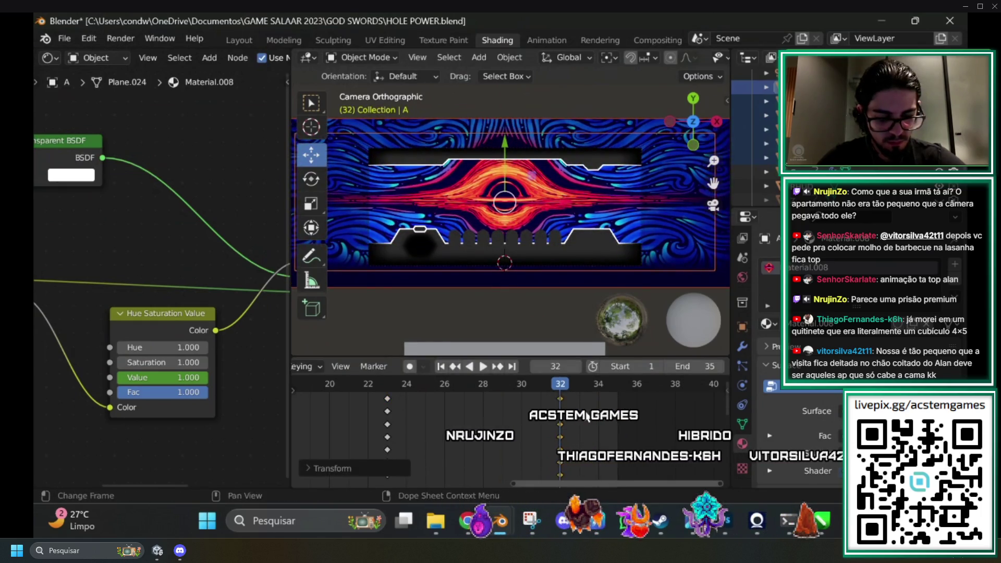
{"action": "left_click", "coordinate": [540, 387]}
{"action": "mouse_move", "coordinate": [423, 396]}
{"action": "left_mouse_down"}
{"action": "mouse_move", "coordinate": [561, 404]}
{"action": "mouse_move", "coordinate": [427, 405]}
{"action": "mouse_move", "coordinate": [415, 408]}
{"action": "mouse_move", "coordinate": [467, 420]}
{"action": "mouse_move", "coordinate": [396, 422]}
{"action": "mouse_move", "coordinate": [484, 425]}
{"action": "mouse_move", "coordinate": [437, 403]}
{"action": "mouse_move", "coordinate": [552, 402]}
{"action": "left_mouse_up"}
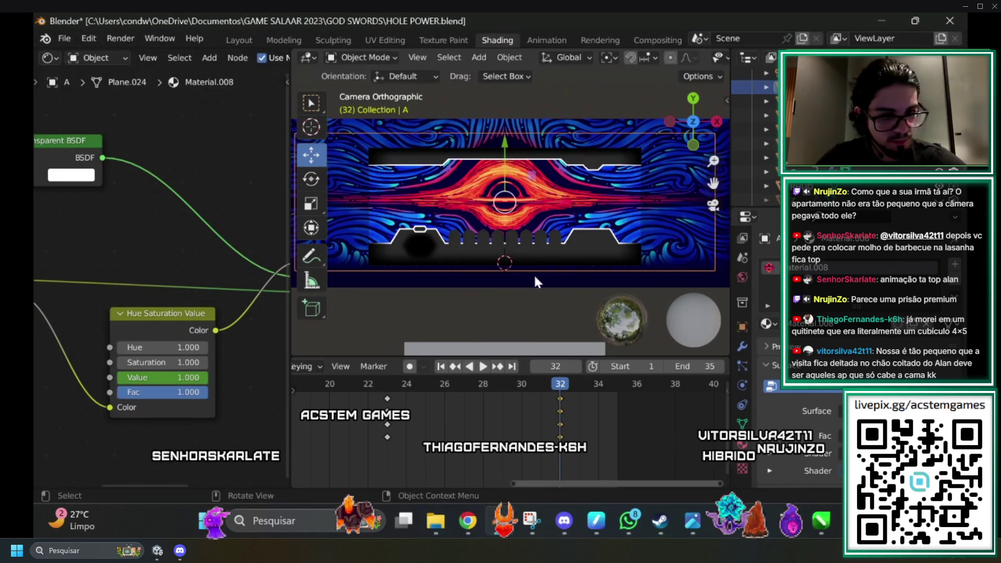
{"action": "key", "text": "s"}
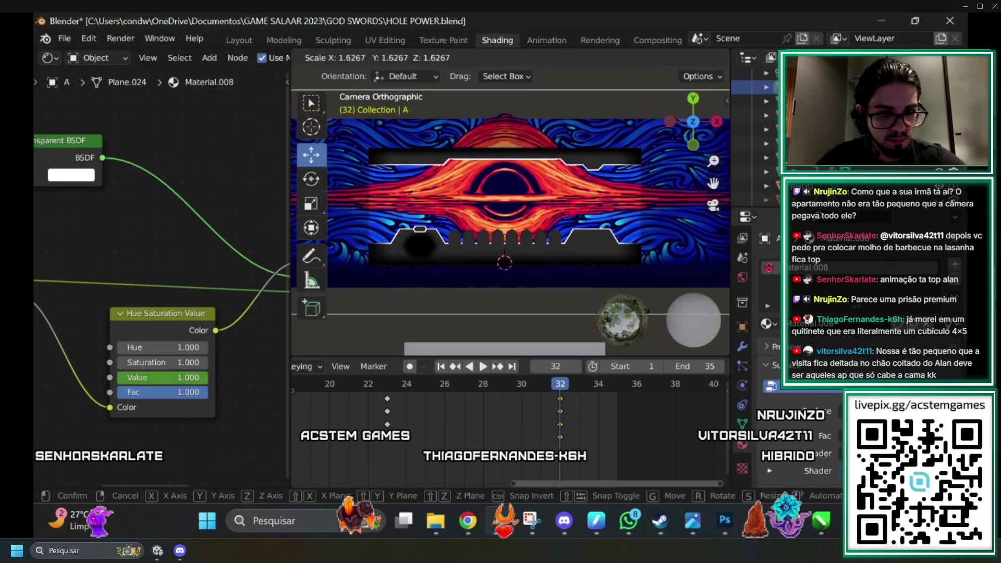
{"action": "left_click", "coordinate": [626, 309]}
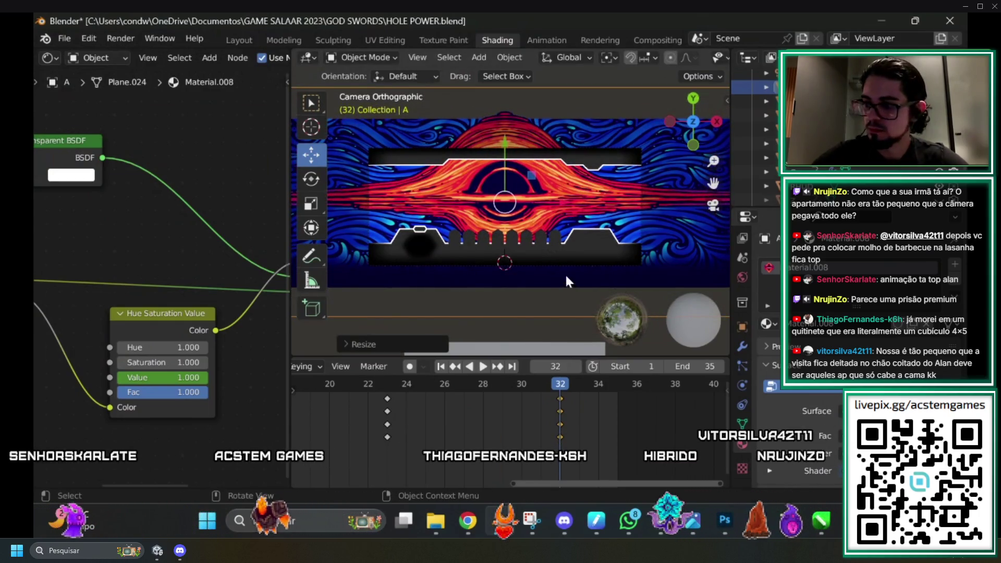